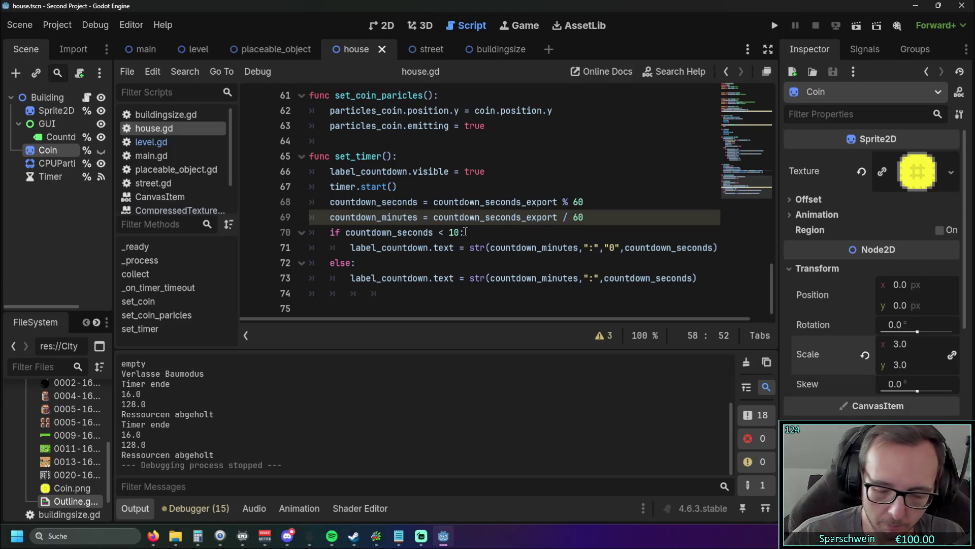
# Step: Remove the trailing '/2' from the coin x-position formula on house.gd line 58
pyautogui.scroll(4, 465, 231)
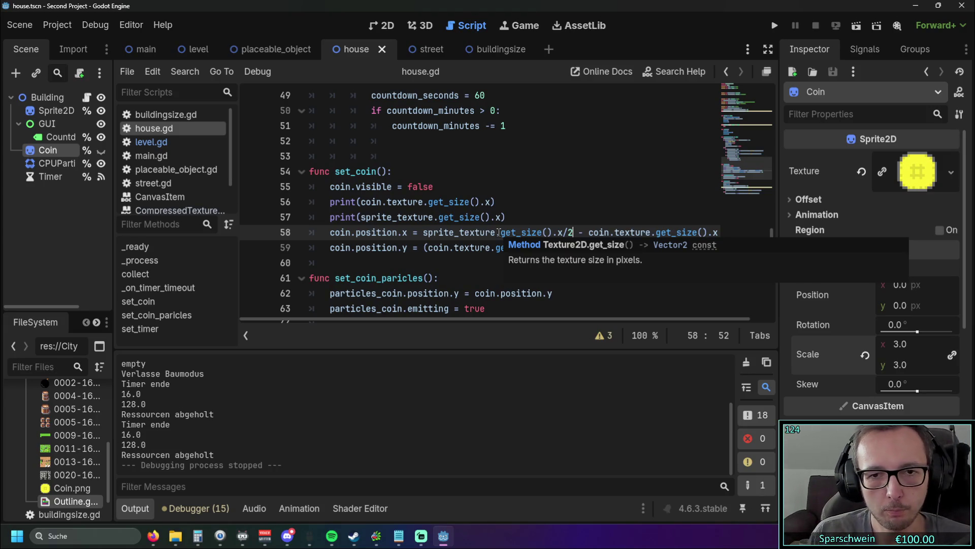
pyautogui.press('BackSpace')
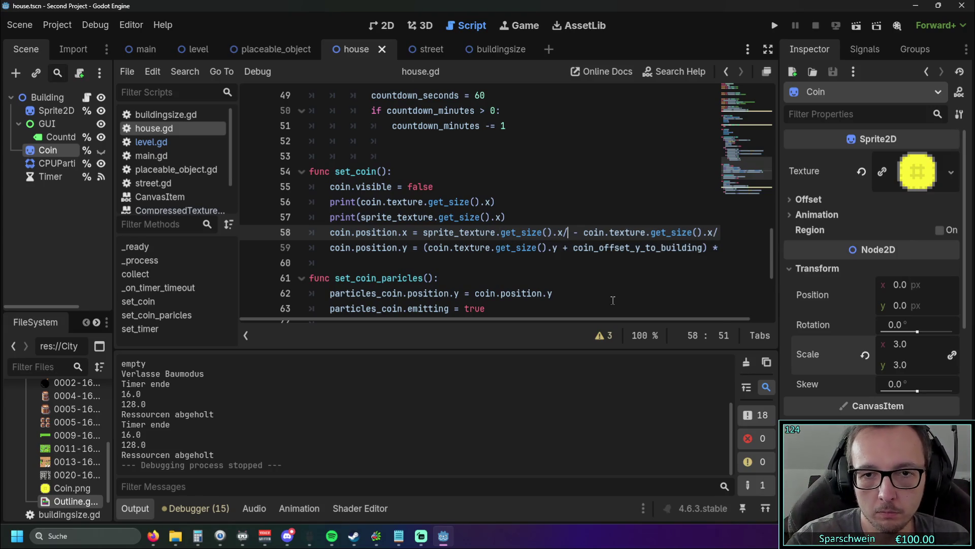
pyautogui.press('BackSpace')
pyautogui.click(704, 234)
pyautogui.press('BackSpace')
pyautogui.press('BackSpace')
# Step: Run the project and place a red house on the grass
pyautogui.click(775, 25)
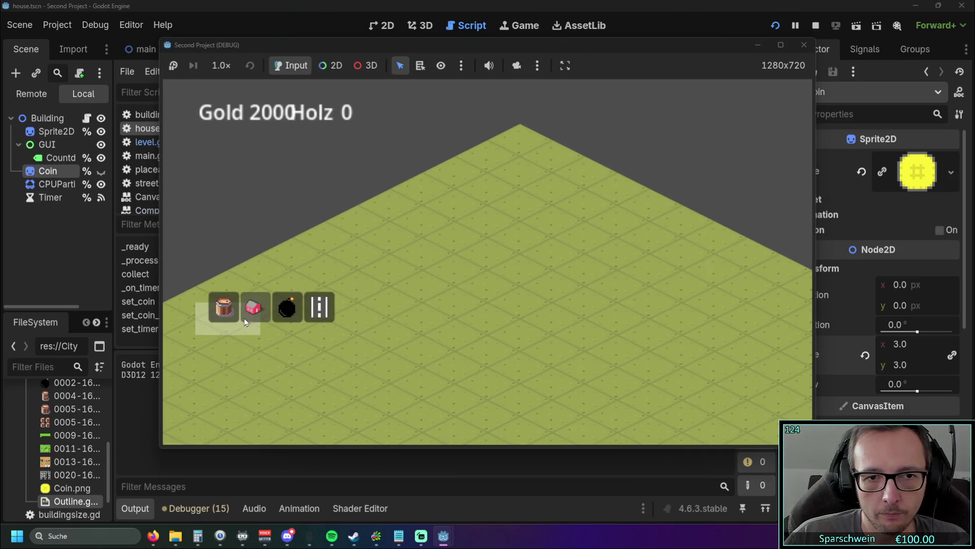
pyautogui.click(254, 307)
pyautogui.click(454, 276)
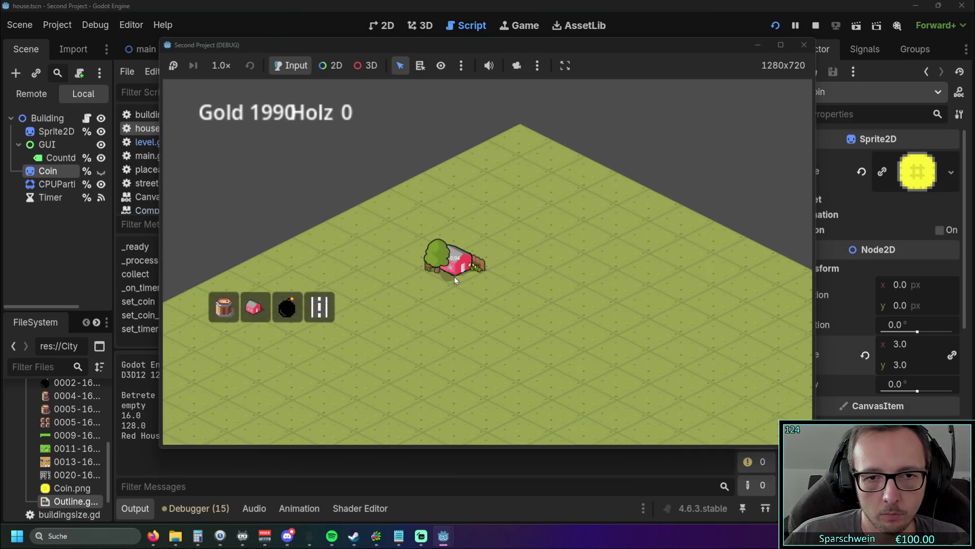
# Step: Exit build mode, stop the test run, and put the caret after get_size().x on line 58
pyautogui.rightClick(450, 316)
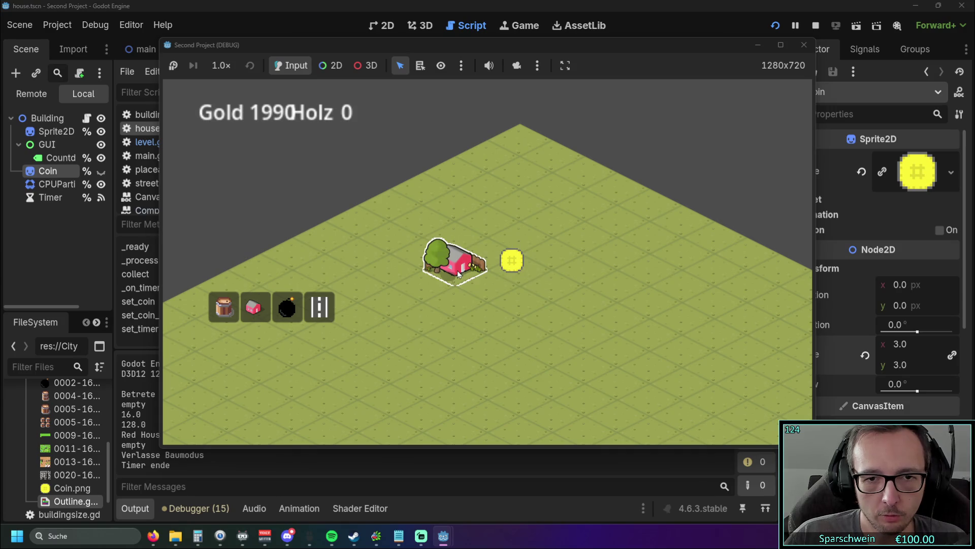
pyautogui.click(804, 45)
pyautogui.click(544, 233)
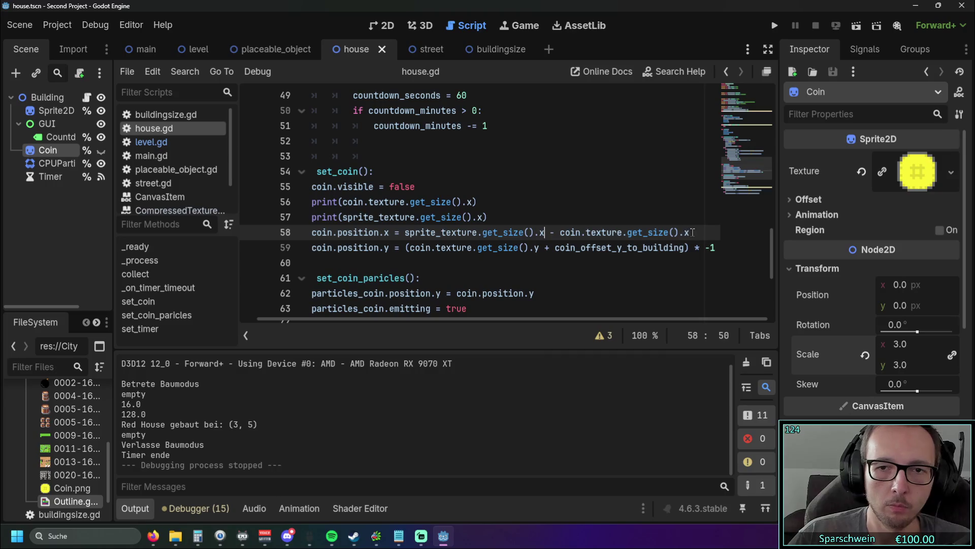
# Step: Delete the coin.position.x line 58 in house.gd and rerun the game
pyautogui.hotkey('shift', 'Home')
pyautogui.press('BackSpace')
pyautogui.press('BackSpace')
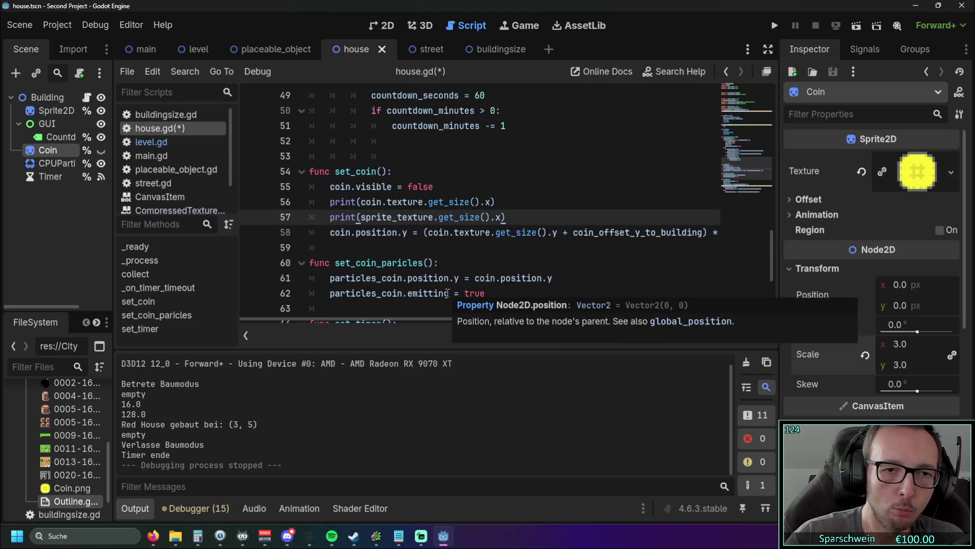
pyautogui.click(775, 29)
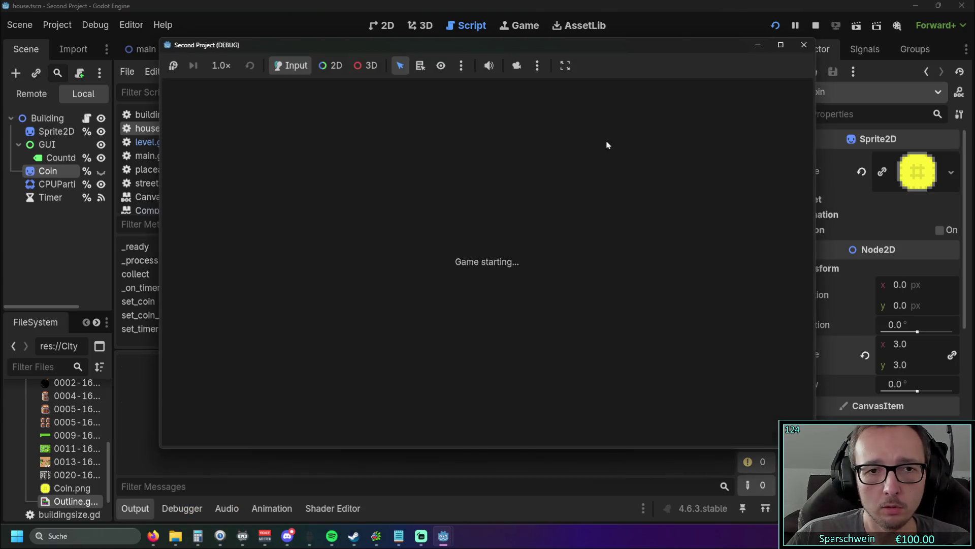
# Step: Build a red house and collect its coin, raising Gold from 1990 to 1995
pyautogui.click(463, 272)
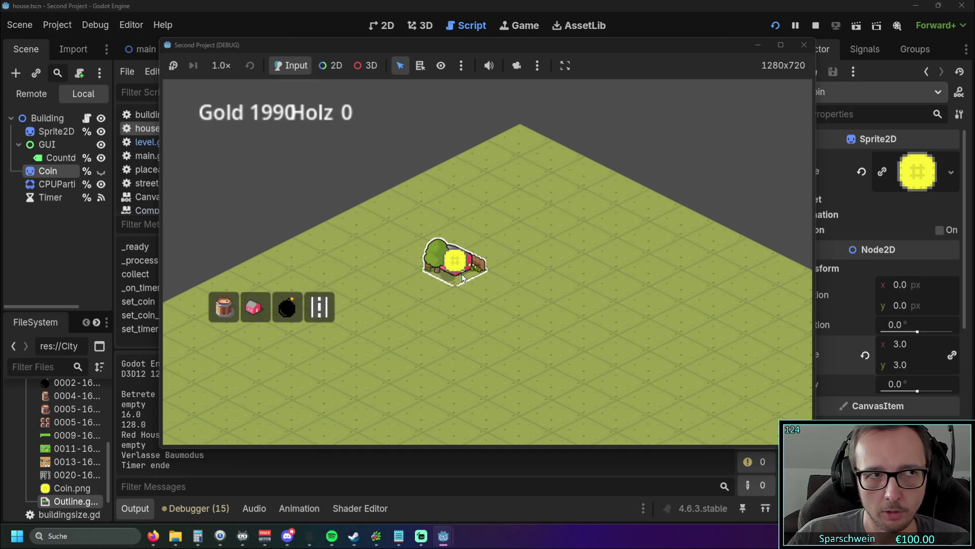
pyautogui.click(463, 278)
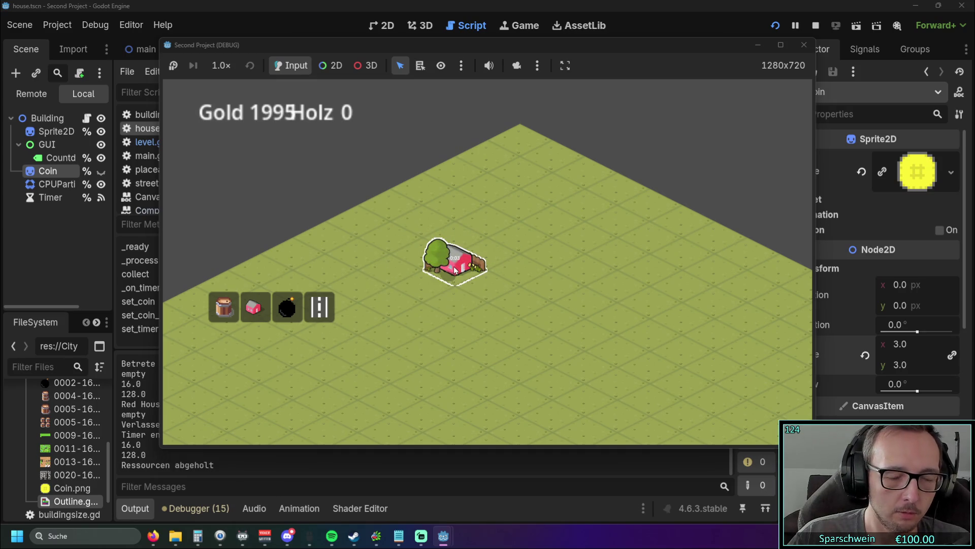
pyautogui.click(224, 306)
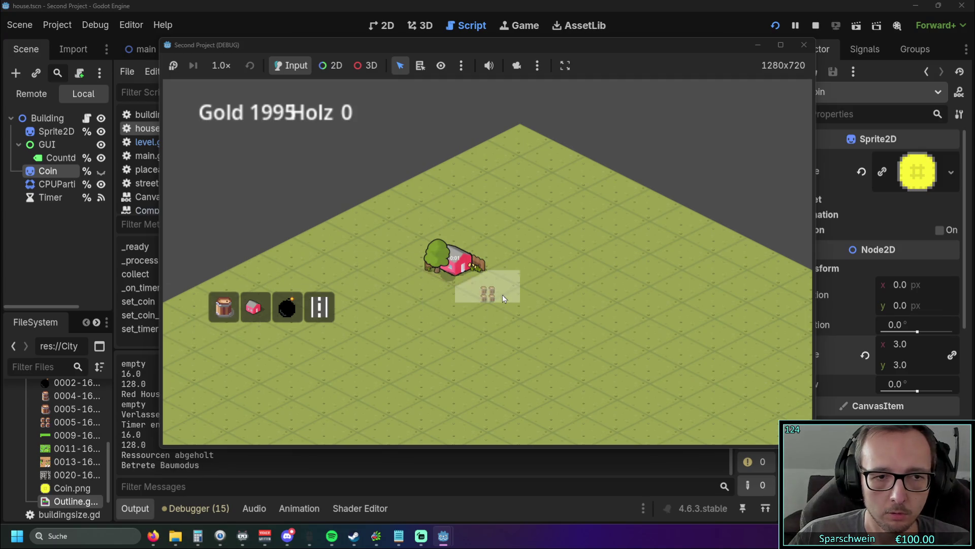
# Step: Place a Big Bucket, collect coins from it and the red house, then stop the game
pyautogui.click(538, 288)
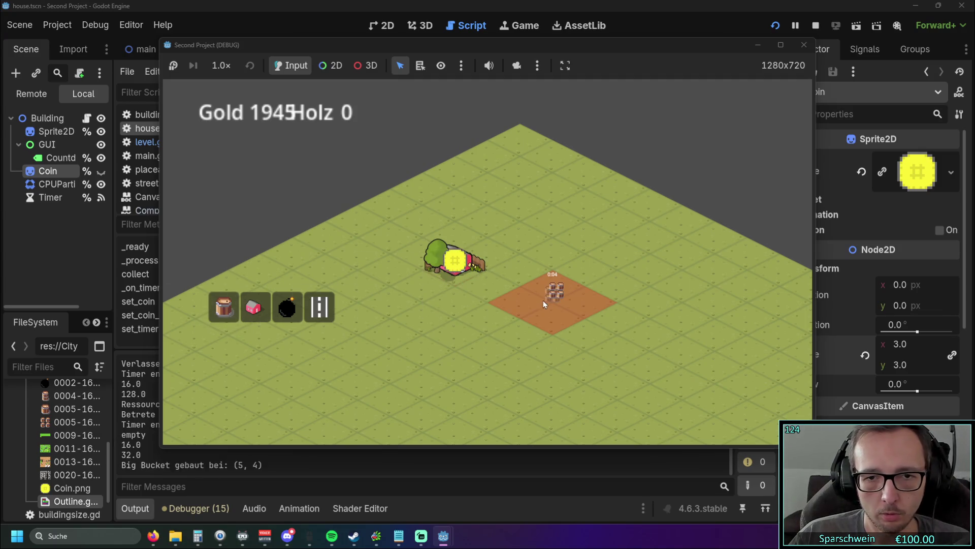
pyautogui.rightClick(506, 351)
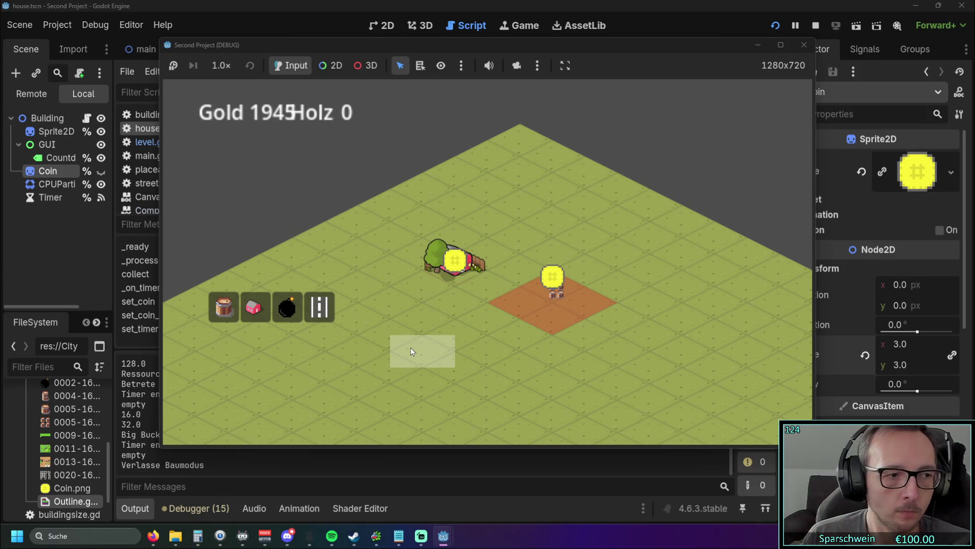
pyautogui.click(551, 319)
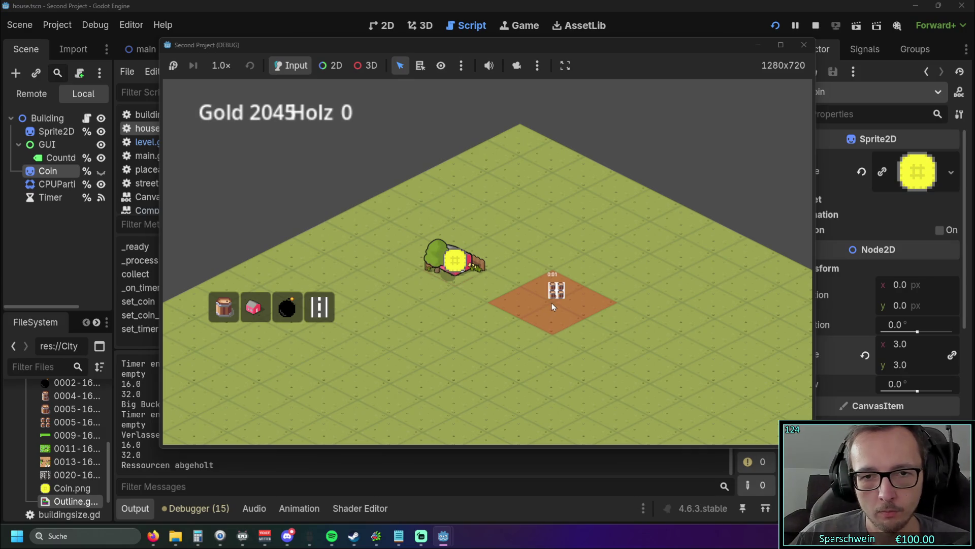
pyautogui.click(552, 304)
pyautogui.click(450, 272)
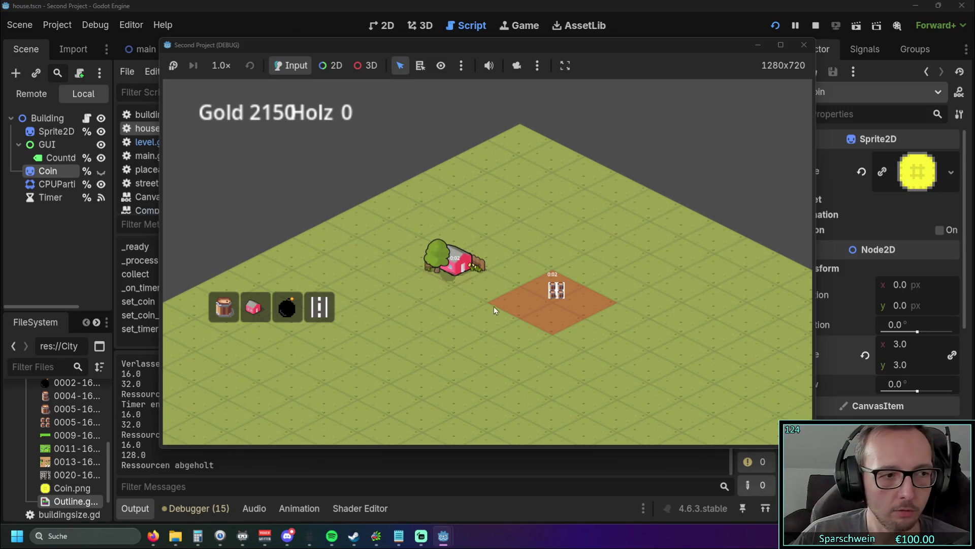
pyautogui.click(804, 45)
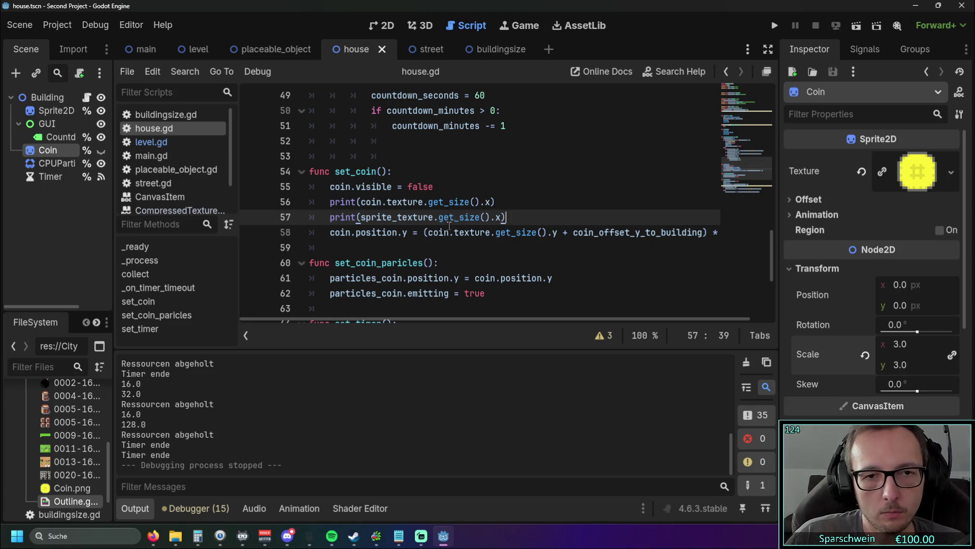
# Step: Rerun the game and place two Big Buckets on the grid
pyautogui.click(774, 25)
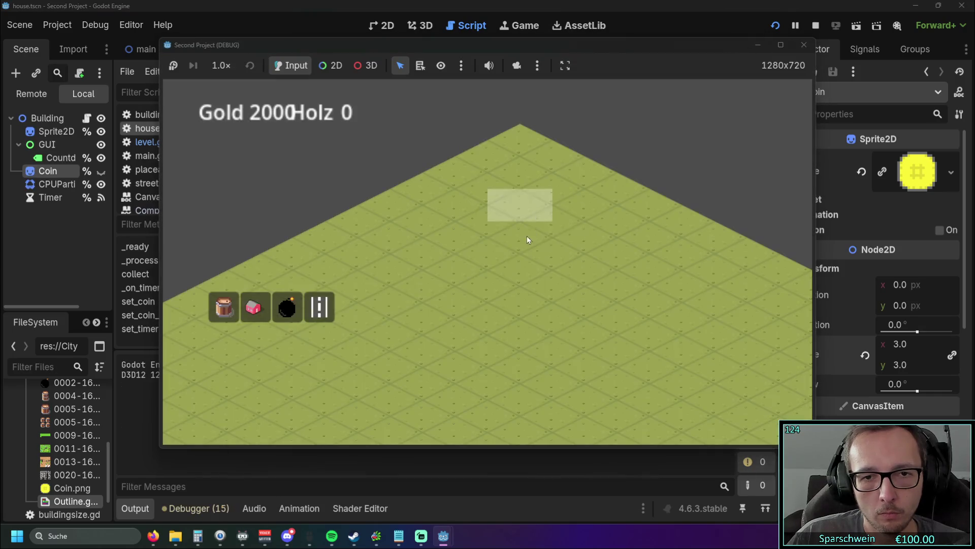
pyautogui.click(224, 307)
pyautogui.click(460, 265)
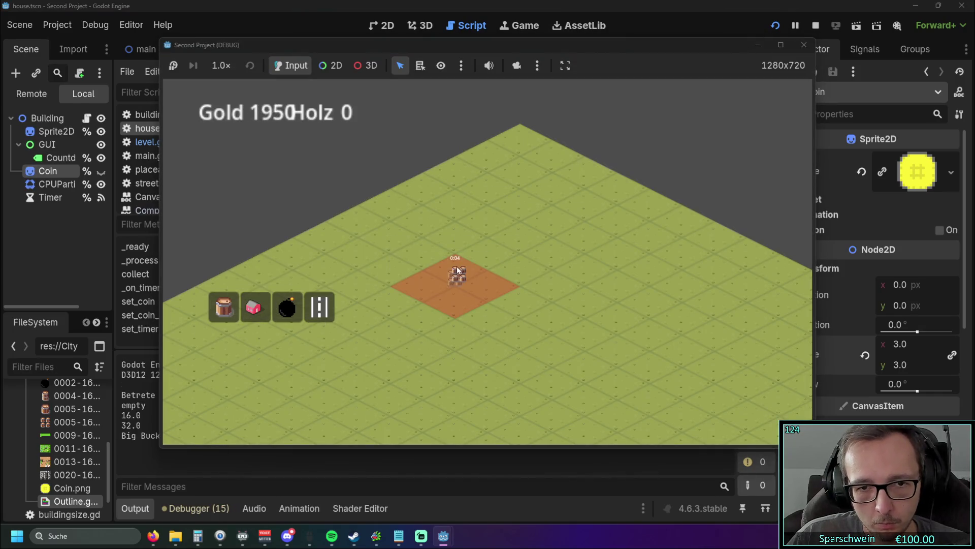
pyautogui.click(456, 278)
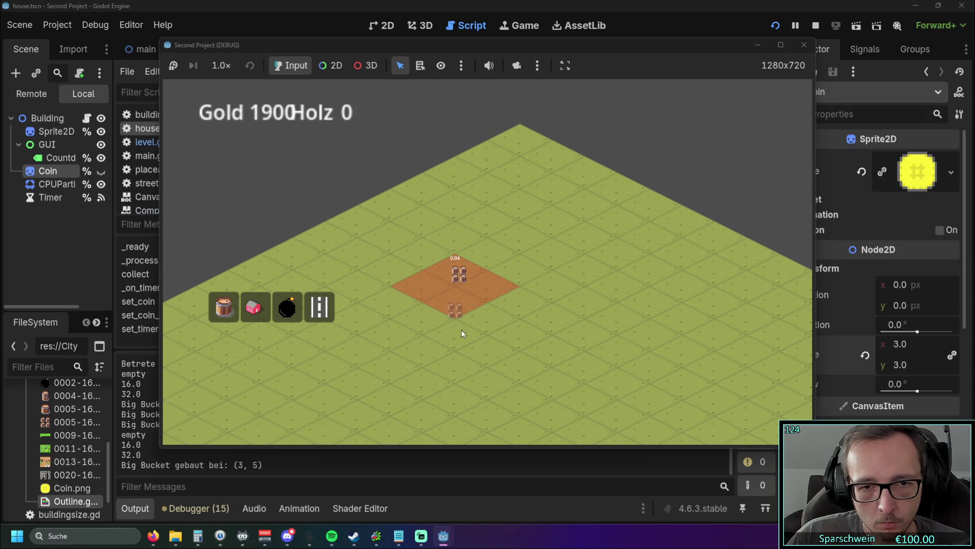
# Step: Drag the extra Big Bucket back onto the orange plot, exit build mode, and stop the game
pyautogui.moveTo(461, 333); pyautogui.dragTo(445, 351)
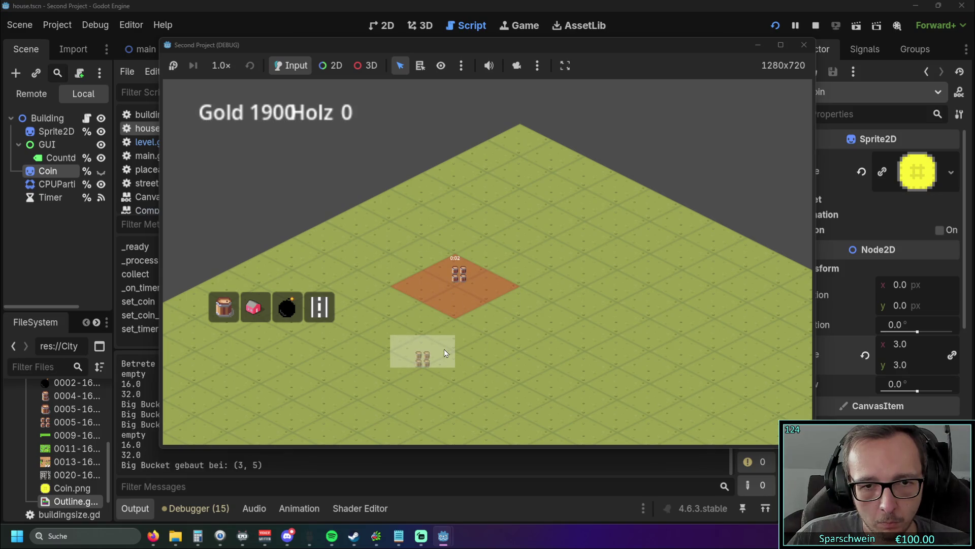
pyautogui.moveTo(444, 351); pyautogui.dragTo(457, 279)
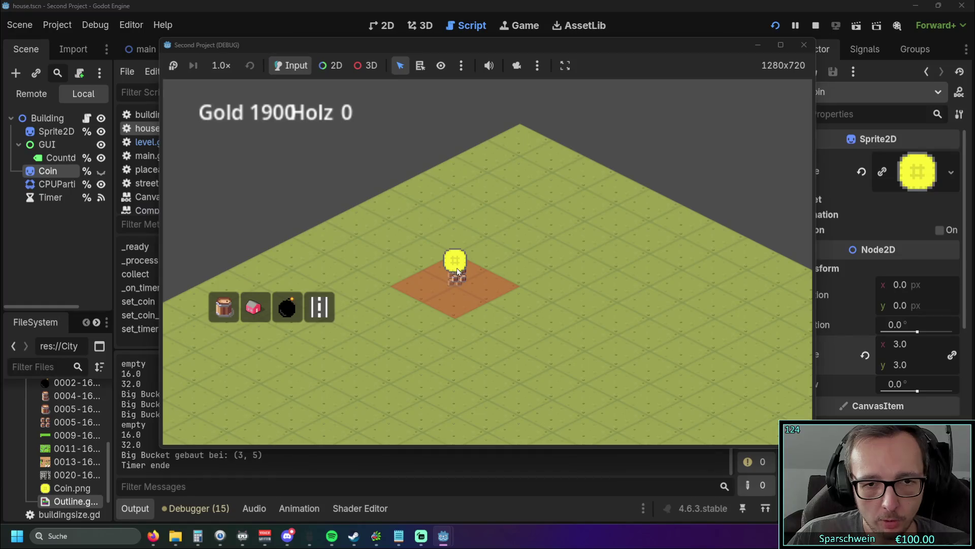
pyautogui.click(617, 223)
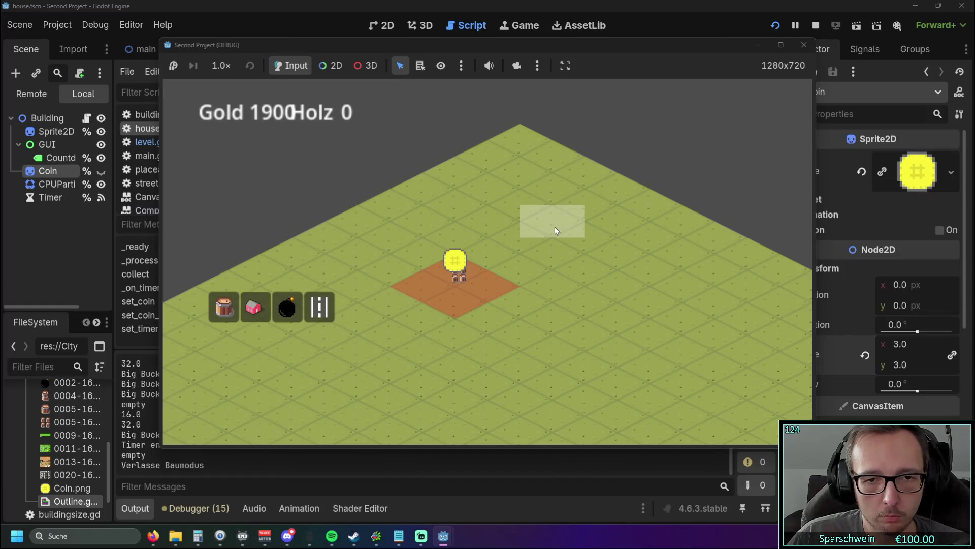
pyautogui.click(795, 45)
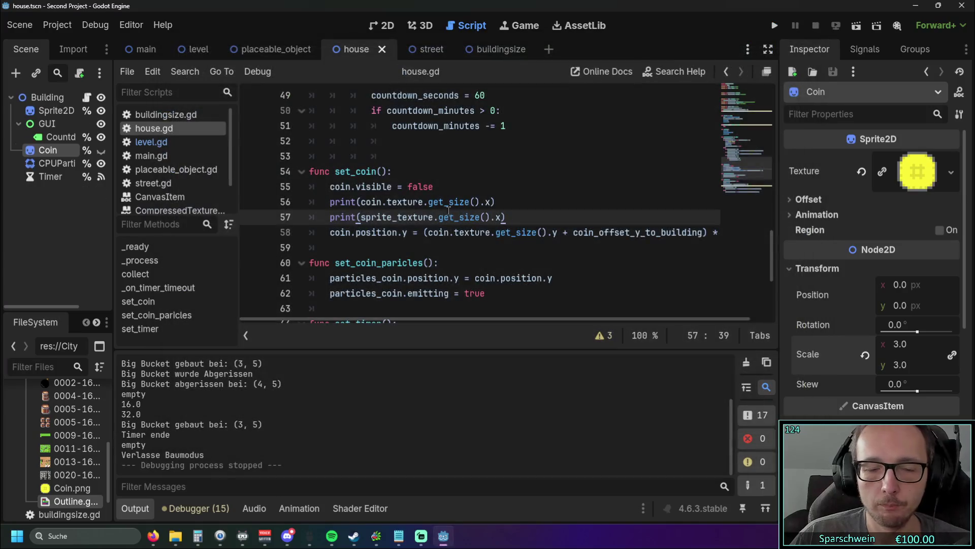
# Step: Leave the caret at the end of line 54 and launch Aseprite from the Steam library
pyautogui.click(520, 172)
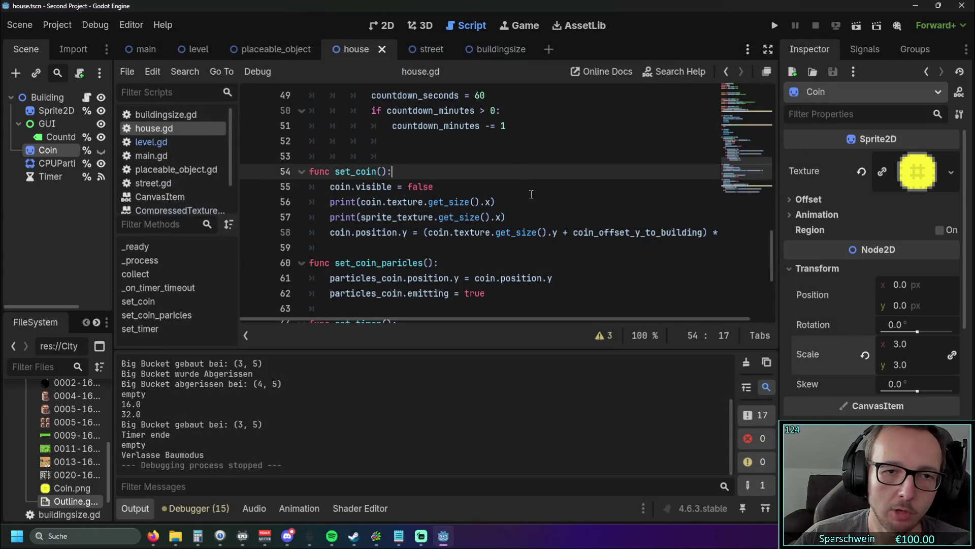
pyautogui.hscroll(2, 479, 313)
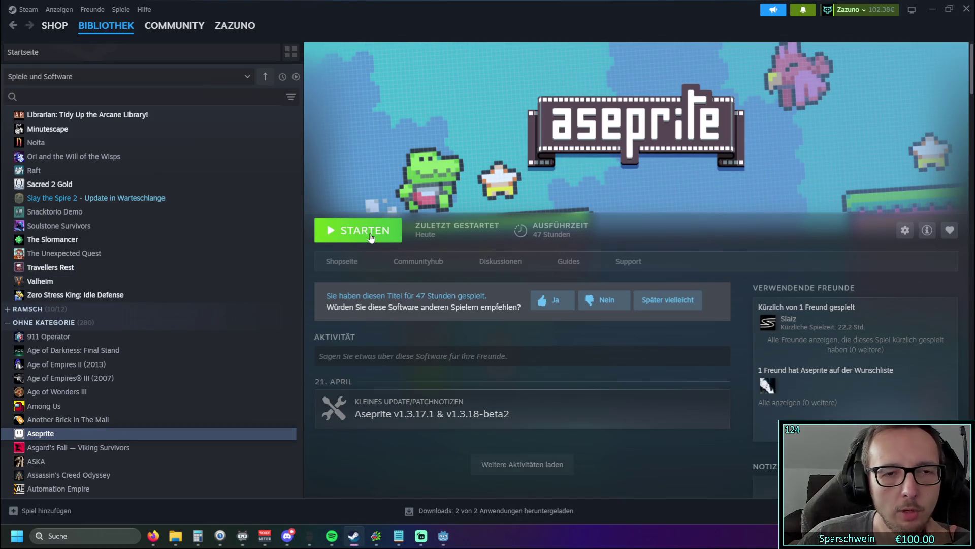
pyautogui.click(370, 238)
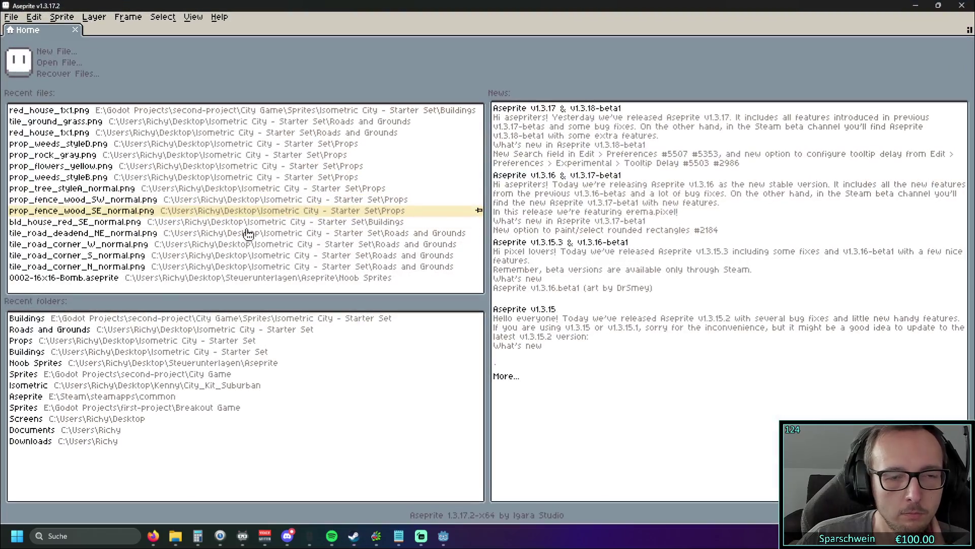
# Step: Open red_house_1x1.png from the recent Buildings folder and pan the sprite into view
pyautogui.click(105, 320)
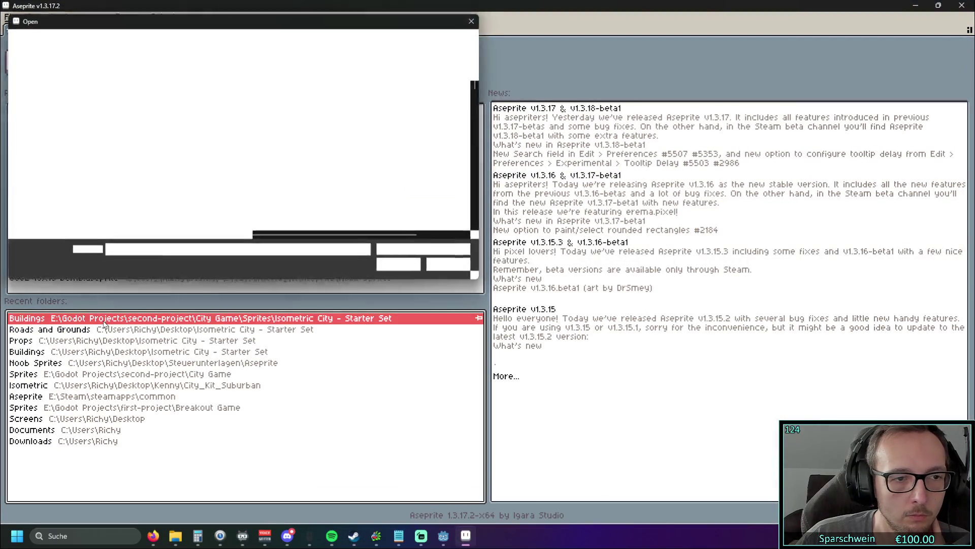
pyautogui.scroll(-10, 349, 166)
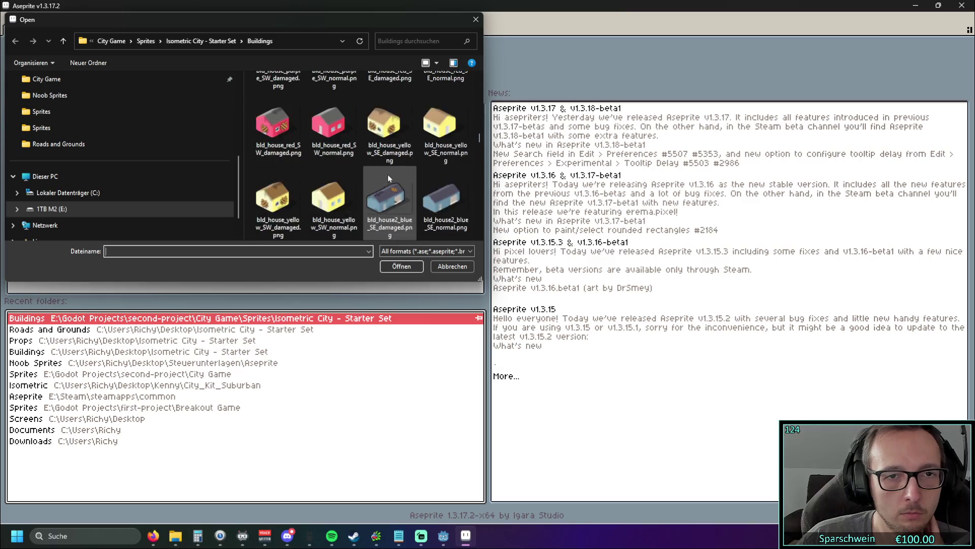
pyautogui.scroll(-5, 477, 178)
pyautogui.click(374, 207)
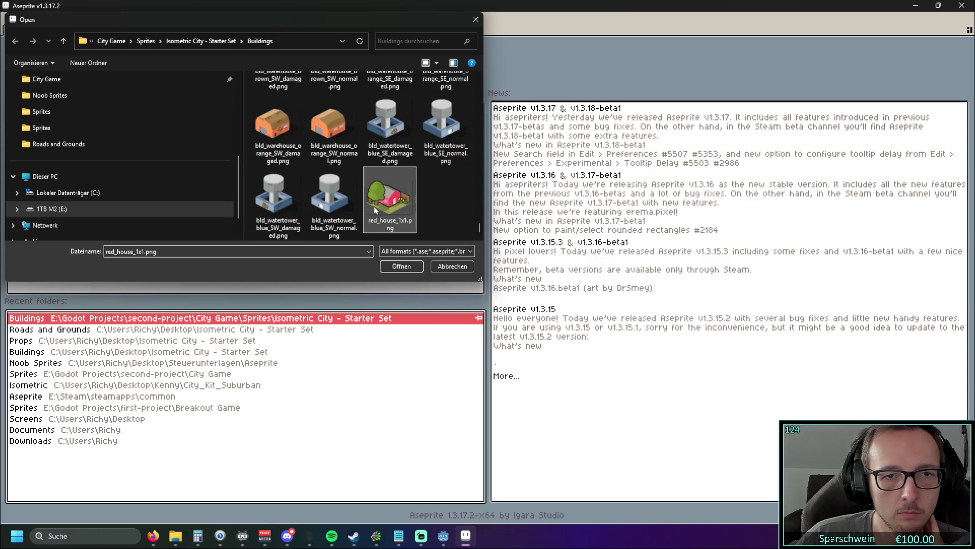
pyautogui.click(401, 266)
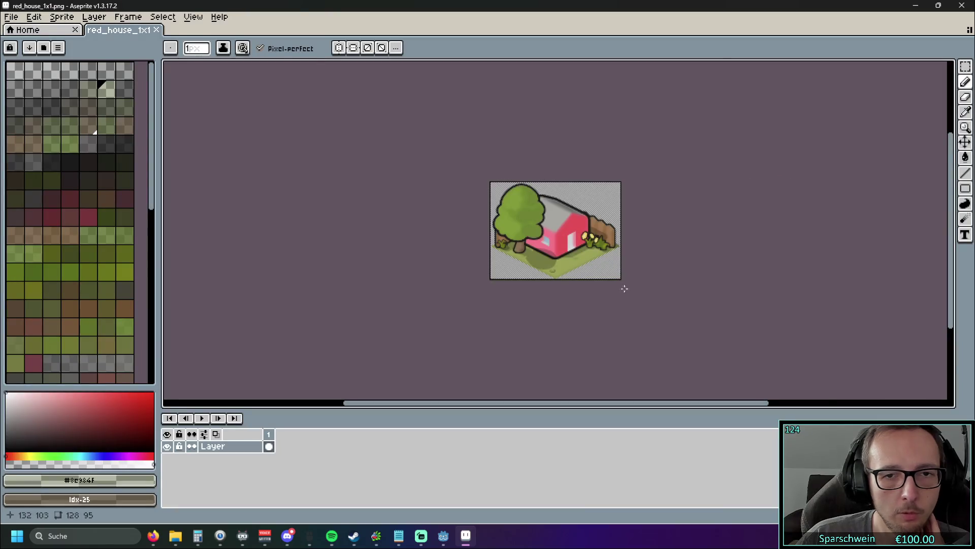
pyautogui.moveTo(606, 303)
pyautogui.mouseDown()
pyautogui.moveTo(584, 338)
pyautogui.moveTo(576, 330)
pyautogui.mouseUp()
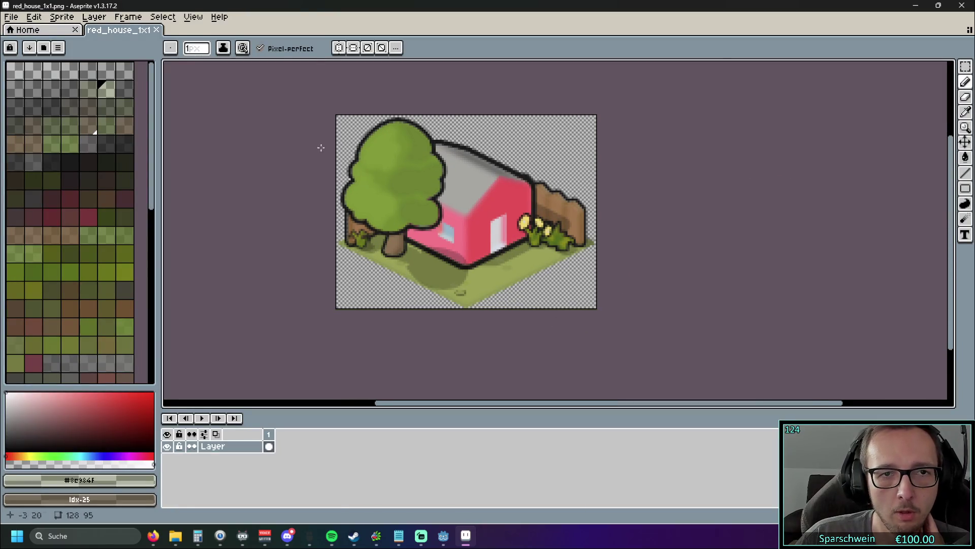
pyautogui.click(96, 20)
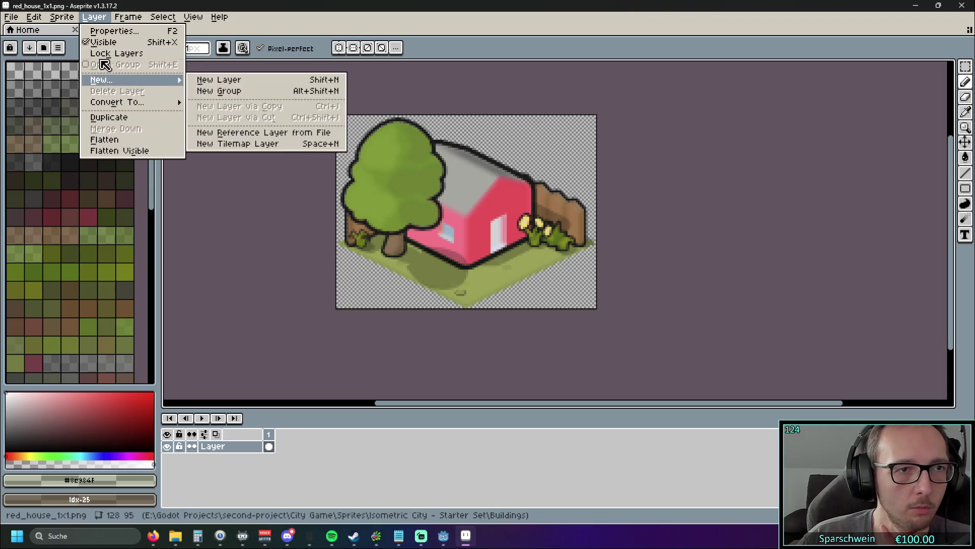
# Step: Open Sprite > Canvas Size for the 128 × 95 sprite, select Height, and zoom to inspect edges
pyautogui.moveTo(75, 21)
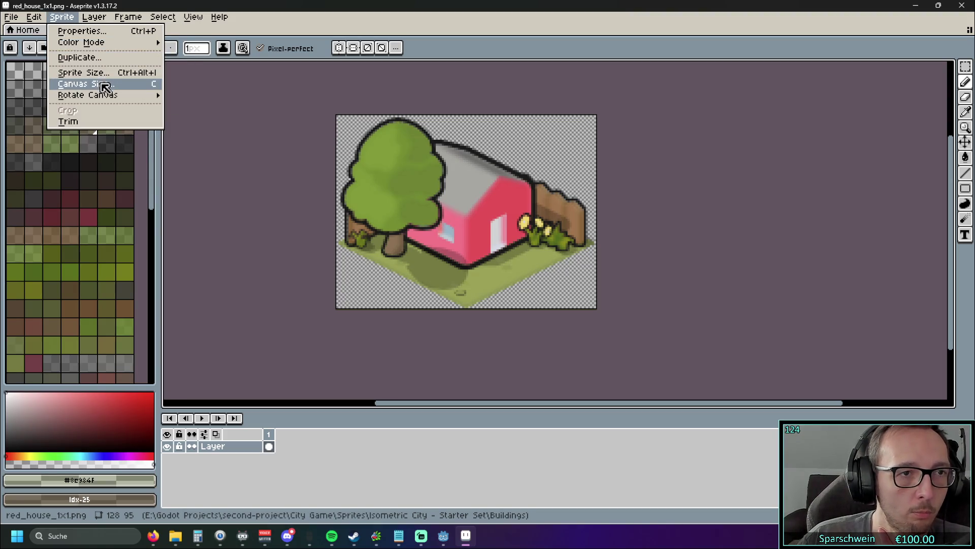
pyautogui.click(103, 84)
pyautogui.click(833, 118)
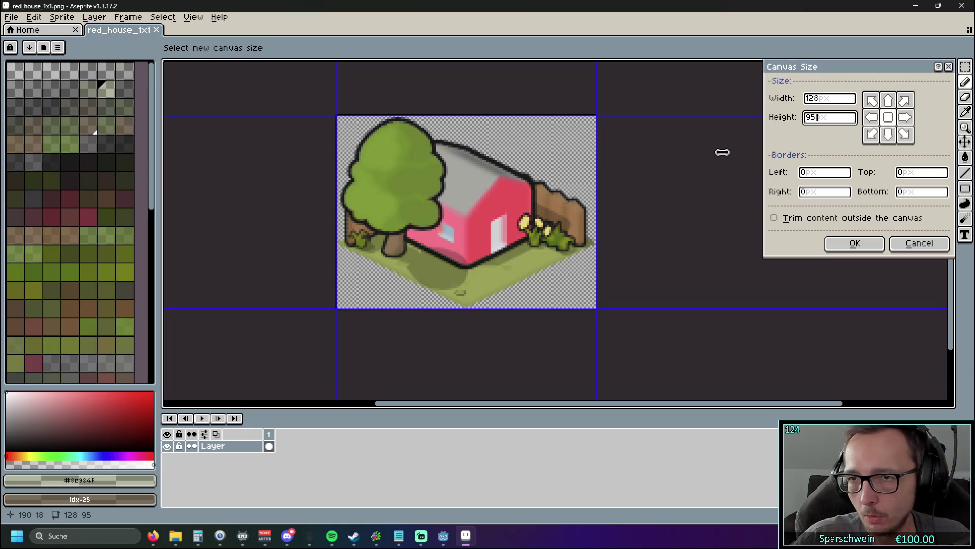
pyautogui.scroll(1, 605, 227)
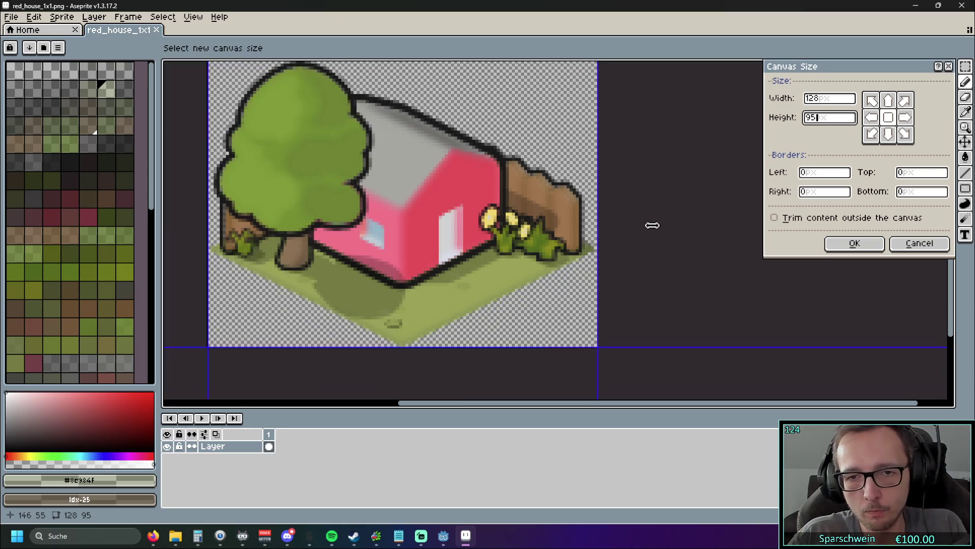
pyautogui.scroll(-1, 651, 223)
pyautogui.scroll(4, 649, 219)
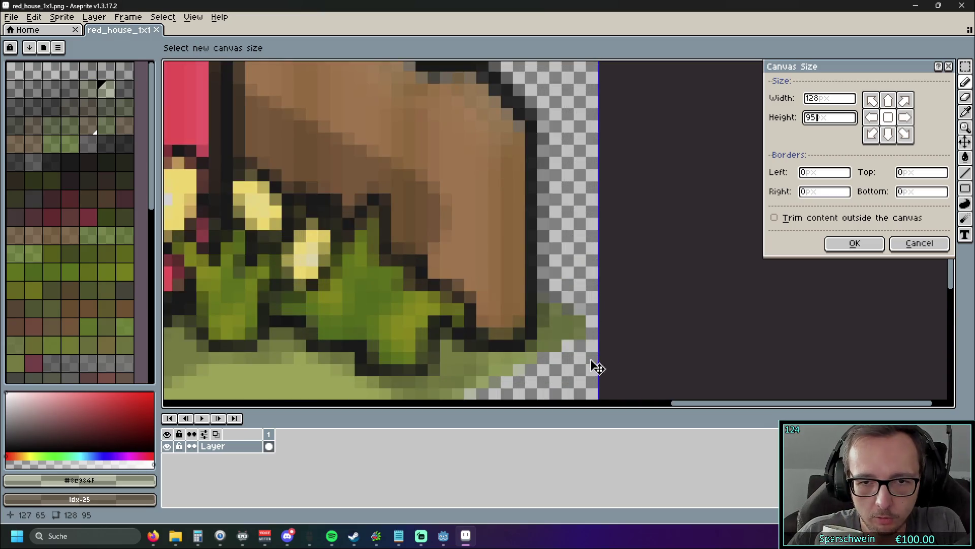
pyautogui.scroll(-3, 660, 260)
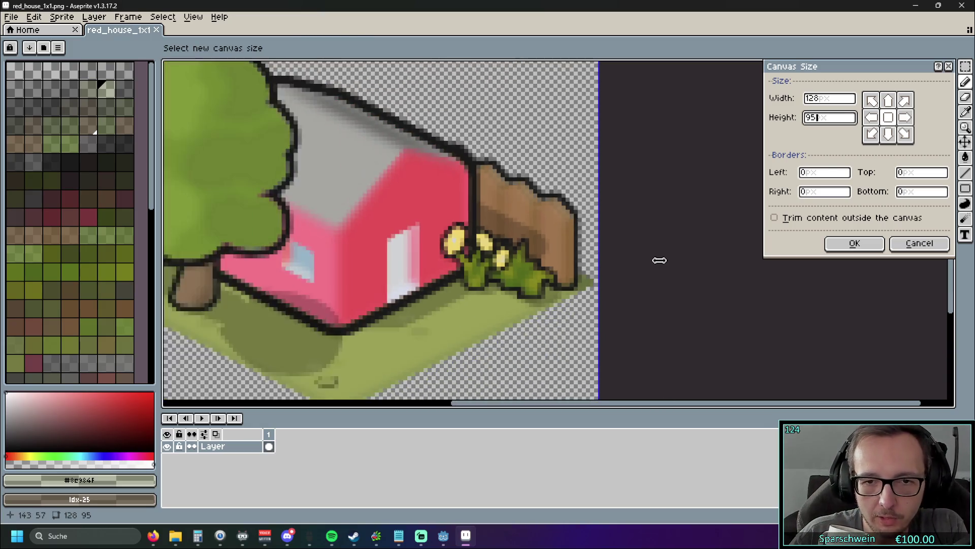
pyautogui.scroll(-2, 311, 311)
pyautogui.scroll(7, 479, 320)
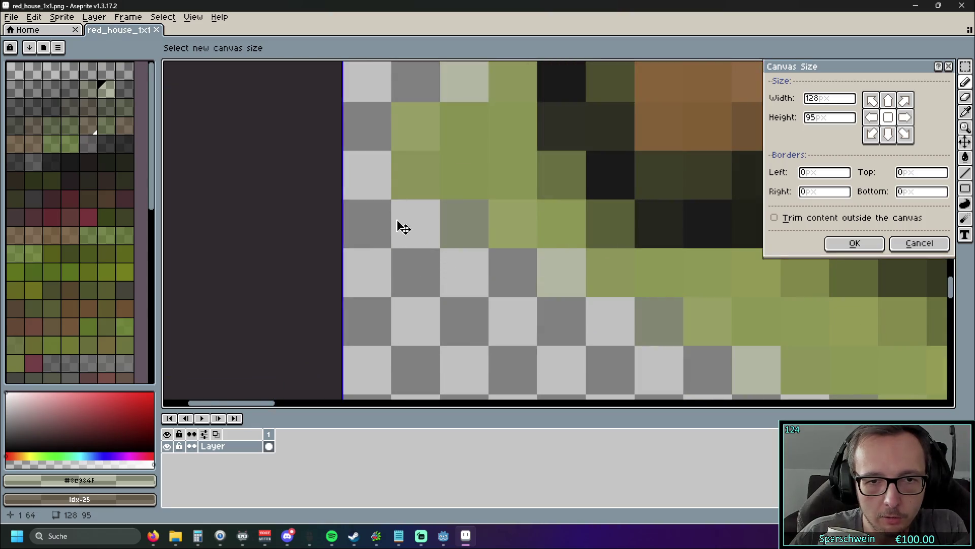
pyautogui.scroll(-2, 398, 279)
pyautogui.scroll(-2, 230, 257)
pyautogui.scroll(-1, 269, 267)
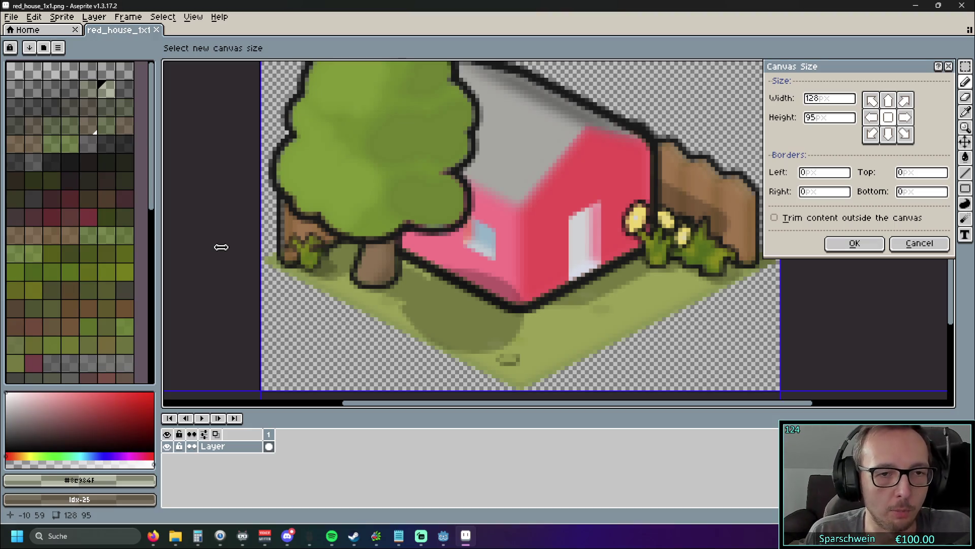
pyautogui.scroll(-1, 284, 274)
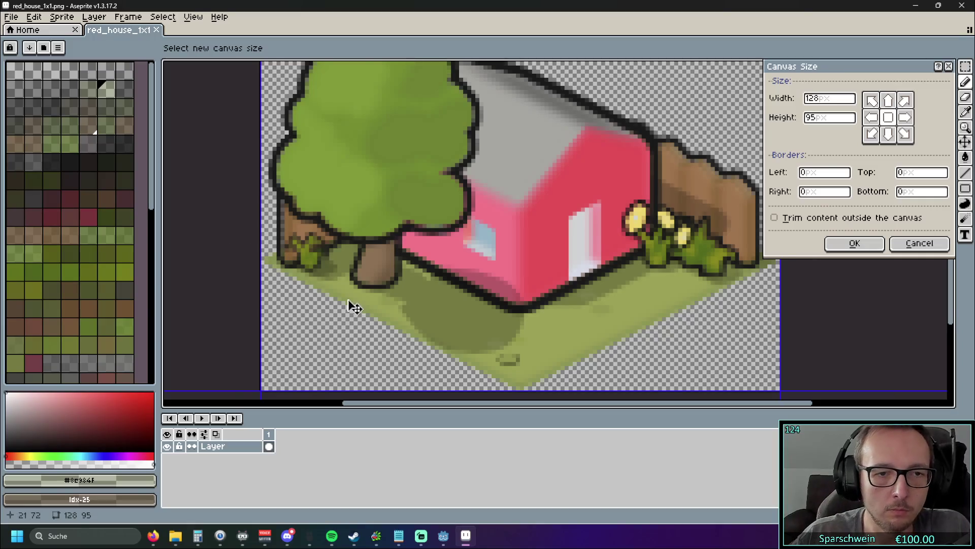
pyautogui.scroll(3, 340, 310)
pyautogui.scroll(-2, 304, 300)
pyautogui.scroll(-3, 269, 284)
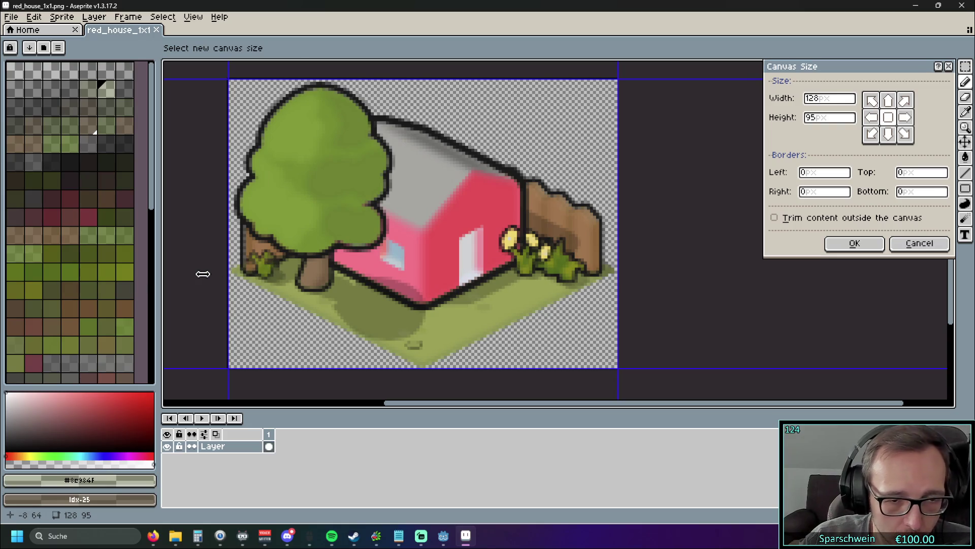
pyautogui.click(827, 122)
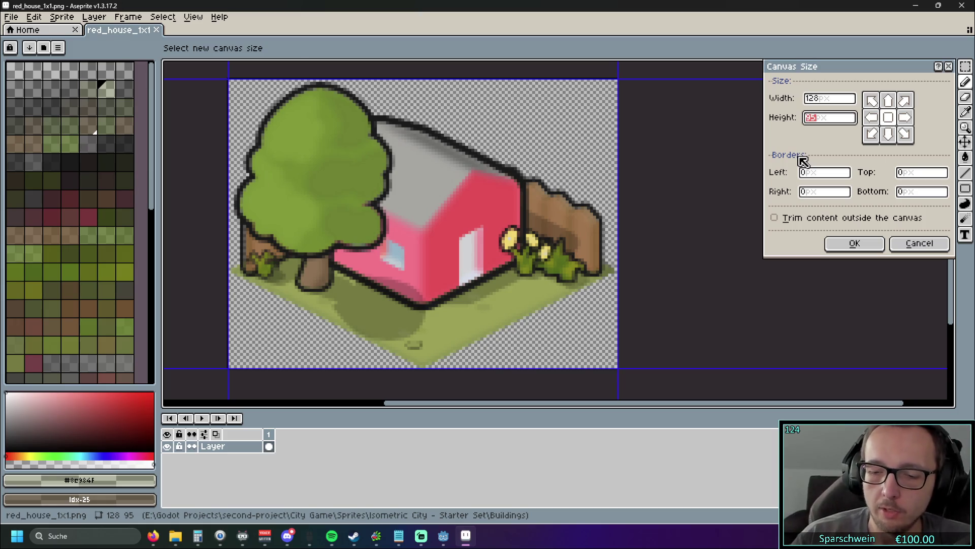
pyautogui.write('64')
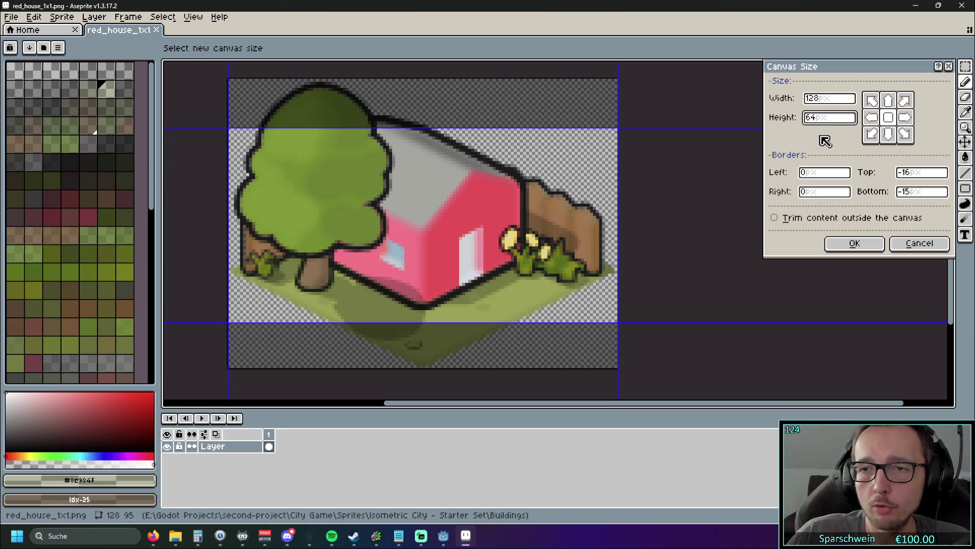
pyautogui.click(888, 135)
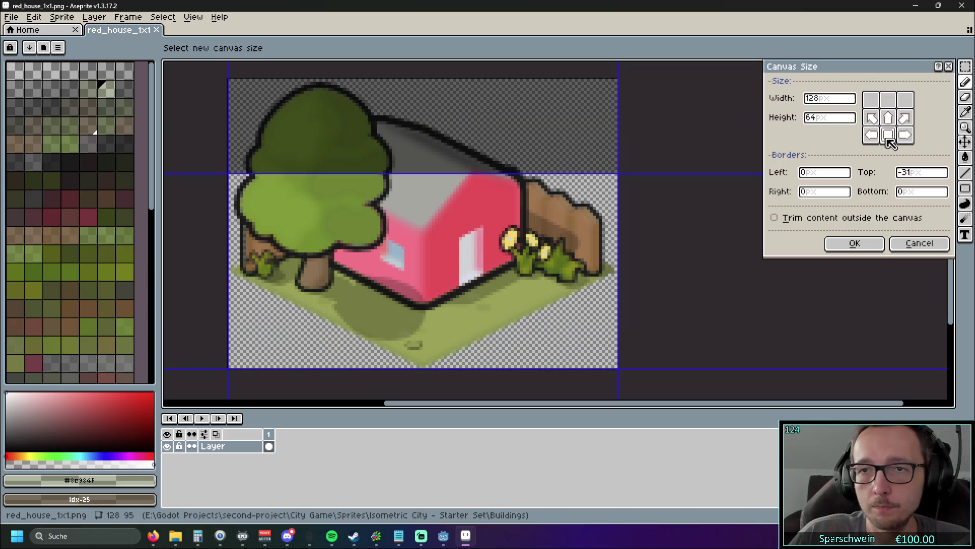
pyautogui.click(889, 117)
pyautogui.click(889, 103)
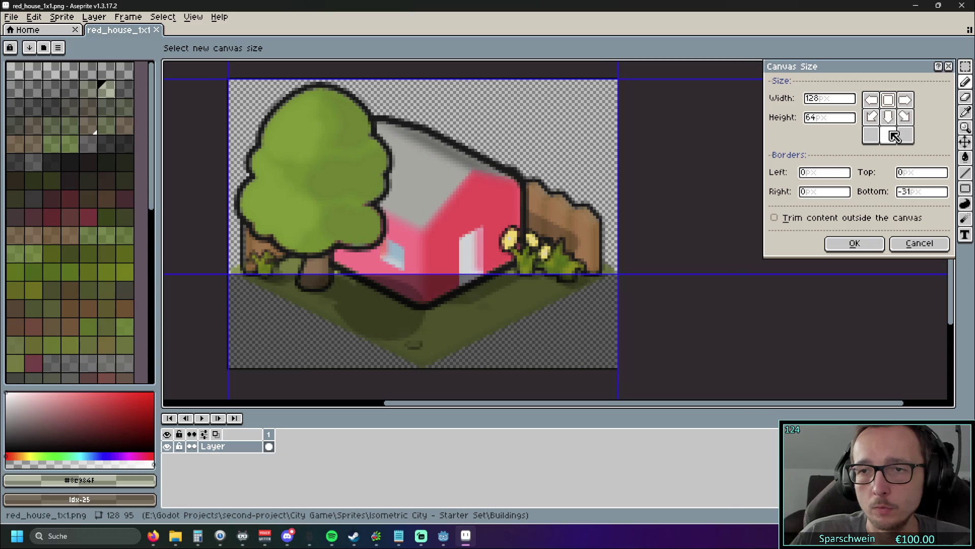
pyautogui.click(889, 121)
pyautogui.click(890, 136)
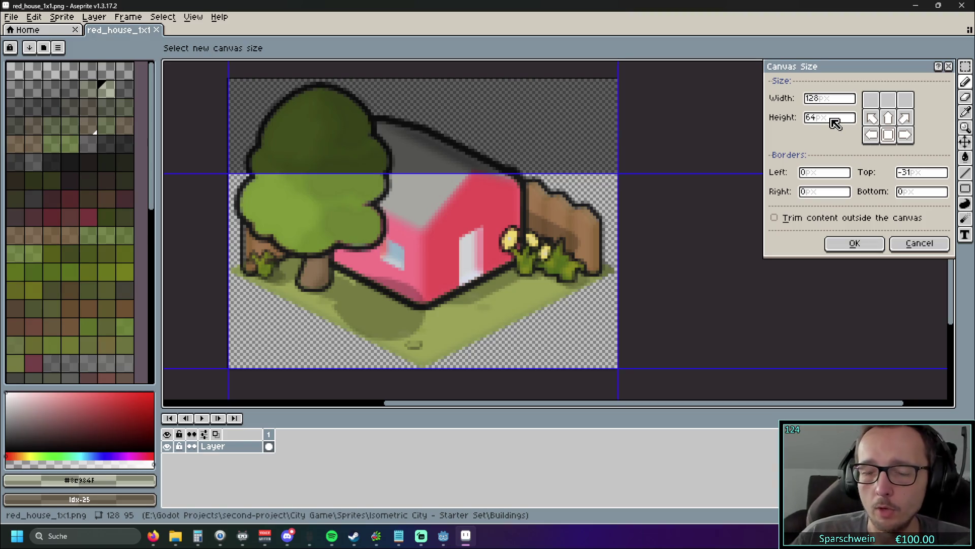
pyautogui.doubleClick(823, 118)
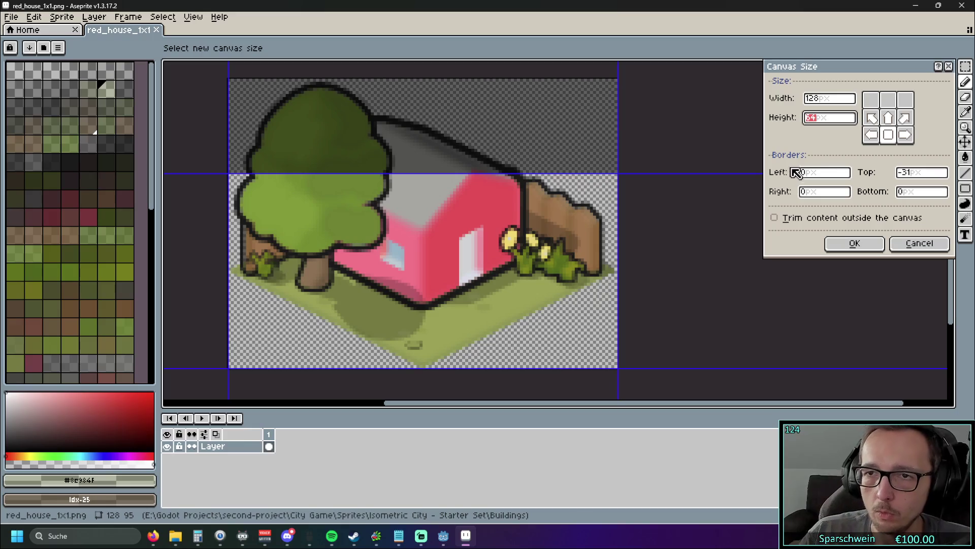
pyautogui.click(889, 122)
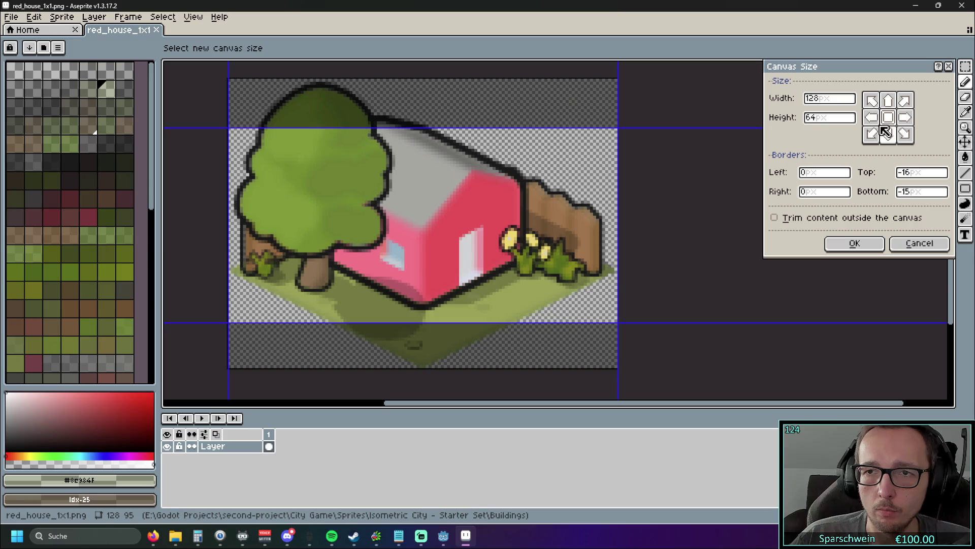
pyautogui.click(813, 119)
pyautogui.write('3')
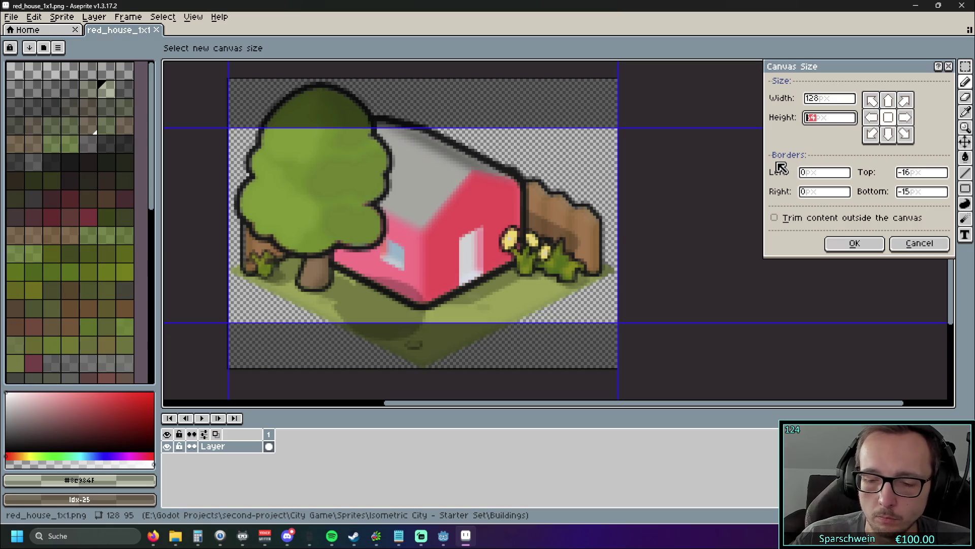
pyautogui.write('95')
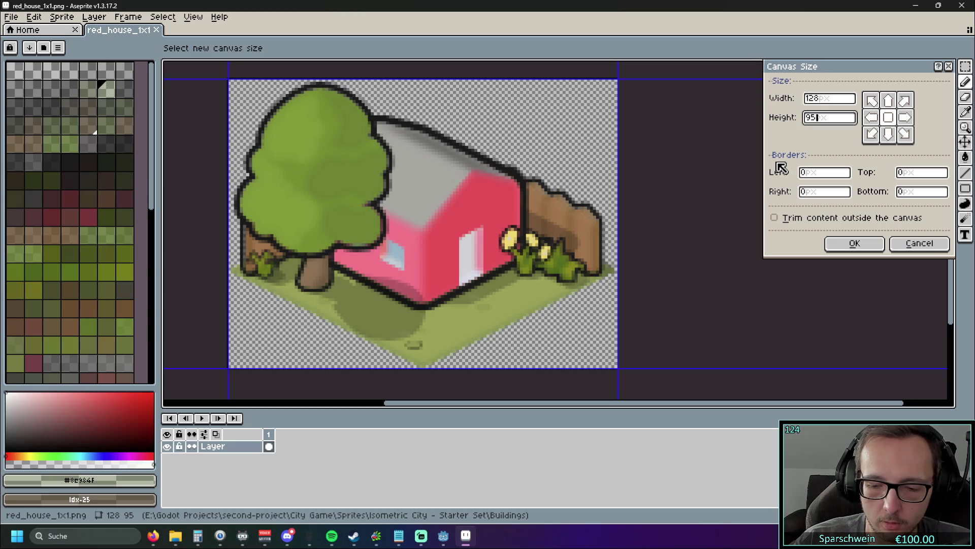
pyautogui.press('BackSpace')
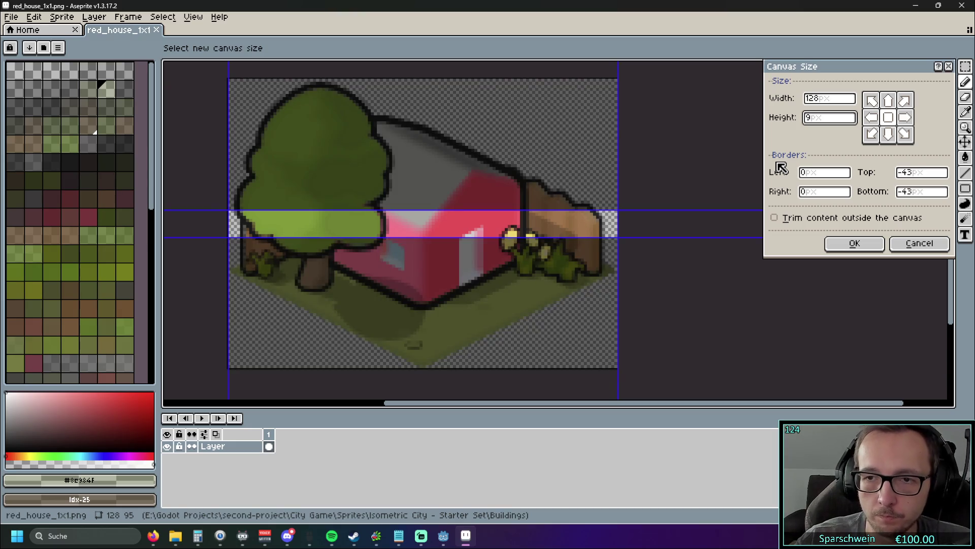
pyautogui.write('4')
pyautogui.doubleClick(818, 122)
pyautogui.write('1')
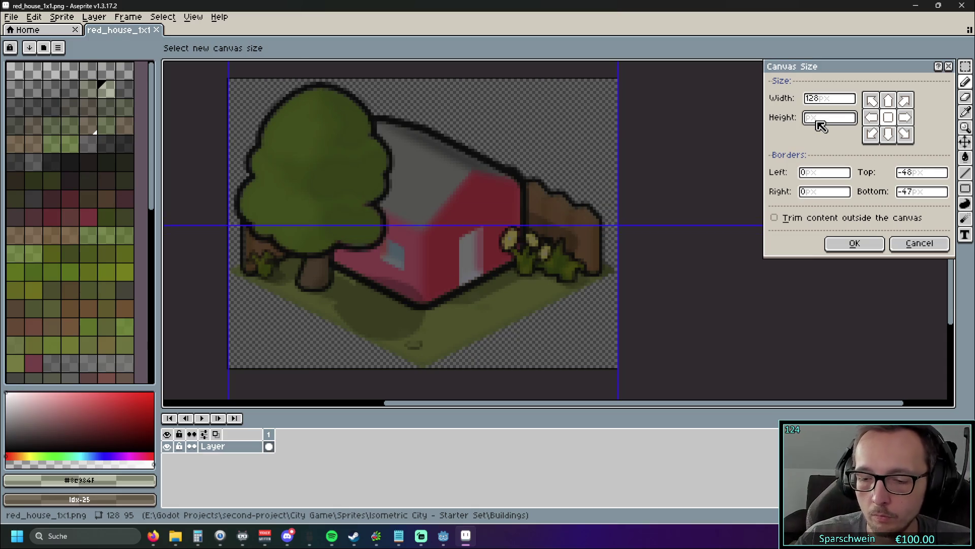
pyautogui.write('64')
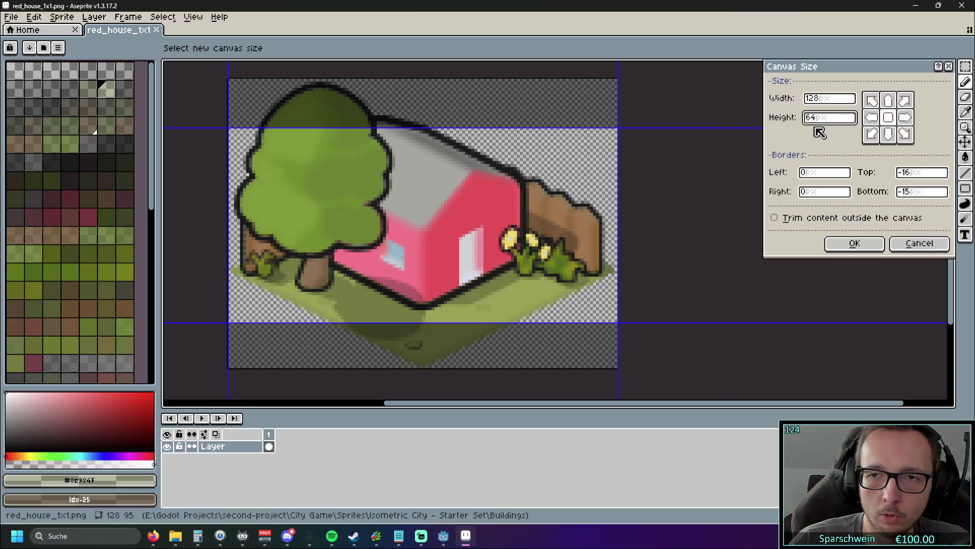
pyautogui.press('BackSpace')
pyautogui.press('BackSpace')
pyautogui.write('126')
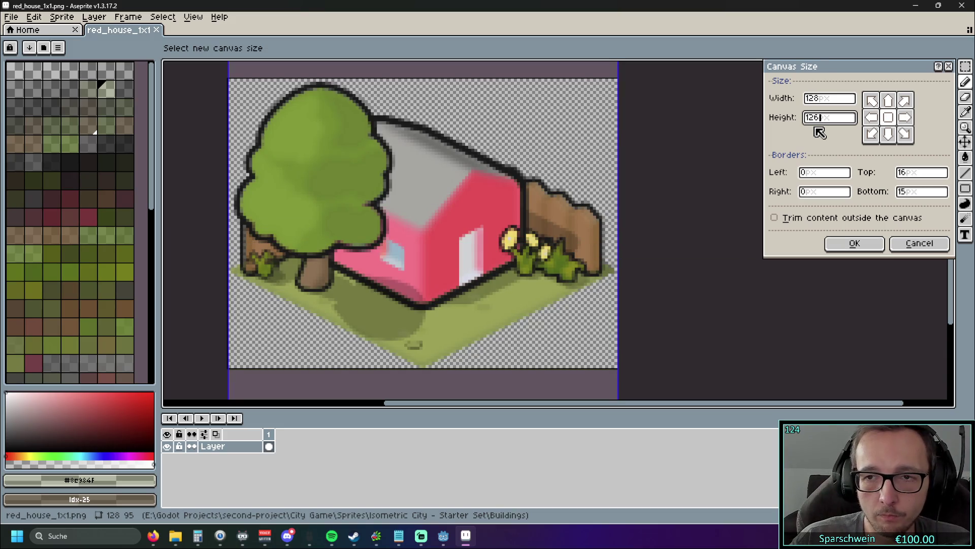
pyautogui.press('BackSpace')
pyautogui.press('BackSpace')
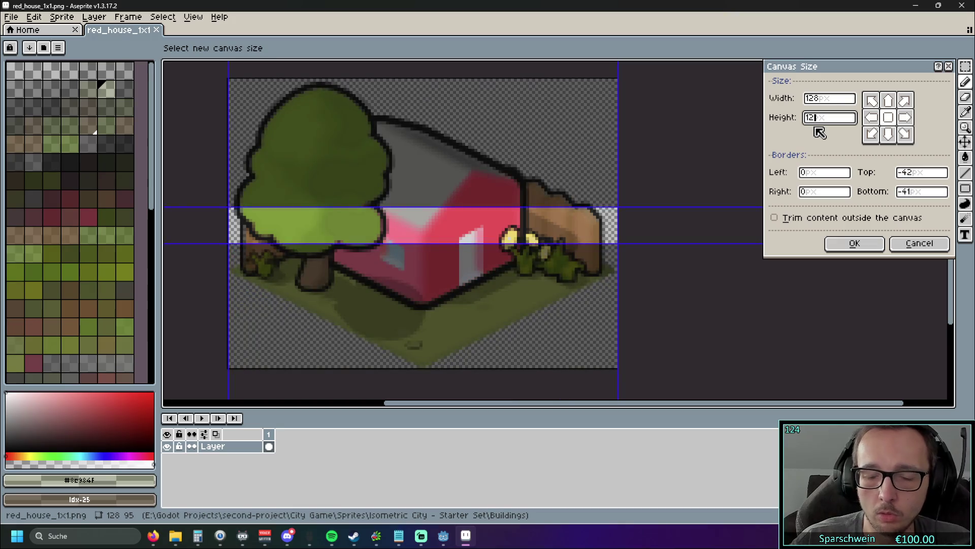
pyautogui.write('64')
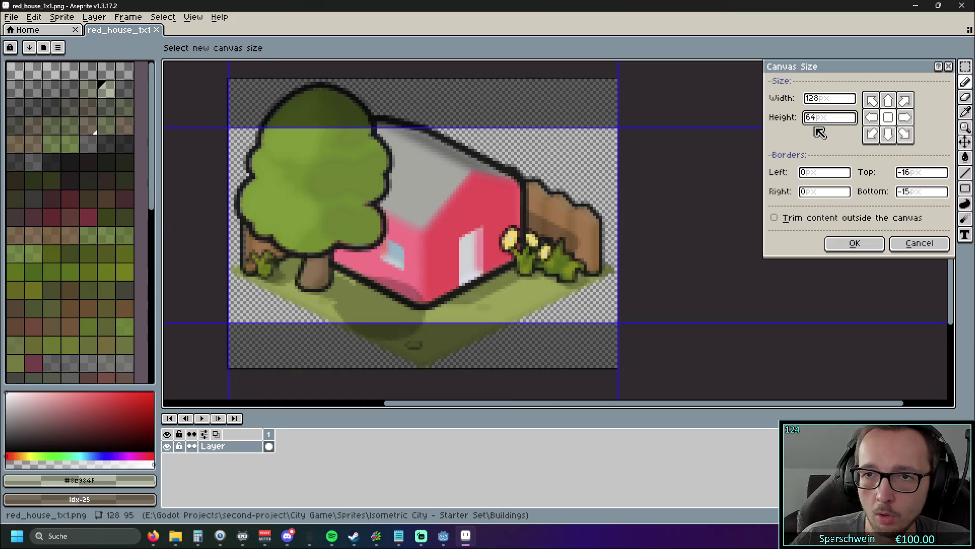
pyautogui.press('BackSpace')
pyautogui.press('BackSpace')
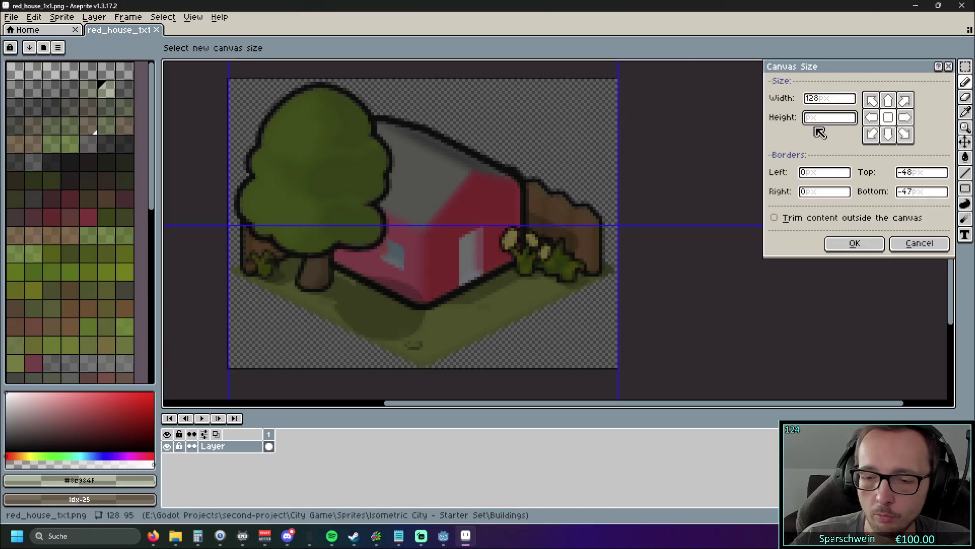
pyautogui.write('95')
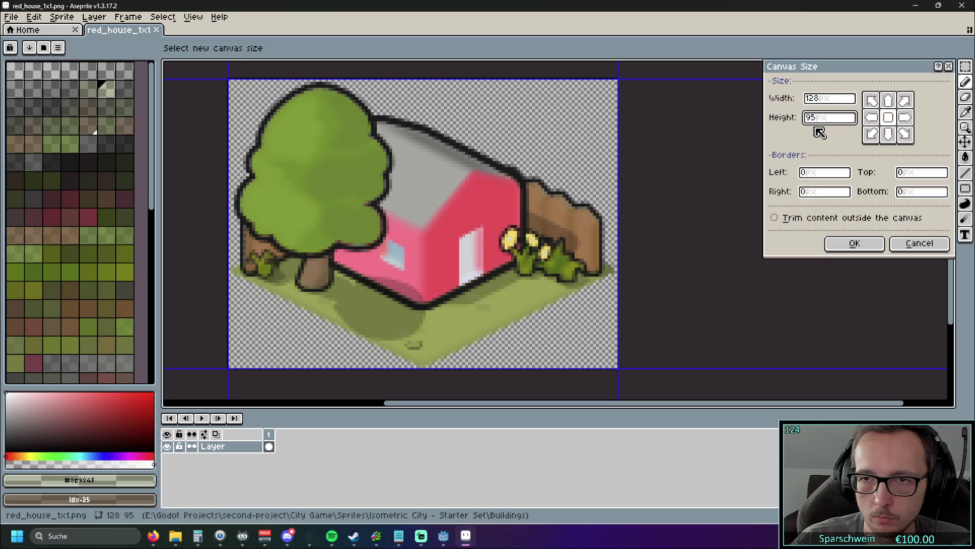
pyautogui.write('126')
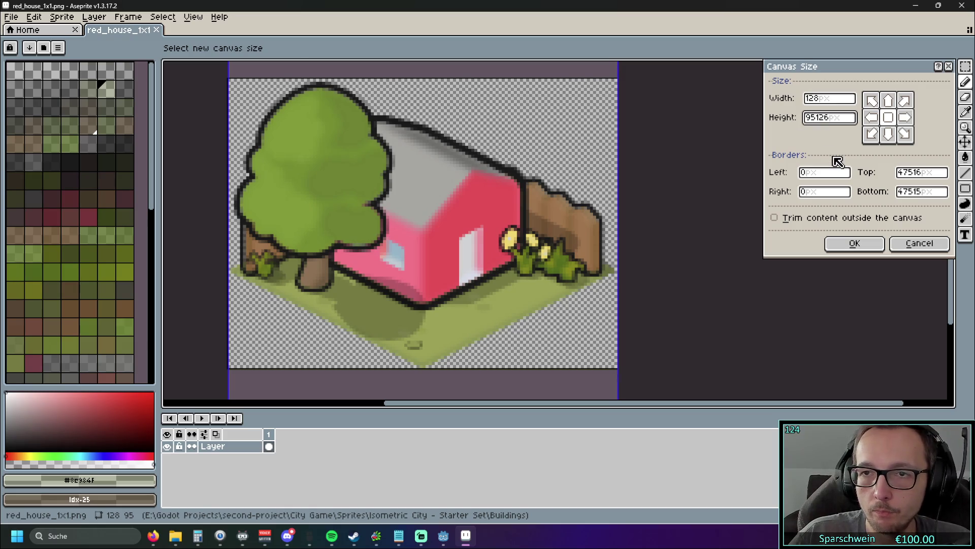
# Step: Resize the canvas to 128 × 126 with the top-center anchor, adding space below
pyautogui.press('Home')
pyautogui.press('Delete')
pyautogui.press('Delete')
pyautogui.scroll(-4, 603, 132)
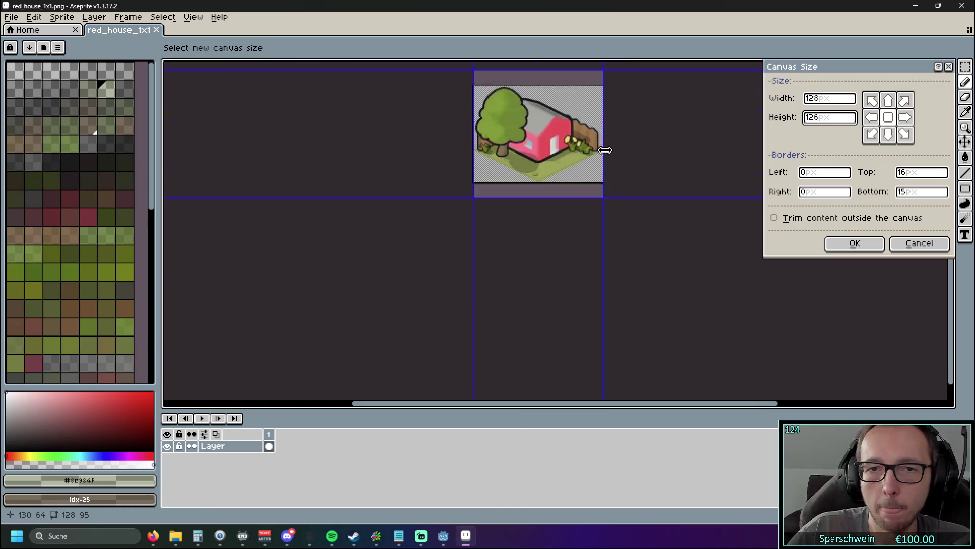
pyautogui.scroll(2, 640, 126)
pyautogui.moveTo(640, 198); pyautogui.dragTo(638, 201)
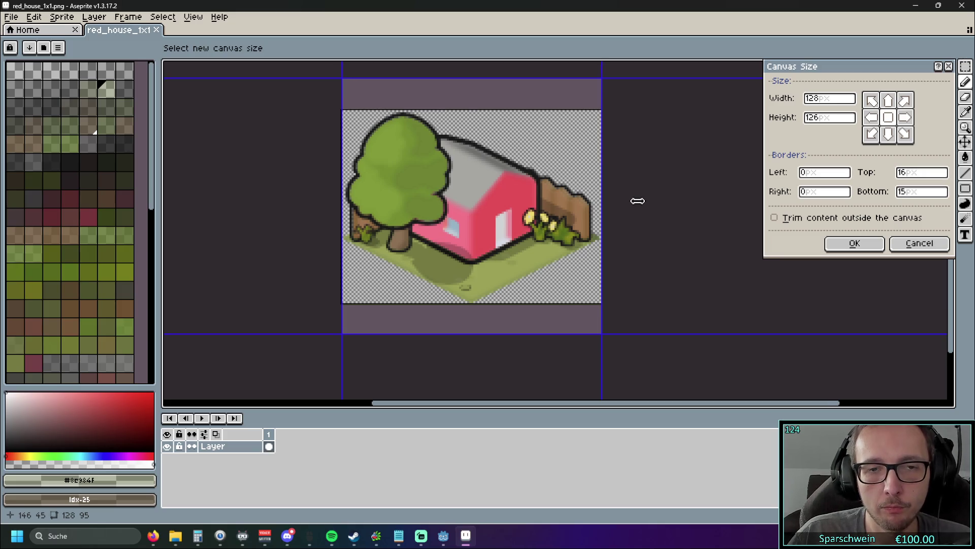
pyautogui.click(888, 100)
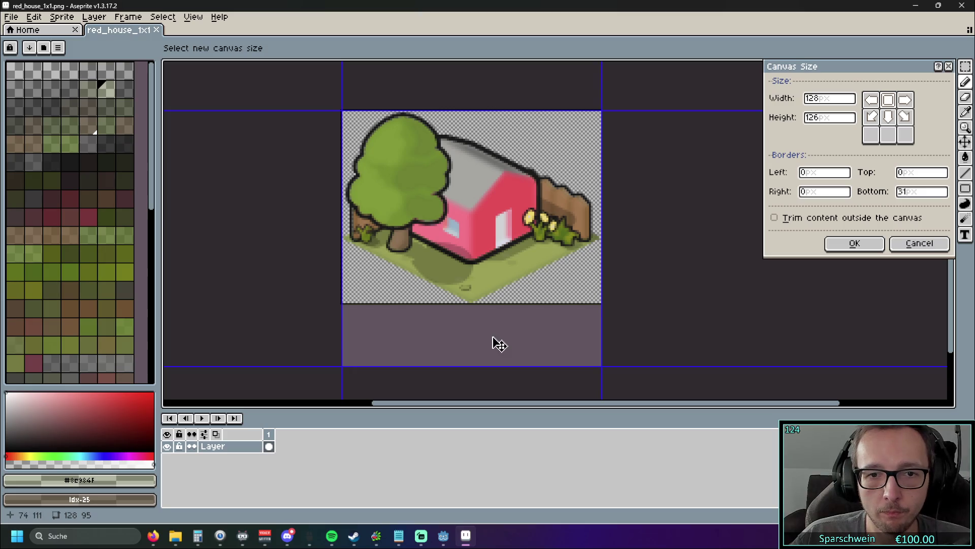
pyautogui.click(859, 245)
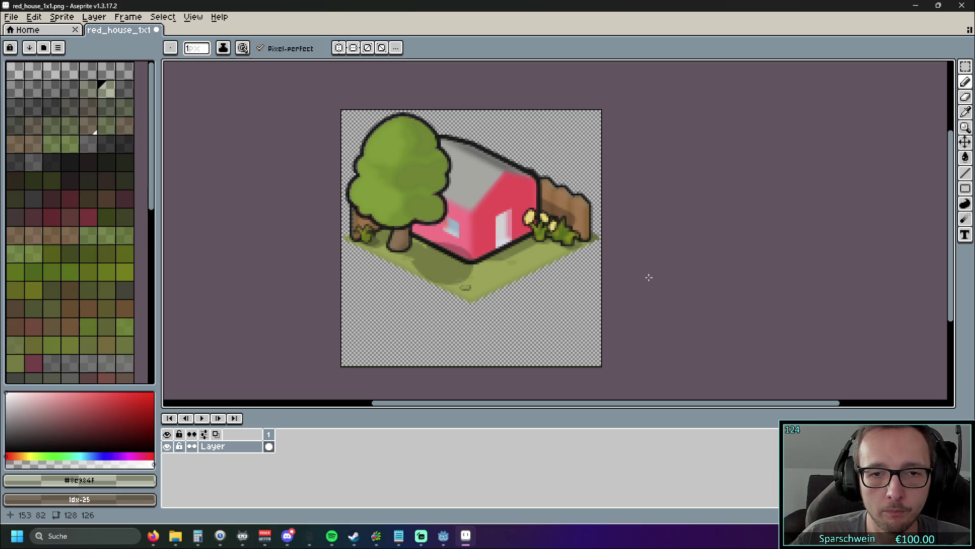
# Step: Save the resized red house sprite and close Aseprite
pyautogui.click(11, 17)
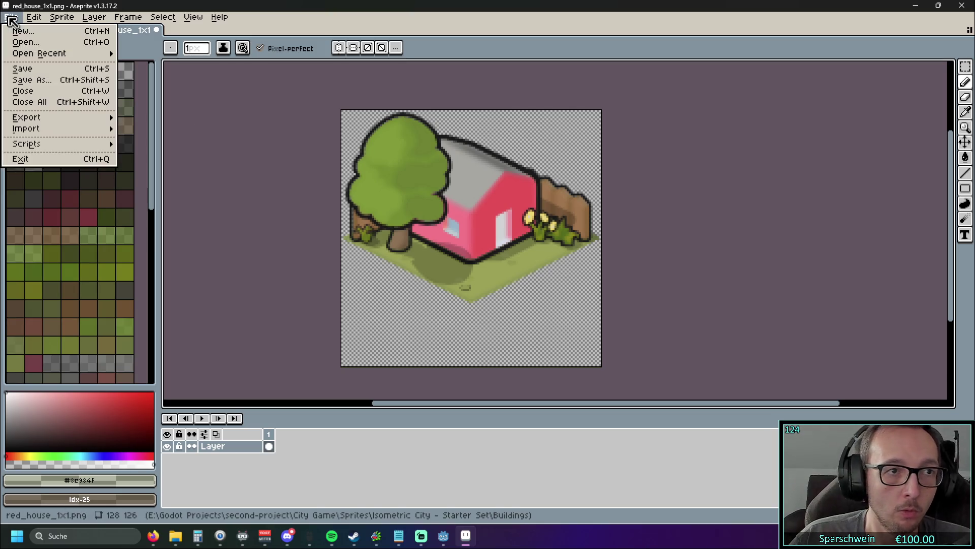
pyautogui.click(41, 71)
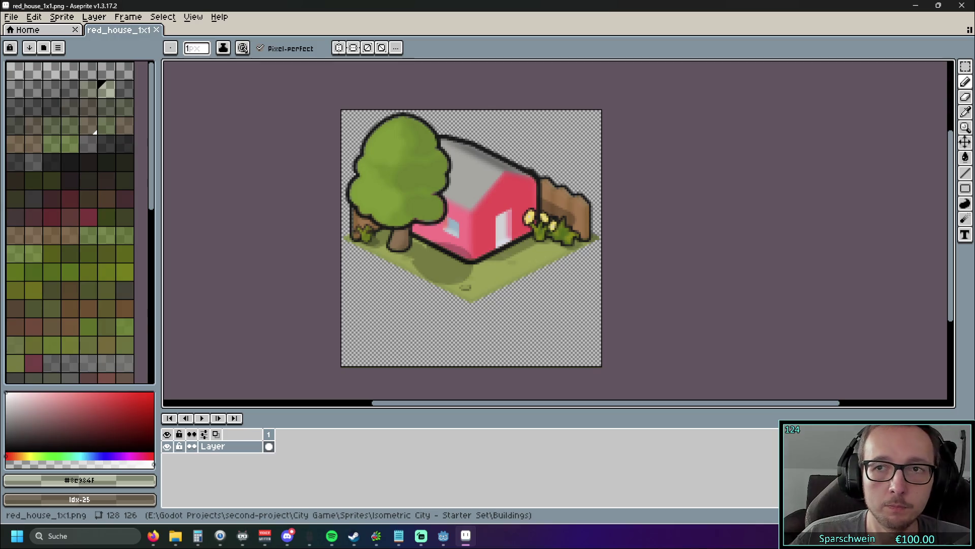
pyautogui.click(961, 5)
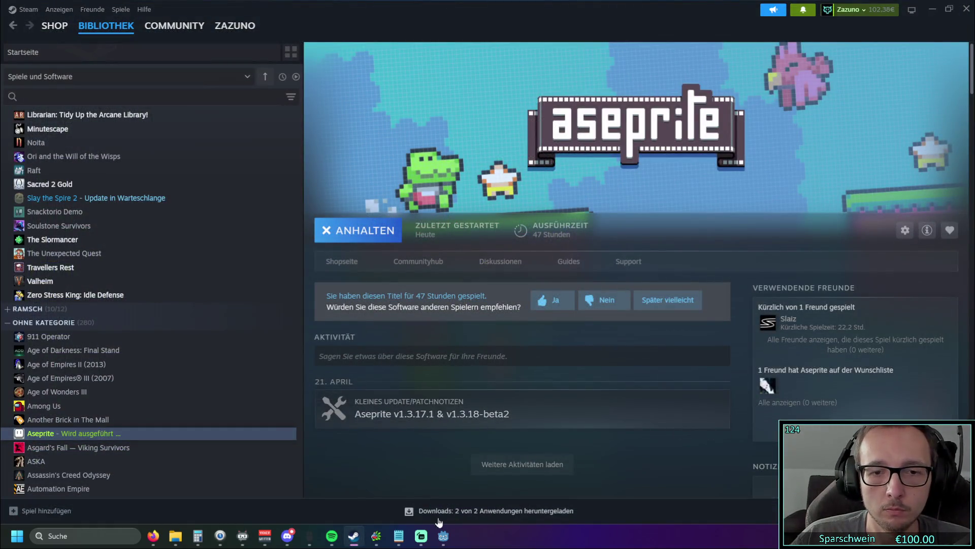
# Step: Run the game from Godot and place a red house on the isometric grid
pyautogui.click(442, 537)
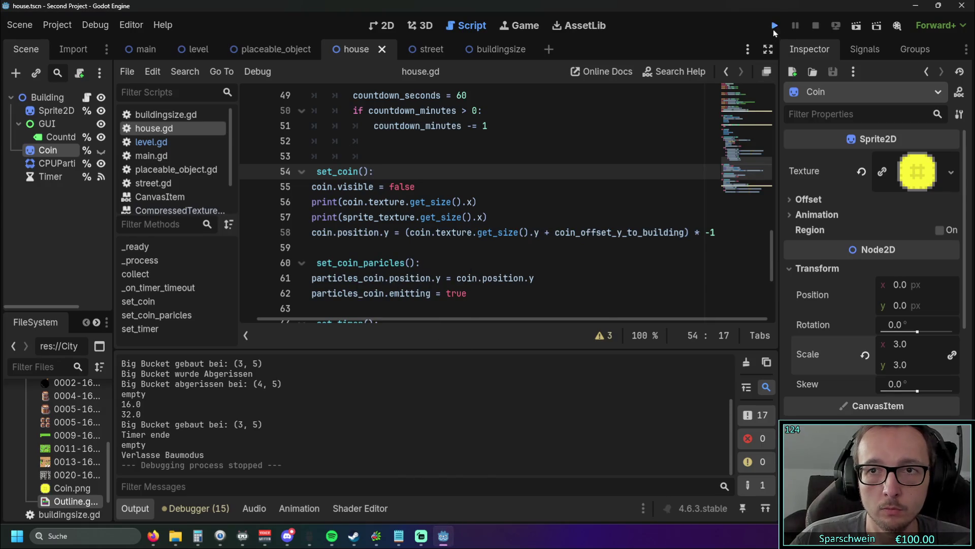
pyautogui.click(774, 25)
pyautogui.click(256, 309)
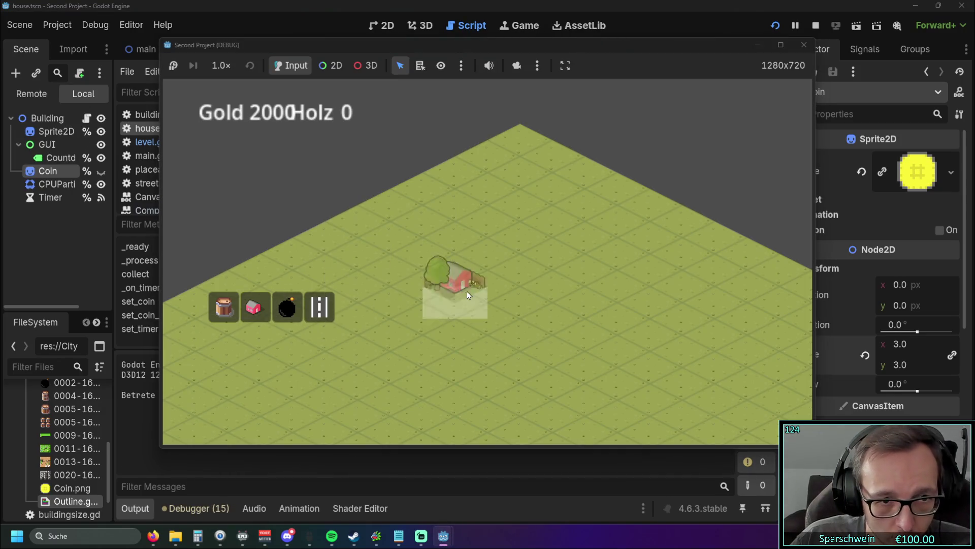
pyautogui.click(454, 301)
pyautogui.rightClick(452, 337)
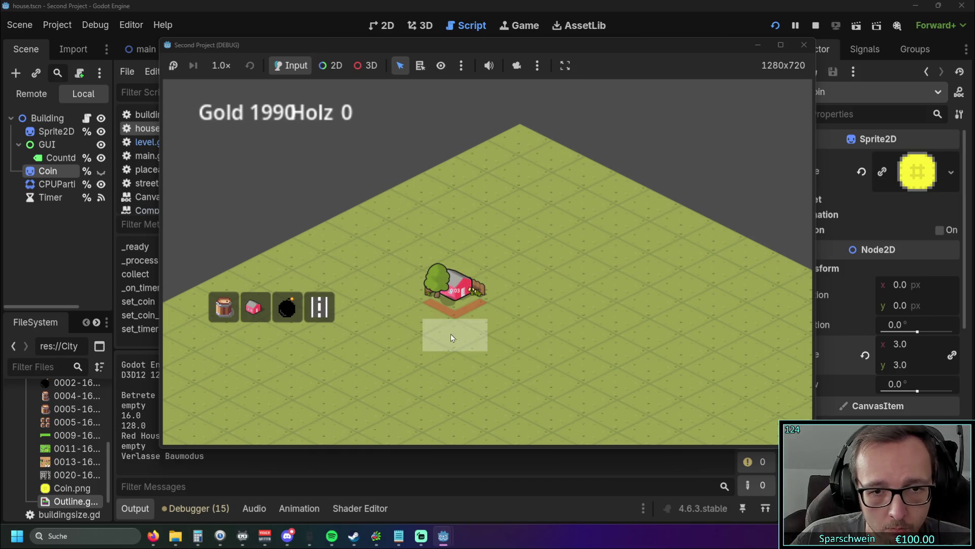
# Step: Collect five gold coins produced by the red house
pyautogui.click(465, 300)
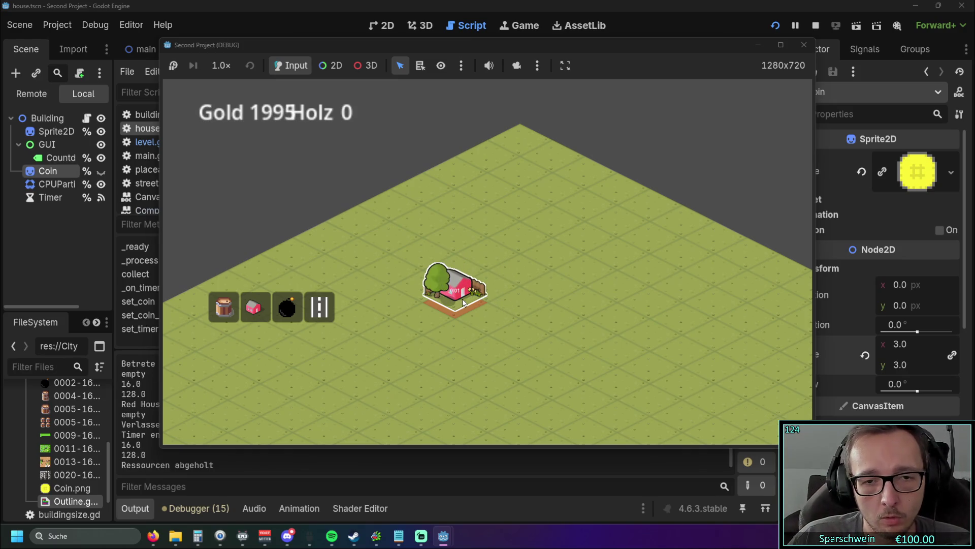
pyautogui.click(464, 302)
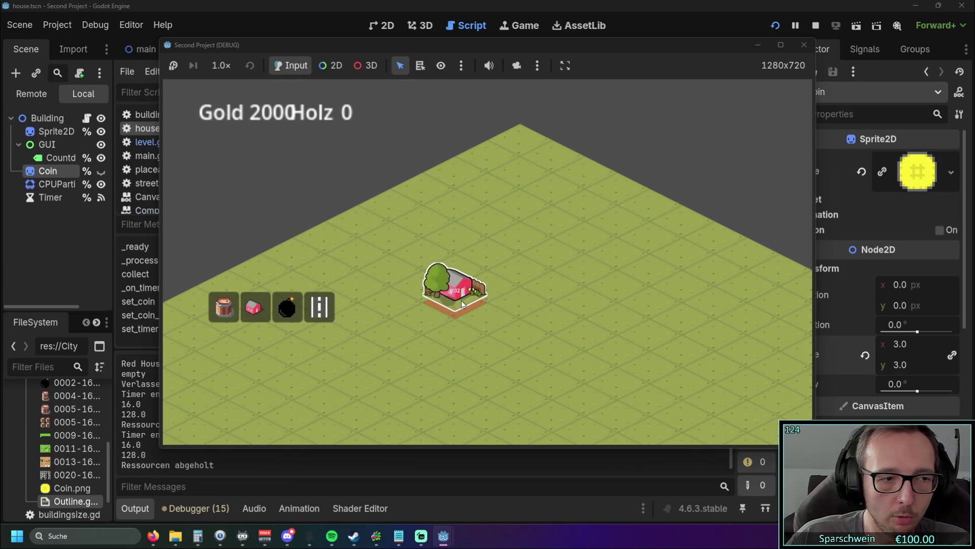
pyautogui.click(461, 303)
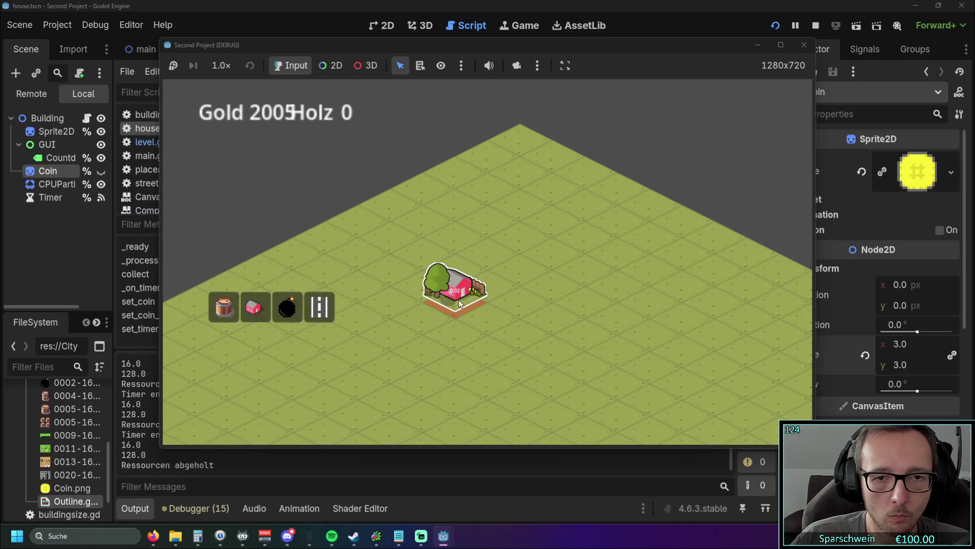
pyautogui.click(459, 304)
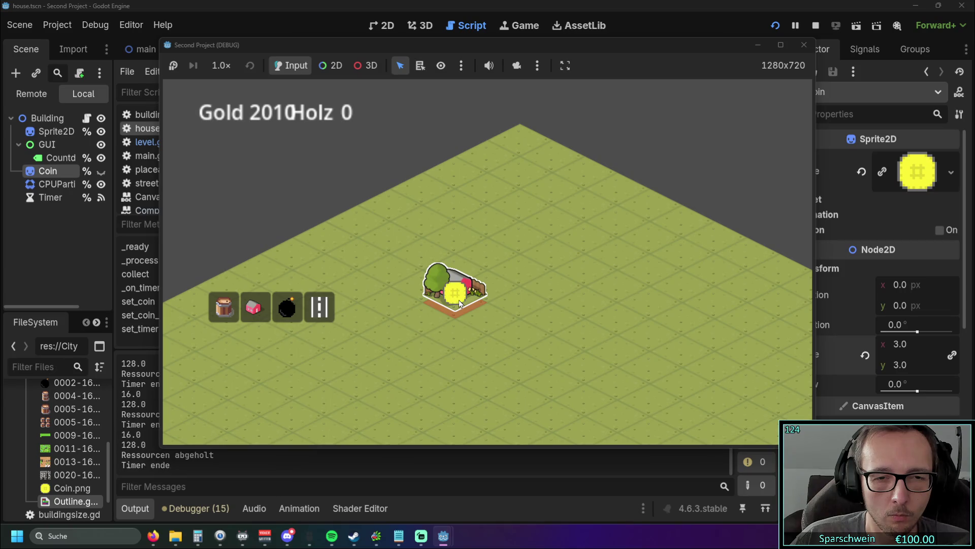
pyautogui.click(459, 304)
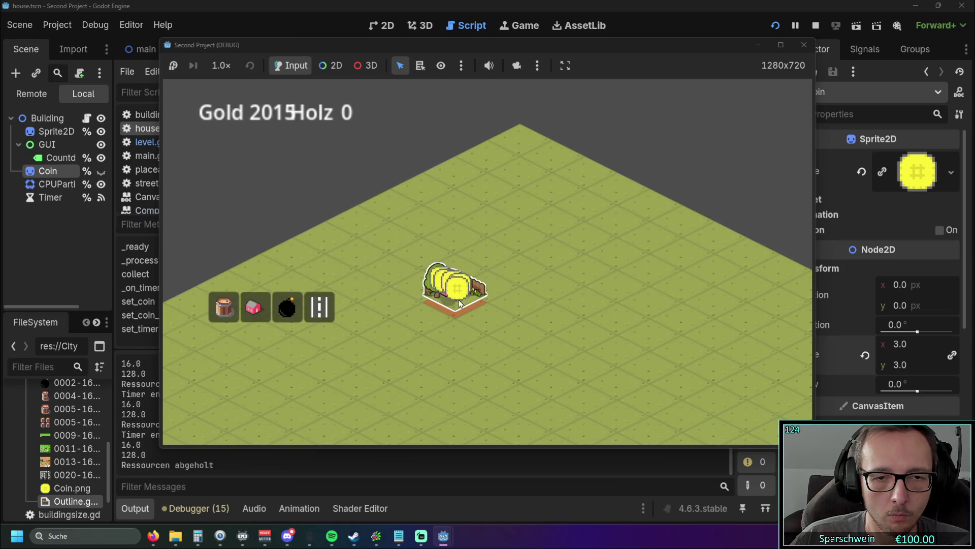
# Step: Stop the game, dismiss the Scene menu, and switch to the Steam library
pyautogui.click(804, 45)
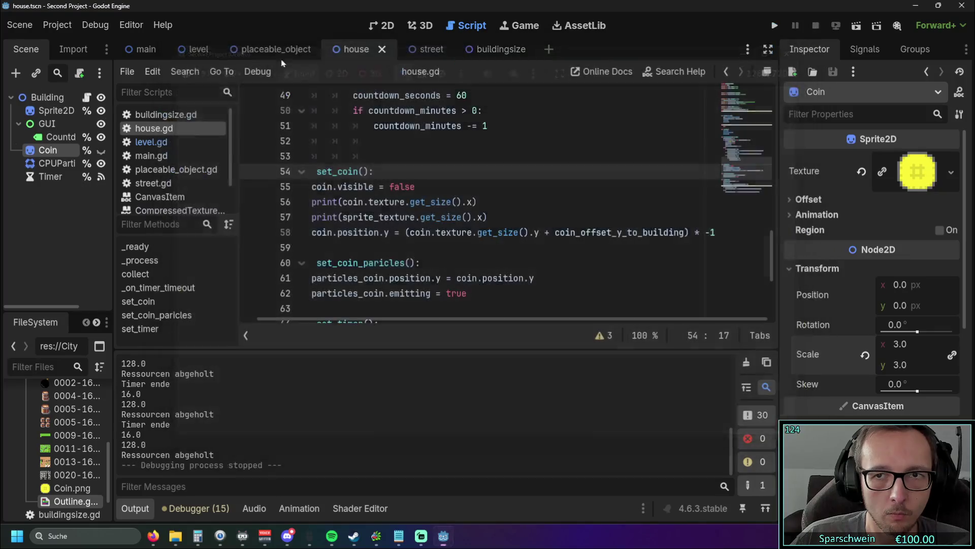
pyautogui.click(18, 25)
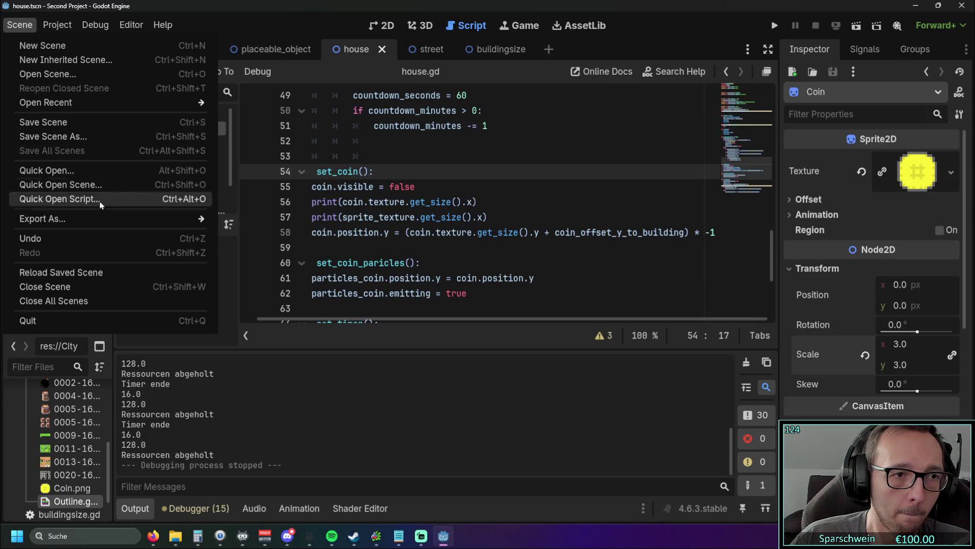
pyautogui.click(334, 384)
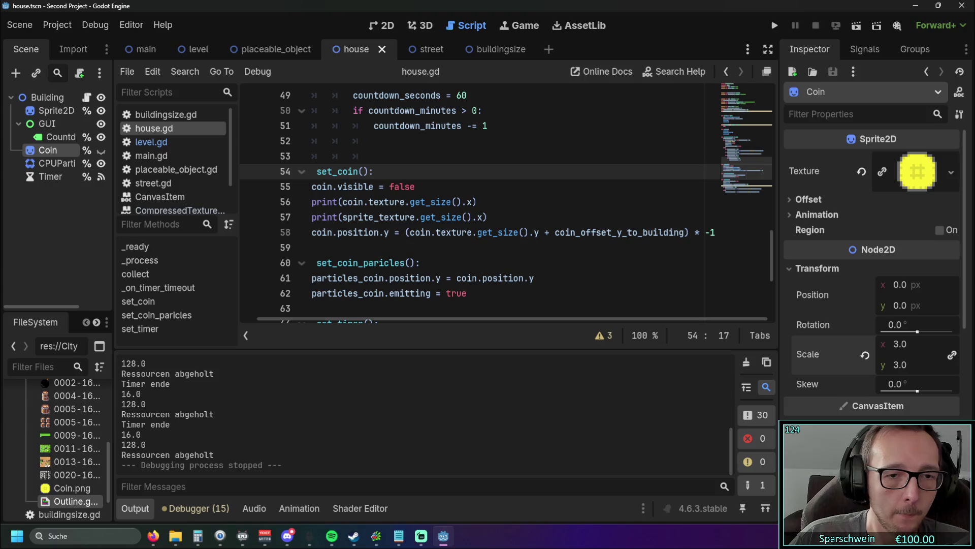
pyautogui.hotkey('alt', 'Tab')
# Step: Relaunch Aseprite and reopen the red_house_1x1.png sprite
pyautogui.click(378, 242)
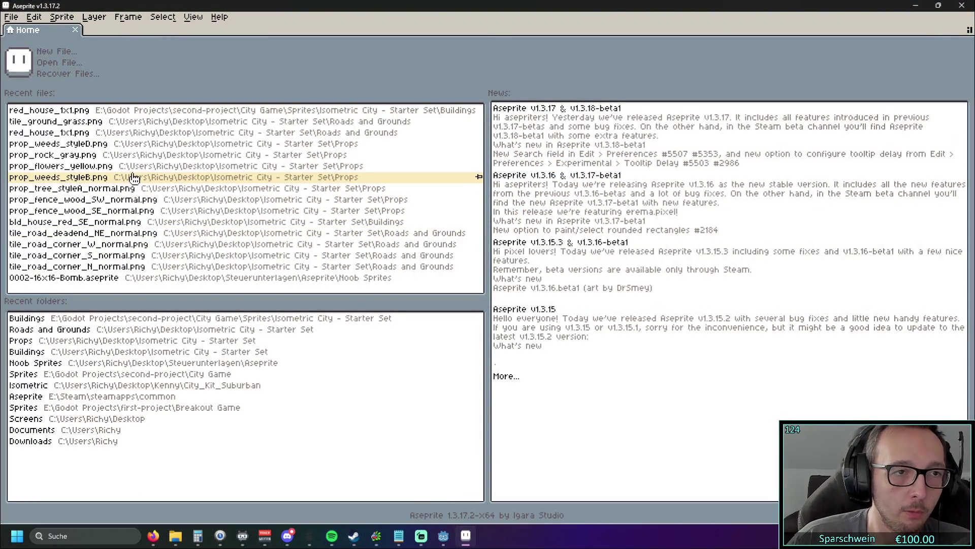
pyautogui.click(103, 112)
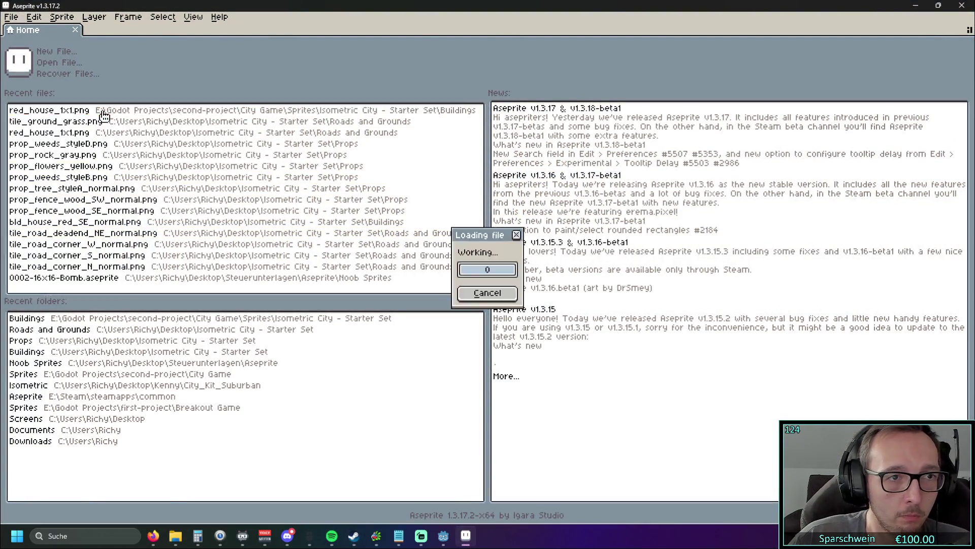
pyautogui.scroll(-2, 391, 186)
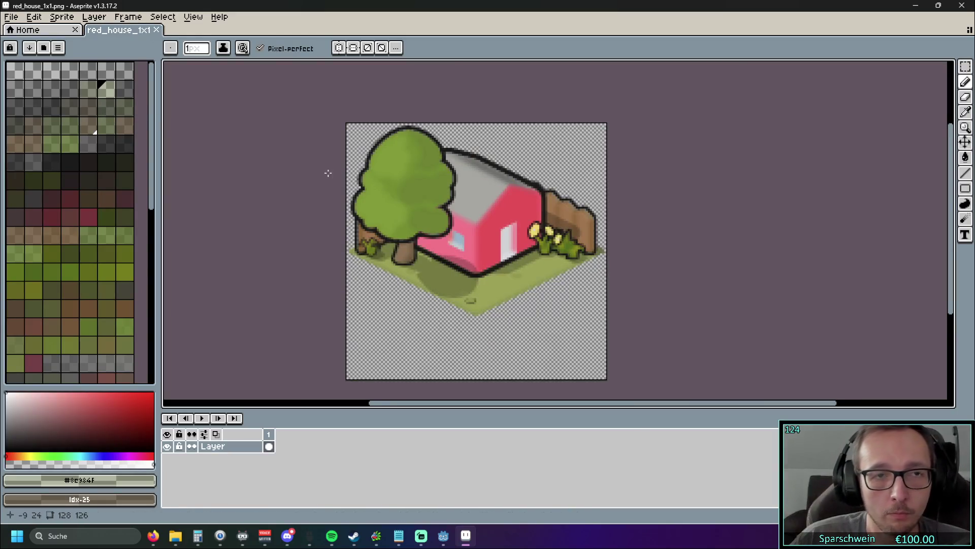
# Step: Resize the red house canvas to 130 × 128 pixels
pyautogui.click(103, 19)
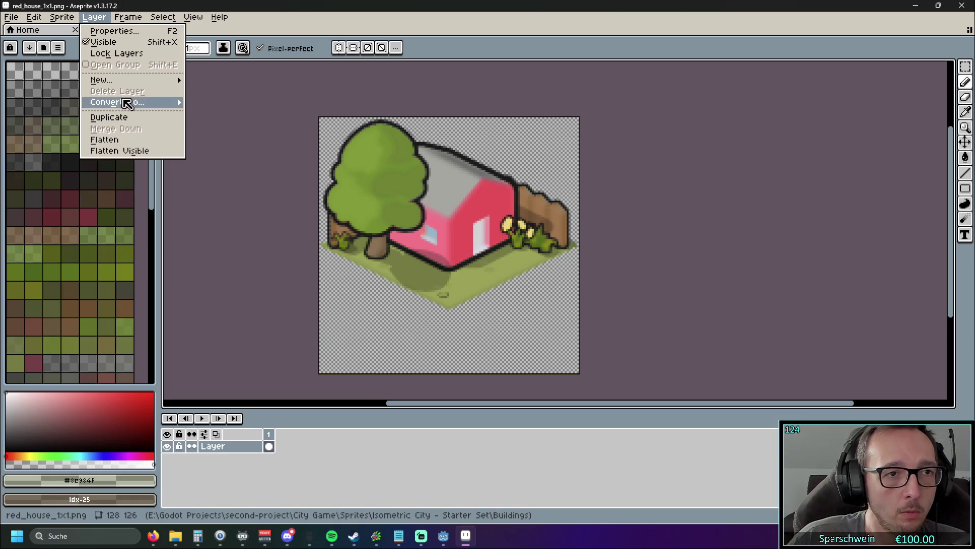
pyautogui.click(62, 16)
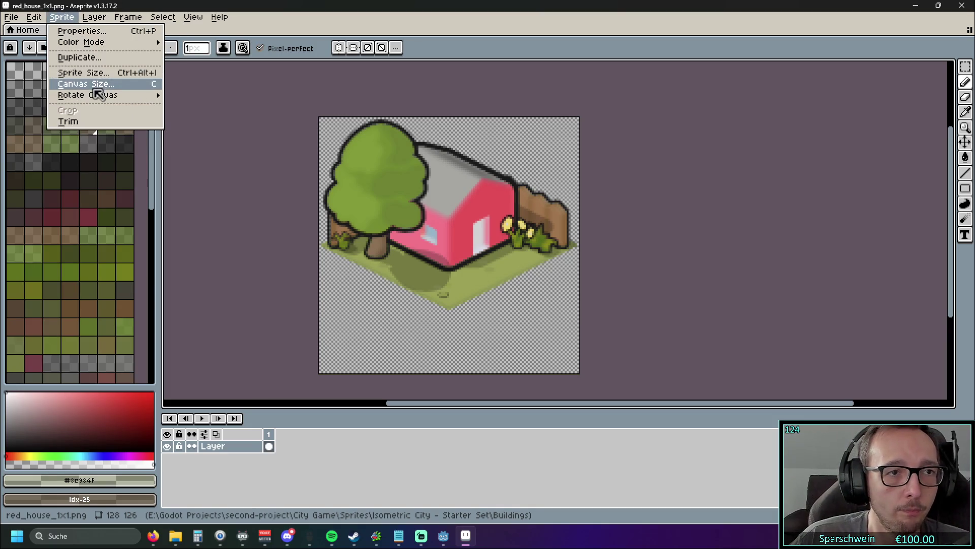
pyautogui.click(92, 84)
pyautogui.click(838, 118)
pyautogui.write('128')
pyautogui.click(804, 99)
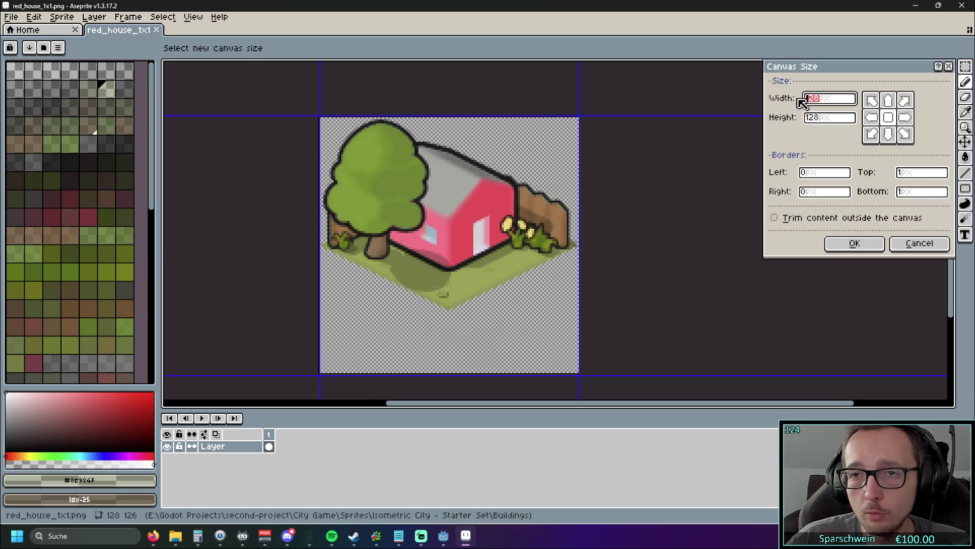
pyautogui.write('130')
pyautogui.scroll(2, 599, 188)
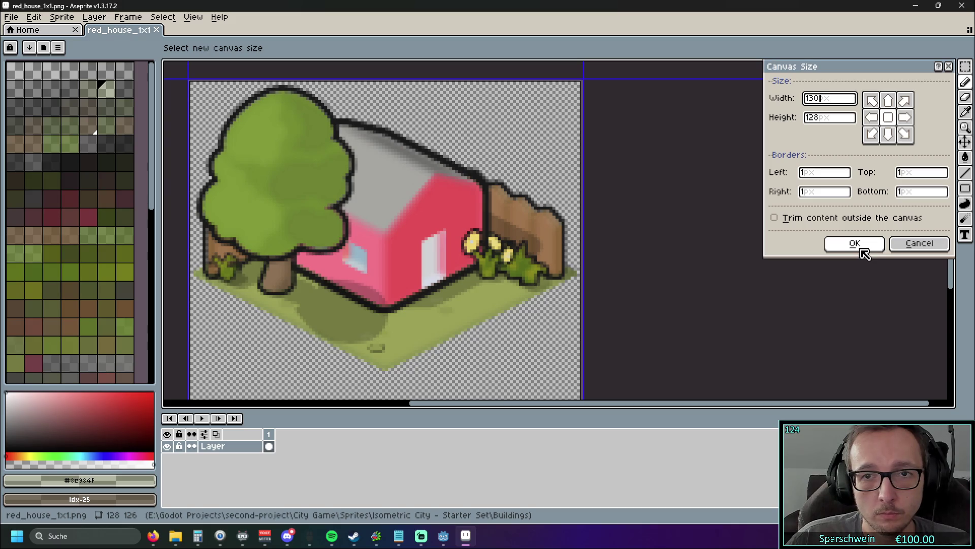
pyautogui.click(863, 251)
# Step: Open tile_ground_grass.png in a new tab and zoom in on the tile
pyautogui.scroll(-3, 633, 219)
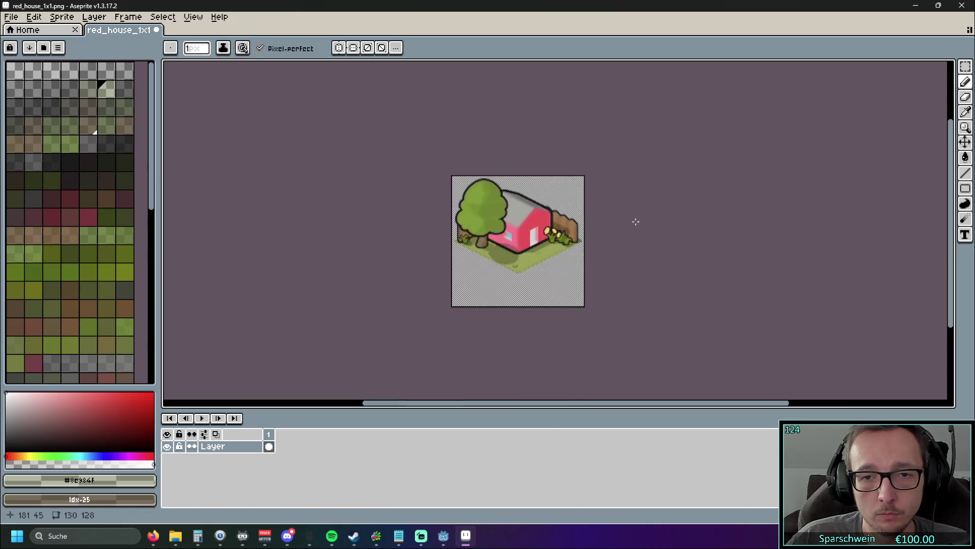
pyautogui.click(11, 21)
pyautogui.moveTo(43, 134)
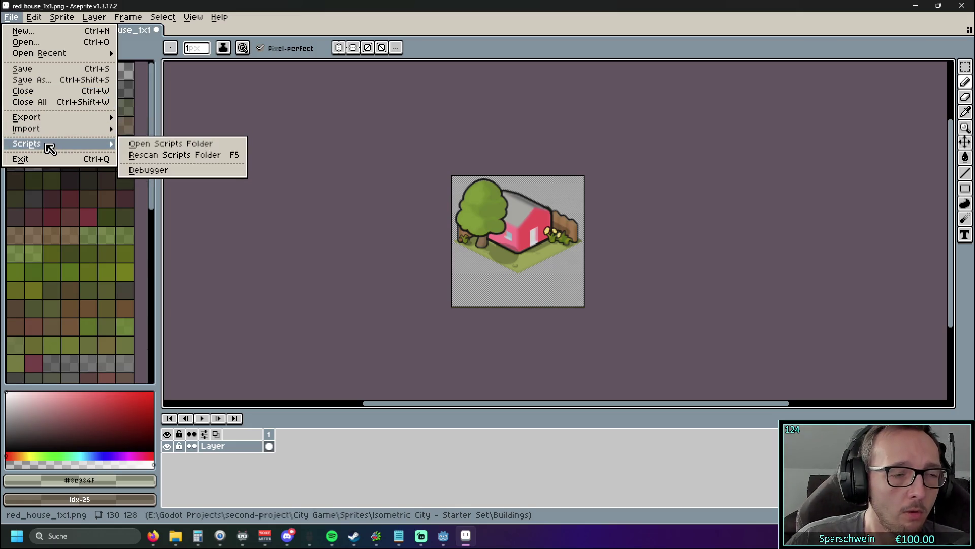
pyautogui.click(355, 122)
pyautogui.scroll(5, 356, 229)
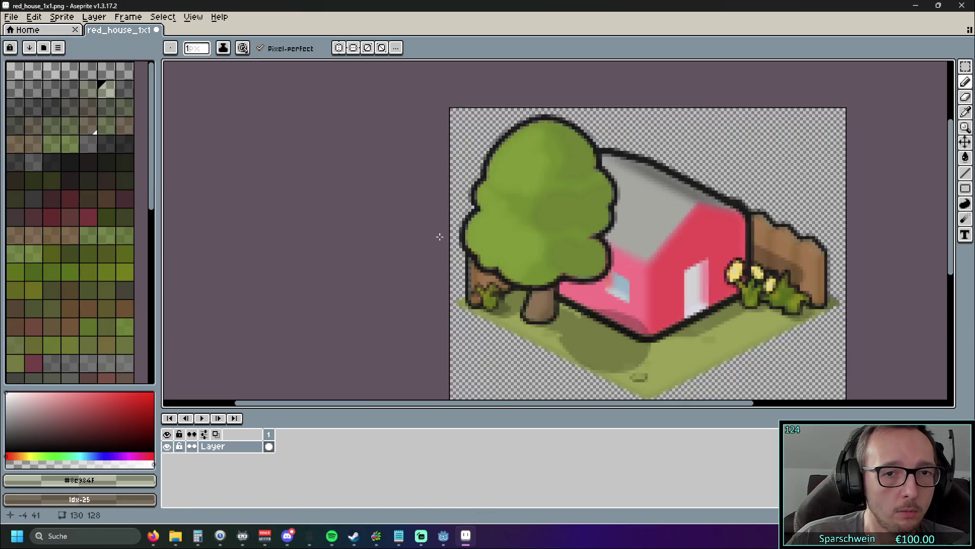
pyautogui.scroll(-5, 307, 186)
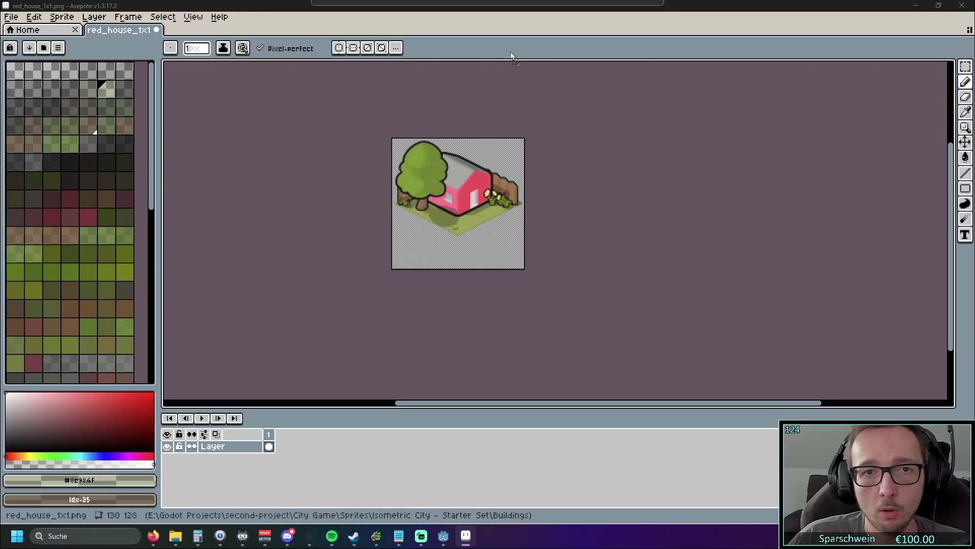
pyautogui.moveTo(511, 54); pyautogui.dragTo(499, 61)
pyautogui.scroll(5, 481, 244)
pyautogui.moveTo(481, 293); pyautogui.dragTo(476, 298)
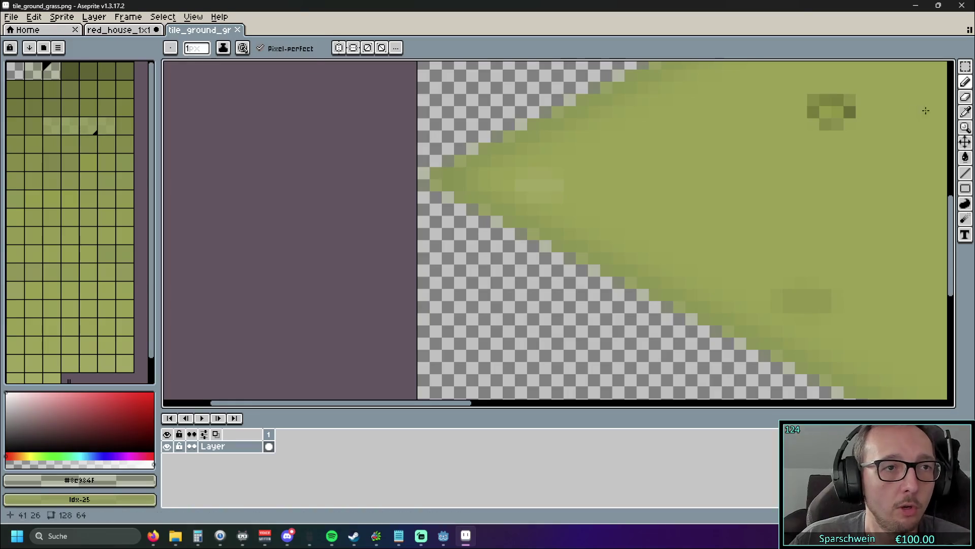
# Step: Copy a 3×8 strip from the grass tile's left tip into the red house sprite
pyautogui.press('w')
pyautogui.press('m')
pyautogui.moveTo(456, 130); pyautogui.dragTo(418, 230)
pyautogui.hotkey('ctrl', 'c')
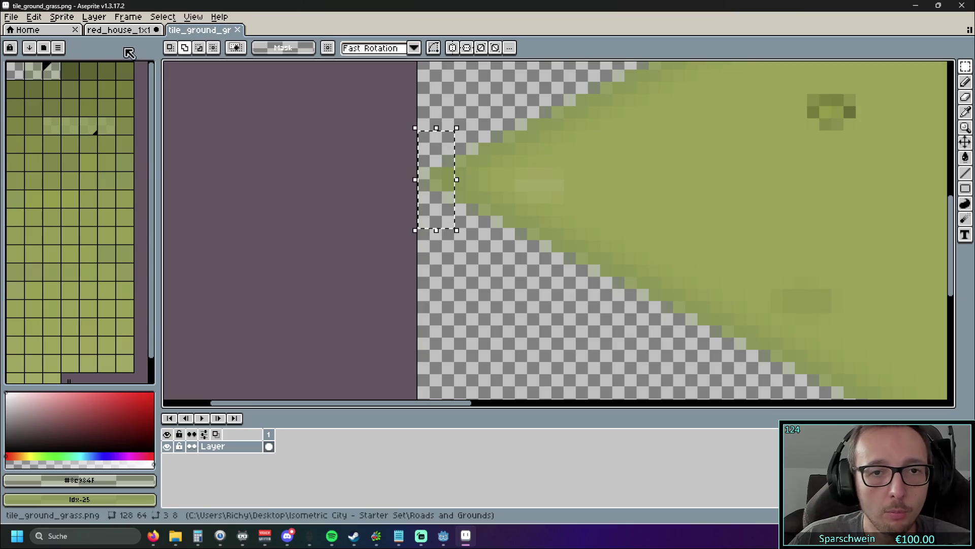
pyautogui.click(116, 30)
pyautogui.hotkey('ctrl', 'v')
# Step: Position the pasted grass strip at the house's left grass tip
pyautogui.scroll(5, 394, 173)
pyautogui.moveTo(398, 136)
pyautogui.mouseDown()
pyautogui.moveTo(405, 339)
pyautogui.moveTo(438, 254)
pyautogui.moveTo(438, 290)
pyautogui.moveTo(449, 201)
pyautogui.moveTo(462, 292)
pyautogui.moveTo(254, 233)
pyautogui.moveTo(391, 250)
pyautogui.moveTo(453, 300)
pyautogui.moveTo(454, 363)
pyautogui.mouseUp()
pyautogui.scroll(2, 333, 290)
pyautogui.scroll(2, 386, 317)
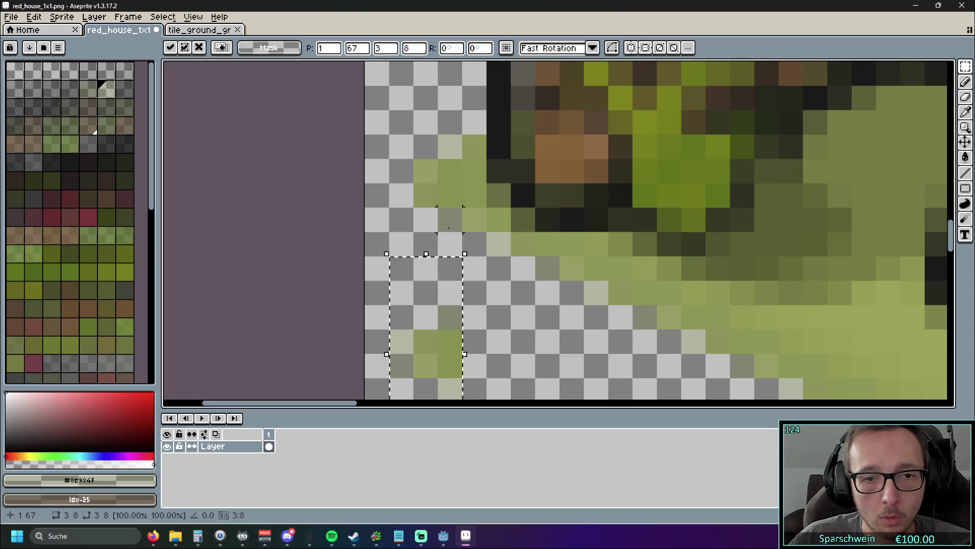
pyautogui.moveTo(449, 95)
pyautogui.mouseDown()
pyautogui.moveTo(376, 223)
pyautogui.moveTo(398, 235)
pyautogui.mouseUp()
pyautogui.hotkey('ctrl', 'z')
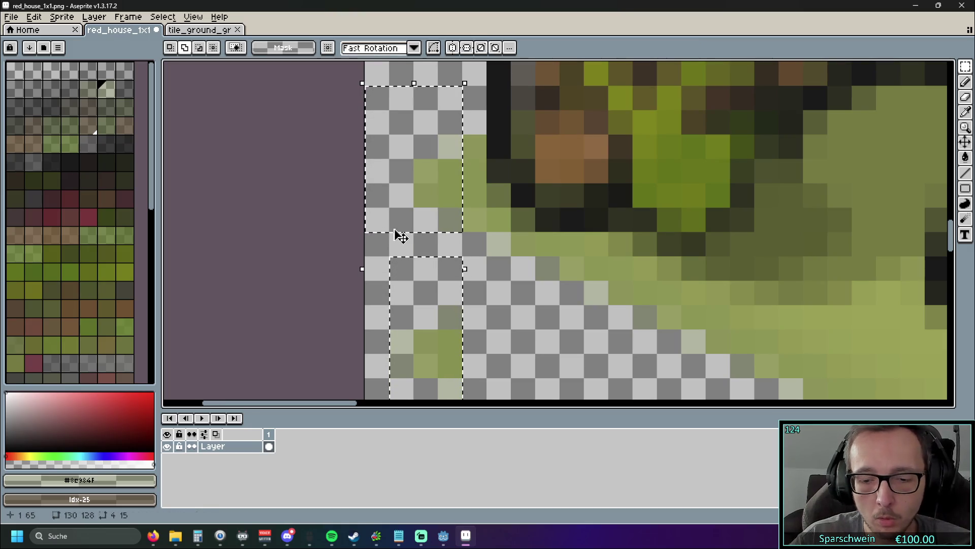
pyautogui.hotkey('ctrl', 'd')
# Step: Erase leftover green pixels and raise the 4×7 left-edge block six pixels to meet the grass
pyautogui.moveTo(449, 130); pyautogui.dragTo(399, 246)
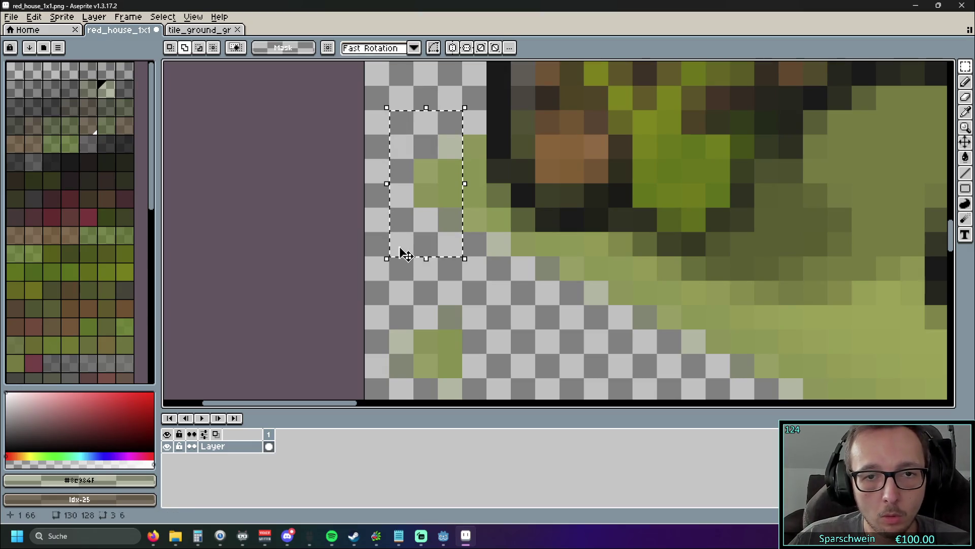
pyautogui.press('Delete')
pyautogui.scroll(-1, 474, 292)
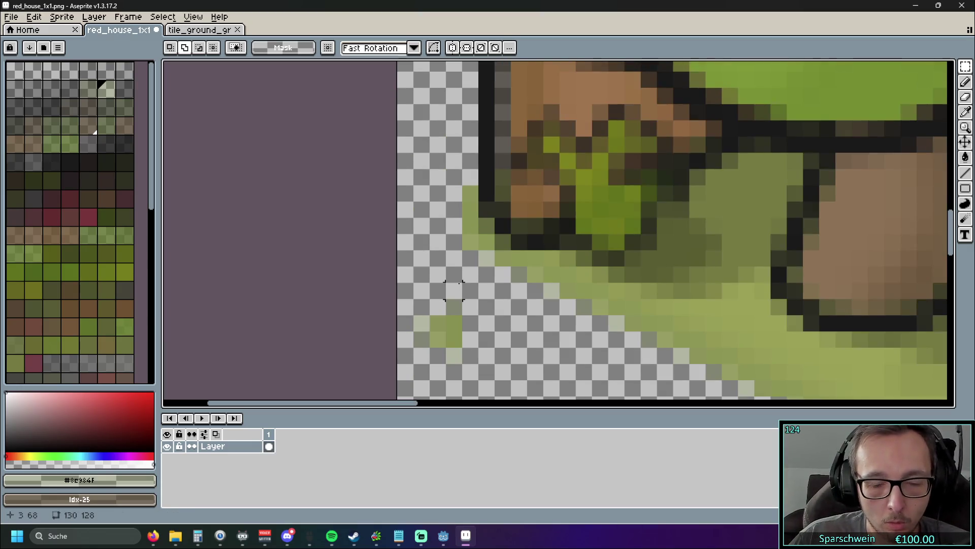
pyautogui.moveTo(460, 266); pyautogui.dragTo(399, 378)
pyautogui.click(449, 317)
pyautogui.moveTo(449, 317)
pyautogui.mouseDown()
pyautogui.moveTo(448, 242)
pyautogui.moveTo(438, 237)
pyautogui.mouseUp()
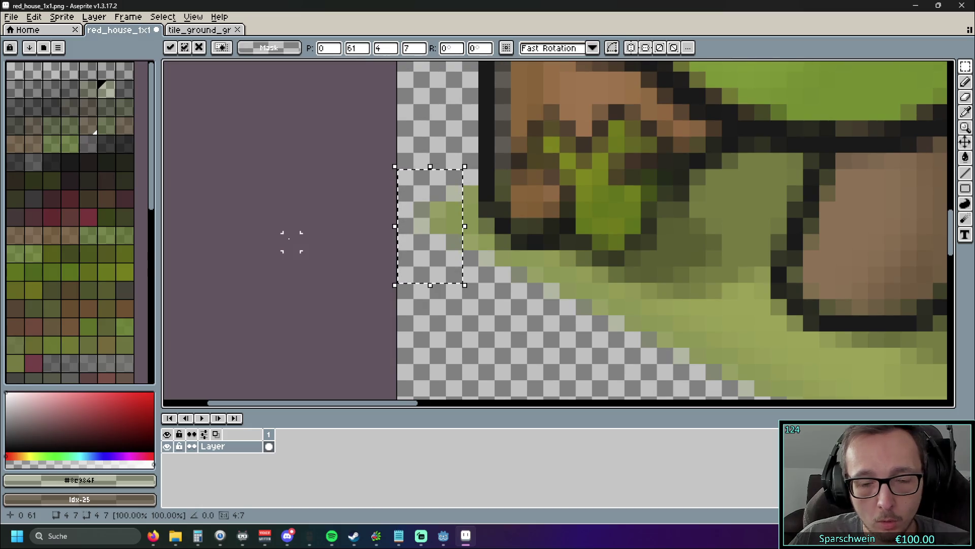
pyautogui.press('Return')
# Step: Pan to the house's lower right and select a strip at its right edge
pyautogui.scroll(-8, 295, 241)
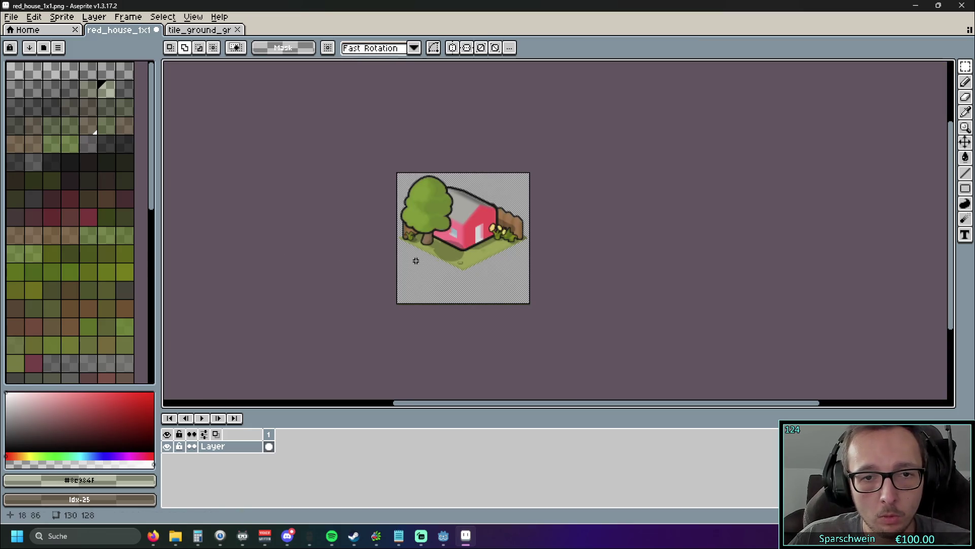
pyautogui.scroll(5, 544, 259)
pyautogui.moveTo(533, 217); pyautogui.dragTo(727, 283)
pyautogui.moveTo(209, 300); pyautogui.dragTo(496, 311)
pyautogui.hscroll(10, 766, 289)
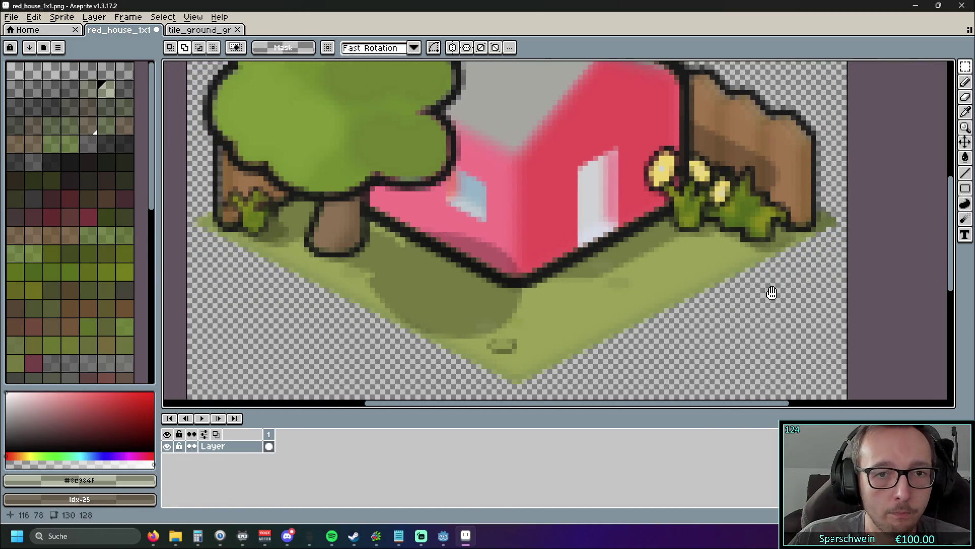
pyautogui.scroll(4, 539, 235)
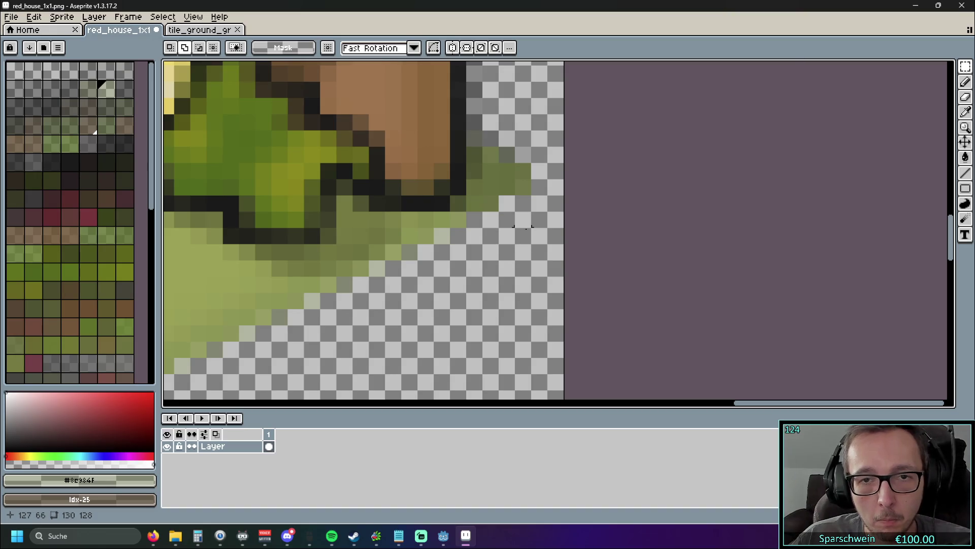
pyautogui.moveTo(525, 123); pyautogui.dragTo(579, 254)
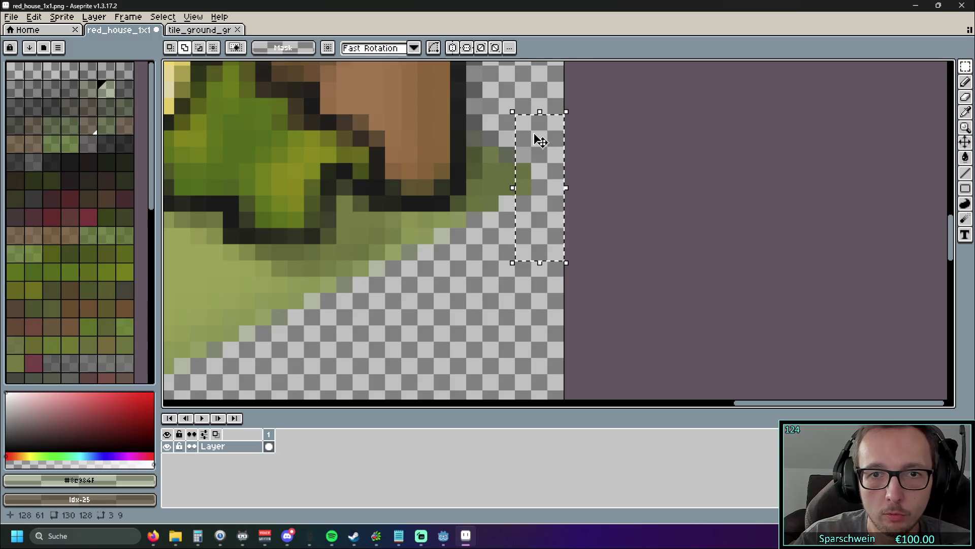
# Step: Paste the copied right-edge strip into the grass tile and commit it
pyautogui.hotkey('ctrl', 'd')
pyautogui.hotkey('ctrl', 'Tab')
pyautogui.hotkey('ctrl', 'v')
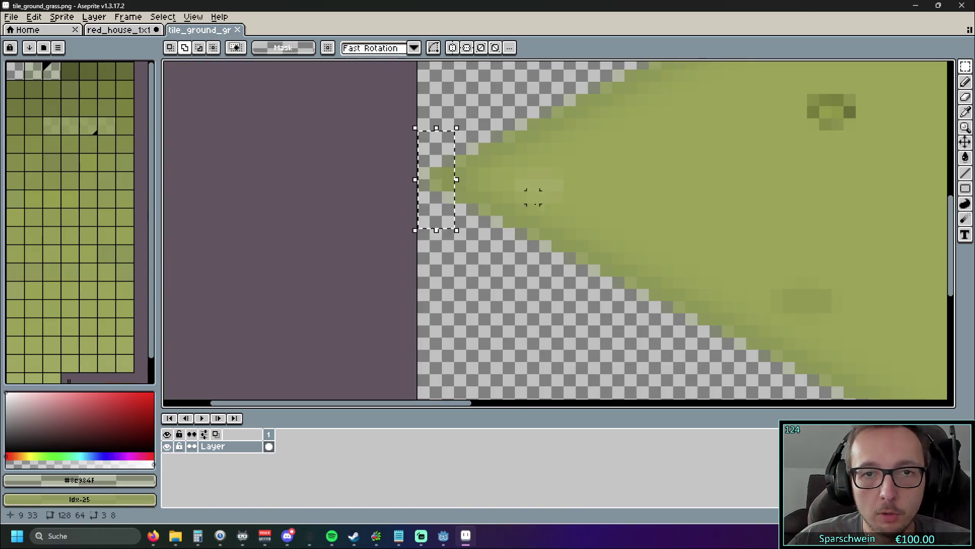
pyautogui.press('Return')
# Step: Copy the grass tile's 3×8 right tip into the red house sprite
pyautogui.scroll(-2, 508, 270)
pyautogui.hscroll(3, 686, 285)
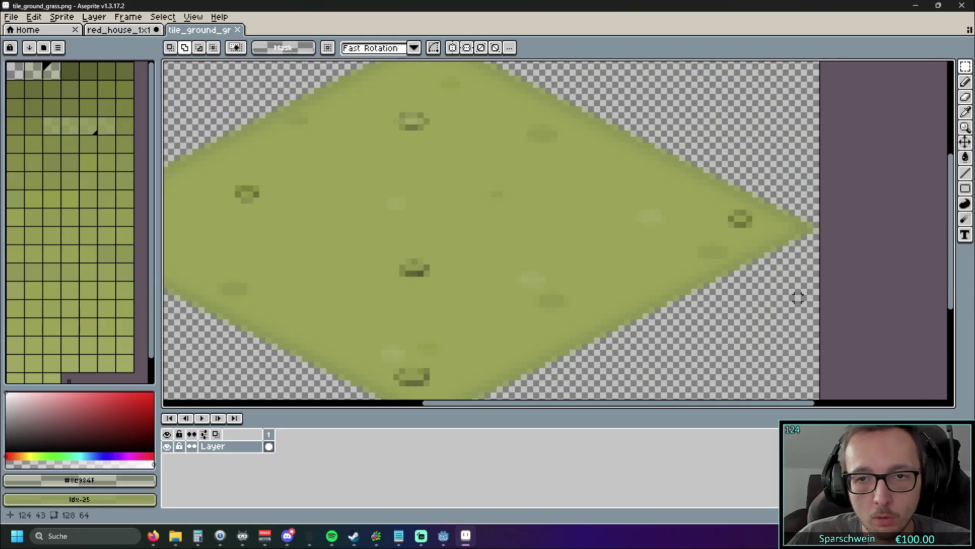
pyautogui.scroll(1, 615, 244)
pyautogui.scroll(2, 593, 206)
pyautogui.moveTo(520, 121); pyautogui.dragTo(618, 316)
pyautogui.hotkey('ctrl', 'c')
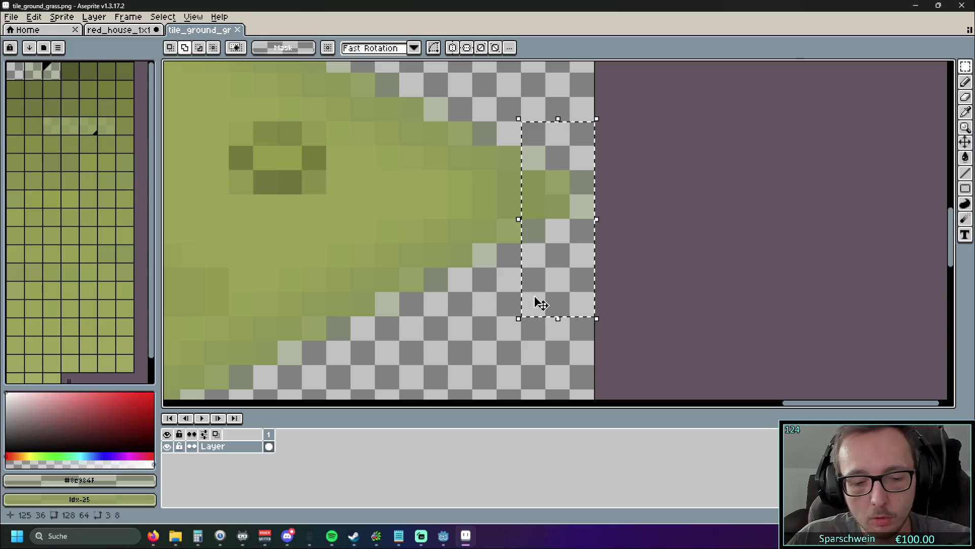
pyautogui.click(124, 29)
pyautogui.hotkey('ctrl', 'v')
# Step: Try placing the pasted tip at the right edge, then discard it and redo the edge clearing
pyautogui.moveTo(506, 246)
pyautogui.mouseDown()
pyautogui.moveTo(514, 259)
pyautogui.moveTo(549, 230)
pyautogui.moveTo(543, 198)
pyautogui.mouseUp()
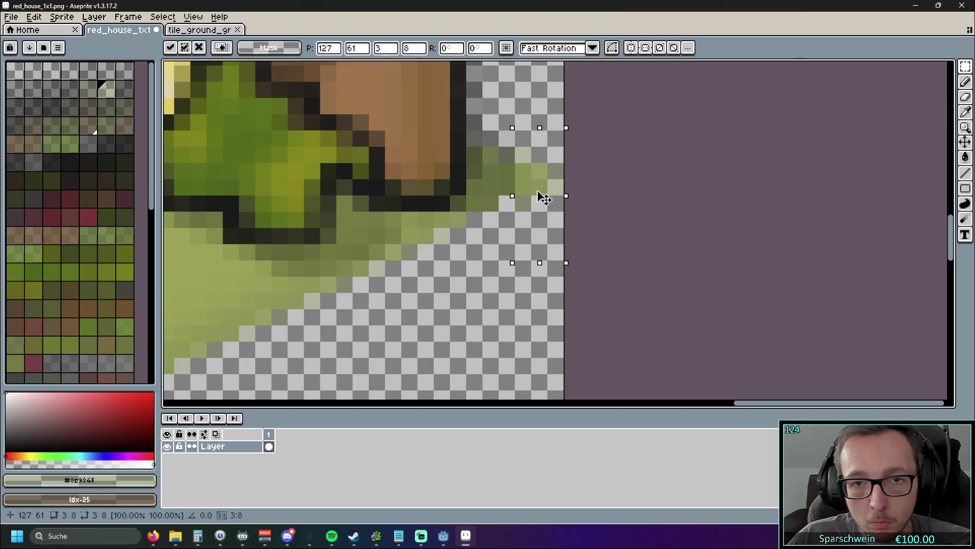
pyautogui.moveTo(542, 199)
pyautogui.mouseDown()
pyautogui.moveTo(545, 283)
pyautogui.moveTo(548, 190)
pyautogui.moveTo(540, 283)
pyautogui.moveTo(529, 198)
pyautogui.moveTo(533, 315)
pyautogui.moveTo(524, 322)
pyautogui.mouseUp()
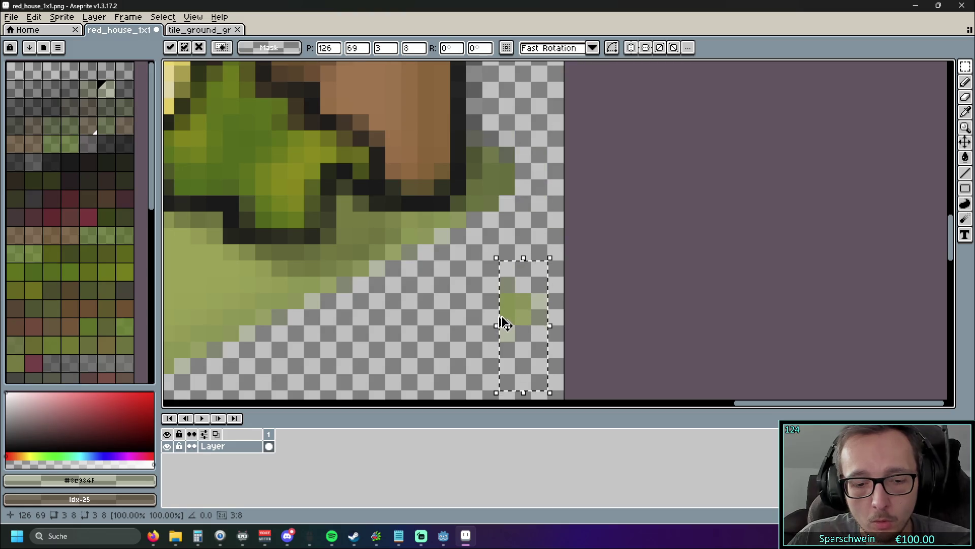
pyautogui.press('Escape')
pyautogui.hotkey('ctrl', 'z')
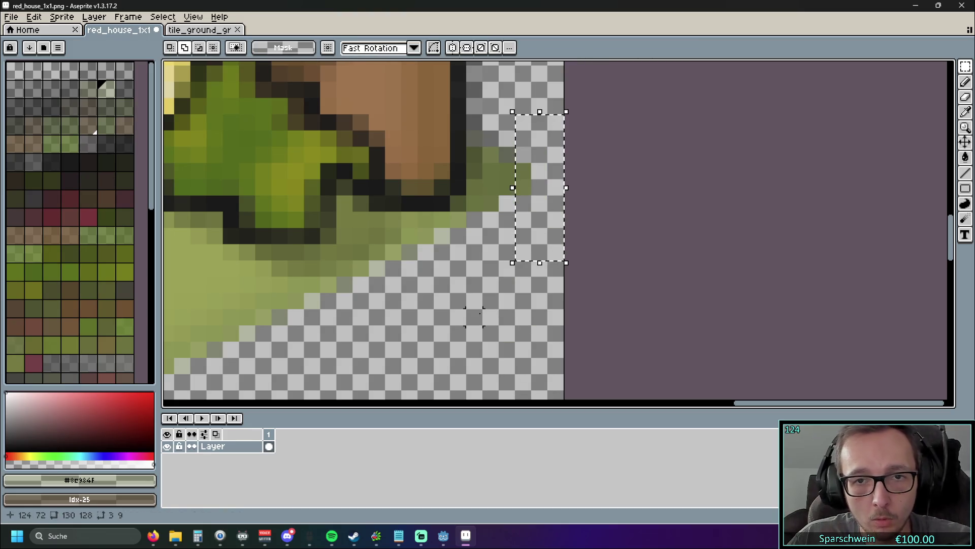
pyautogui.hotkey('ctrl', 'y')
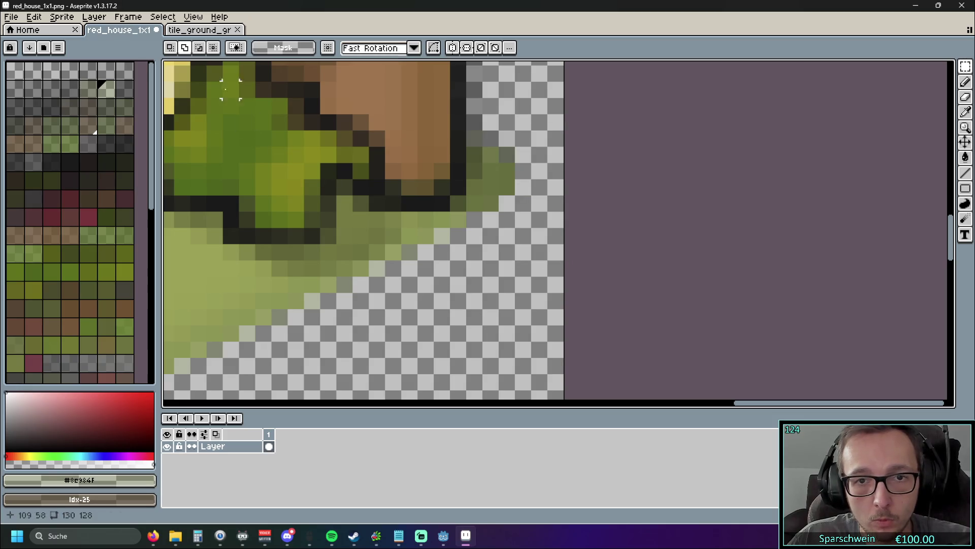
# Step: Place a 2×10 strip from the grass tile's right tip at the house's right tip
pyautogui.click(200, 30)
pyautogui.hotkey('ctrl', 'd')
pyautogui.moveTo(558, 109)
pyautogui.mouseDown()
pyautogui.moveTo(630, 328)
pyautogui.moveTo(620, 322)
pyautogui.mouseUp()
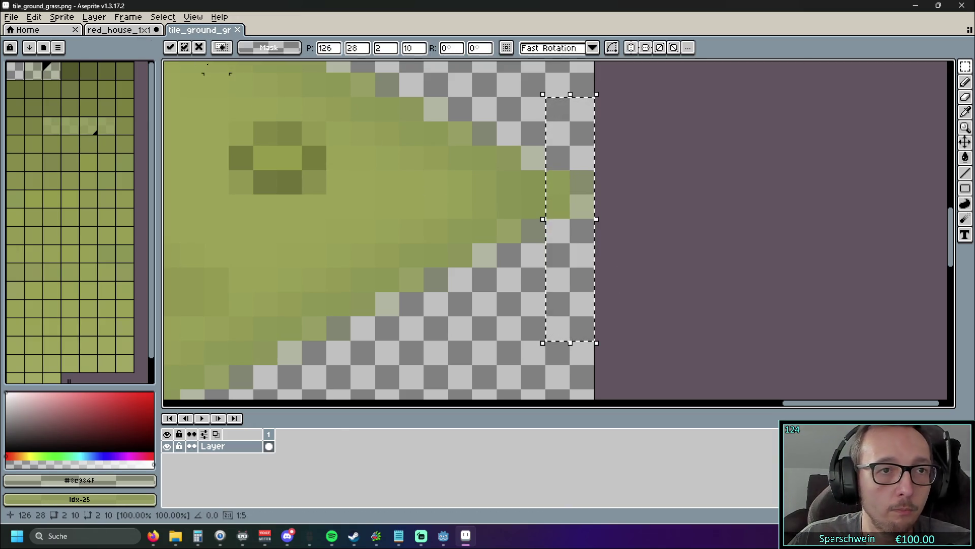
pyautogui.click(134, 30)
pyautogui.moveTo(496, 145); pyautogui.dragTo(533, 308)
pyautogui.moveTo(516, 224)
pyautogui.mouseDown()
pyautogui.moveTo(544, 200)
pyautogui.moveTo(533, 193)
pyautogui.mouseUp()
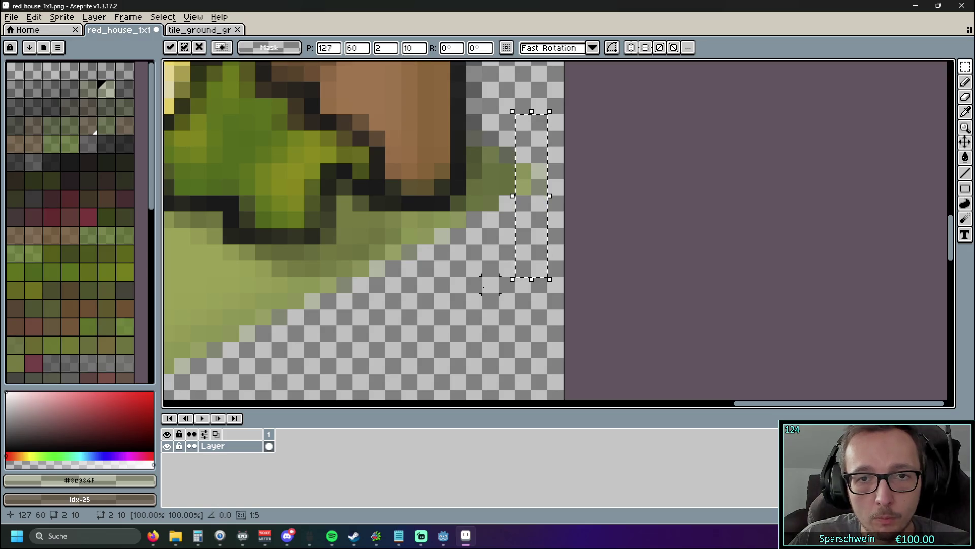
pyautogui.hotkey('ctrl', 'd')
pyautogui.scroll(-4, 508, 315)
pyautogui.scroll(-3, 525, 339)
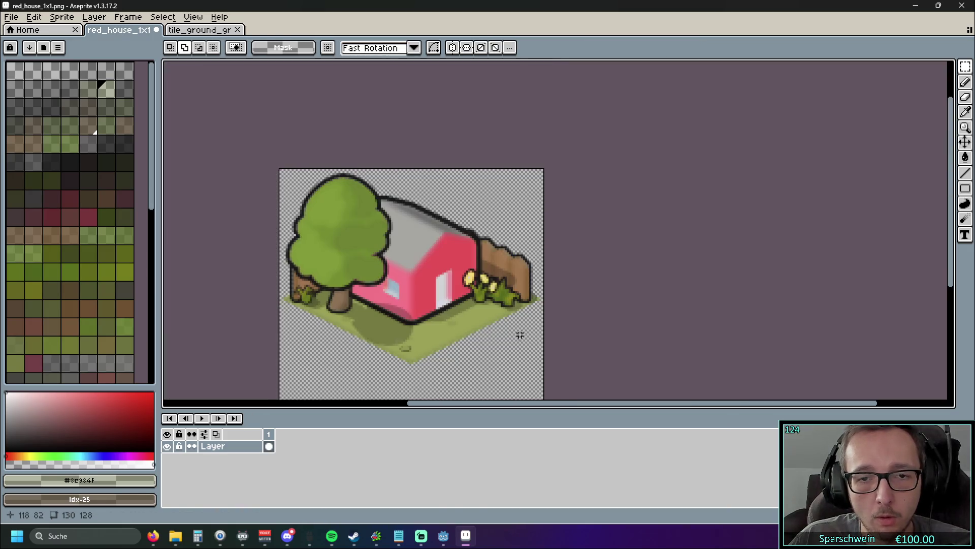
pyautogui.click(62, 17)
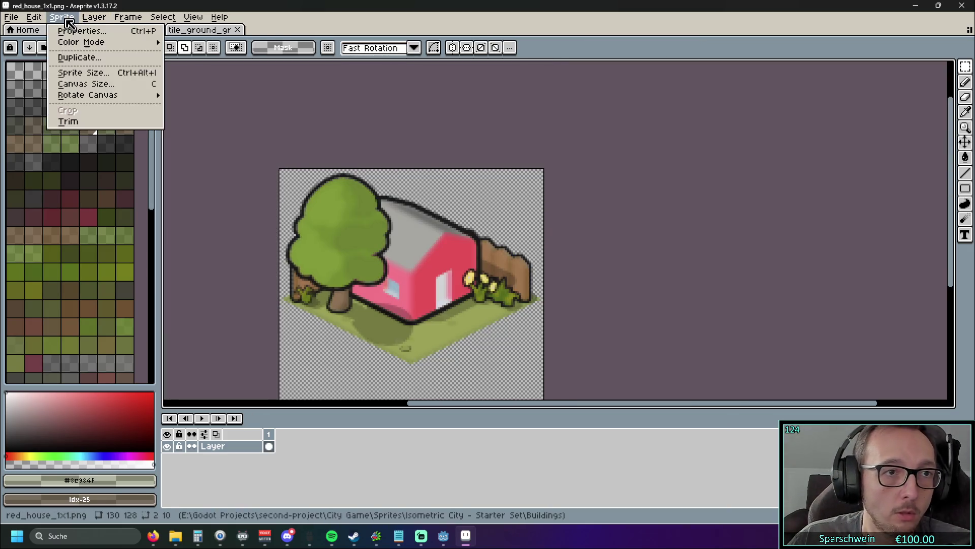
# Step: Widen the red house canvas to 132 pixels
pyautogui.click(110, 84)
pyautogui.click(818, 100)
pyautogui.write('2')
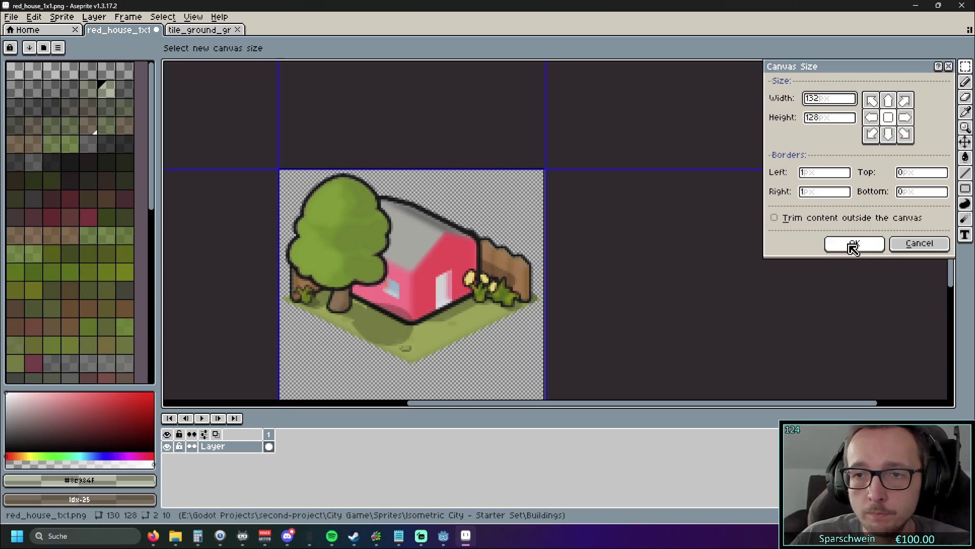
pyautogui.click(854, 243)
pyautogui.moveTo(611, 209); pyautogui.dragTo(624, 200)
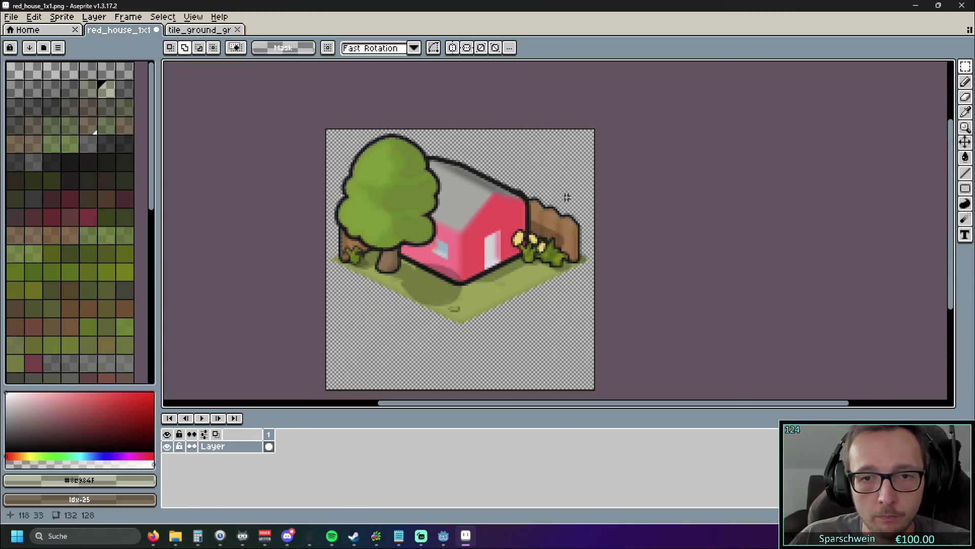
# Step: Quit Aseprite and bring the Godot editor to the front
pyautogui.click(11, 17)
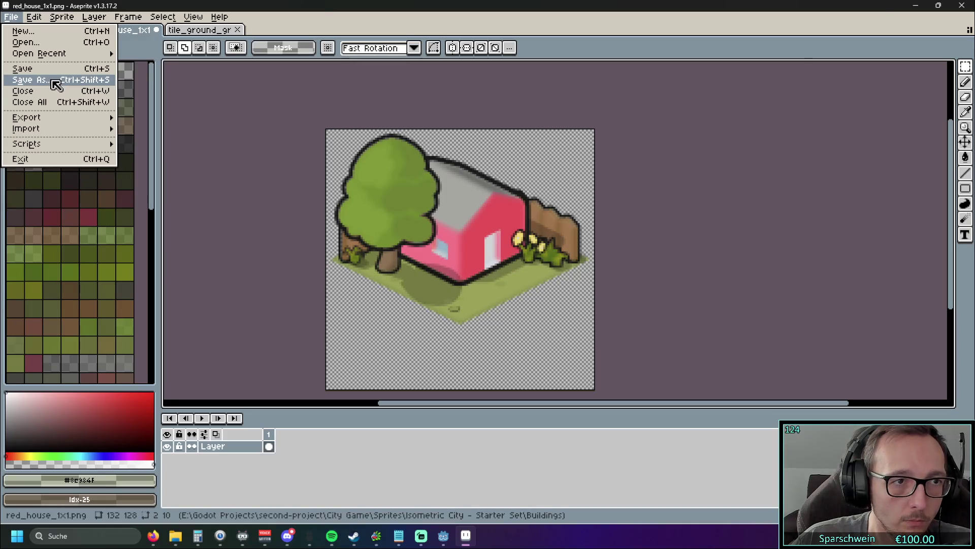
pyautogui.hotkey('ctrl', 'q')
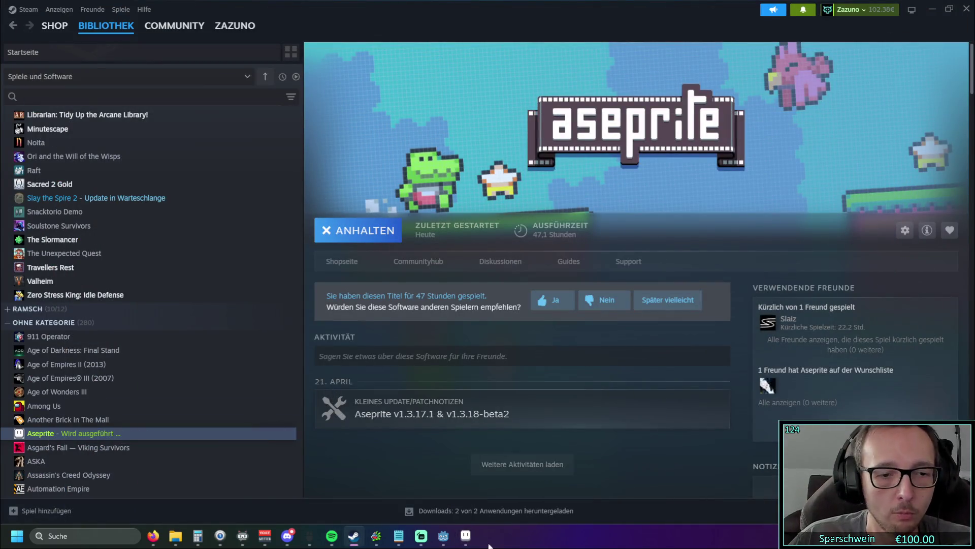
pyautogui.click(443, 536)
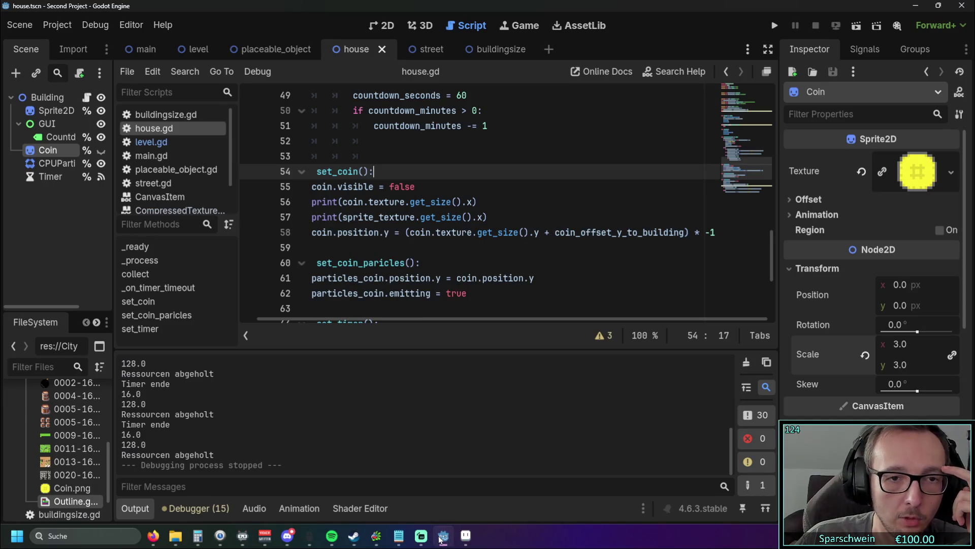
# Step: Run the game, build a red house at (3, 5), collect its coin, then stop the game
pyautogui.click(440, 539)
pyautogui.click(440, 539)
pyautogui.press('F5')
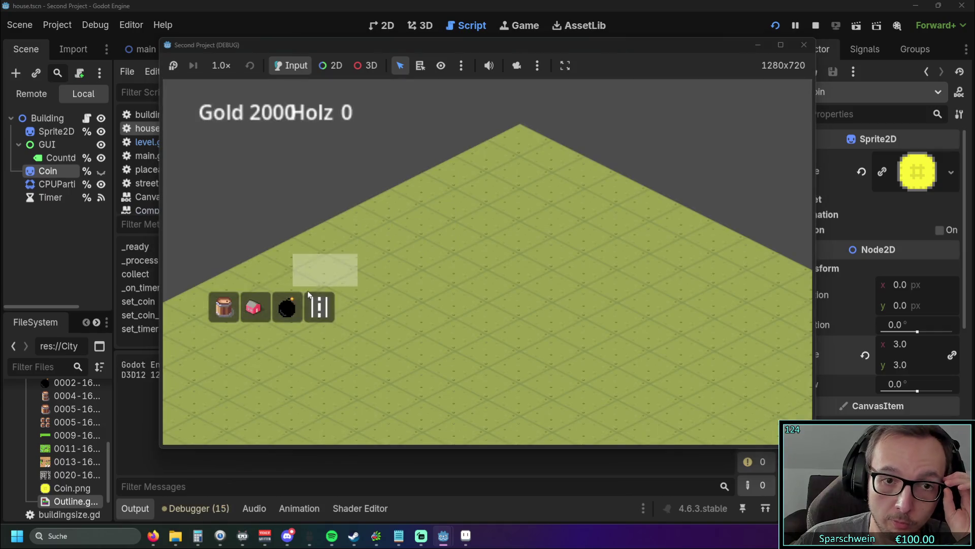
pyautogui.click(254, 306)
pyautogui.click(455, 259)
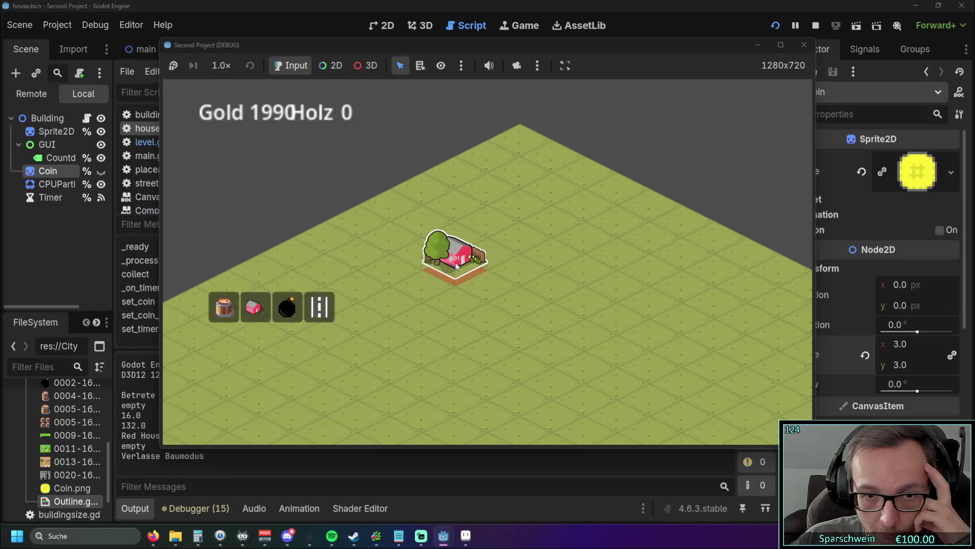
pyautogui.click(456, 266)
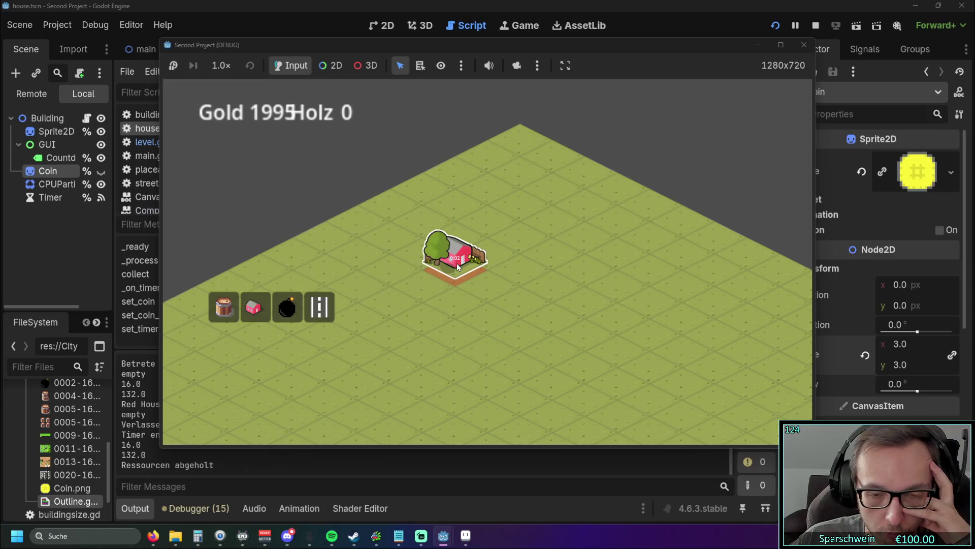
pyautogui.click(804, 45)
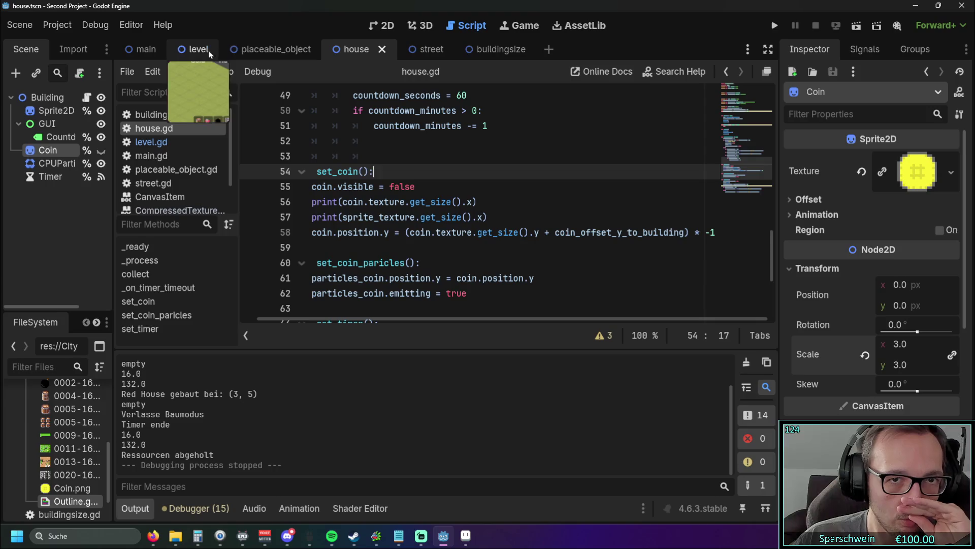
# Step: Open level.gd and browse the color_hover_effect_weiß and color_construction_preview functions
pyautogui.click(151, 142)
pyautogui.scroll(-2, 176, 271)
pyautogui.scroll(-3, 175, 271)
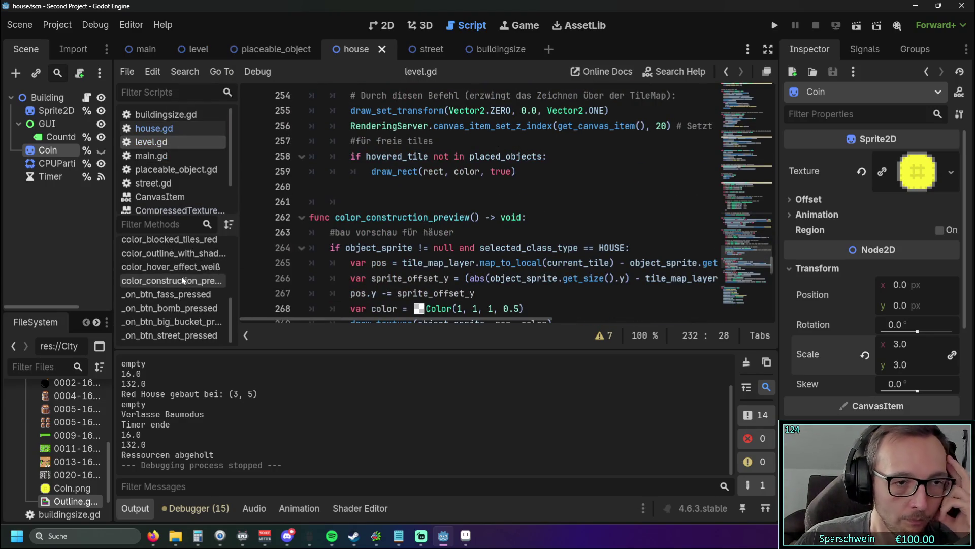
pyautogui.click(180, 268)
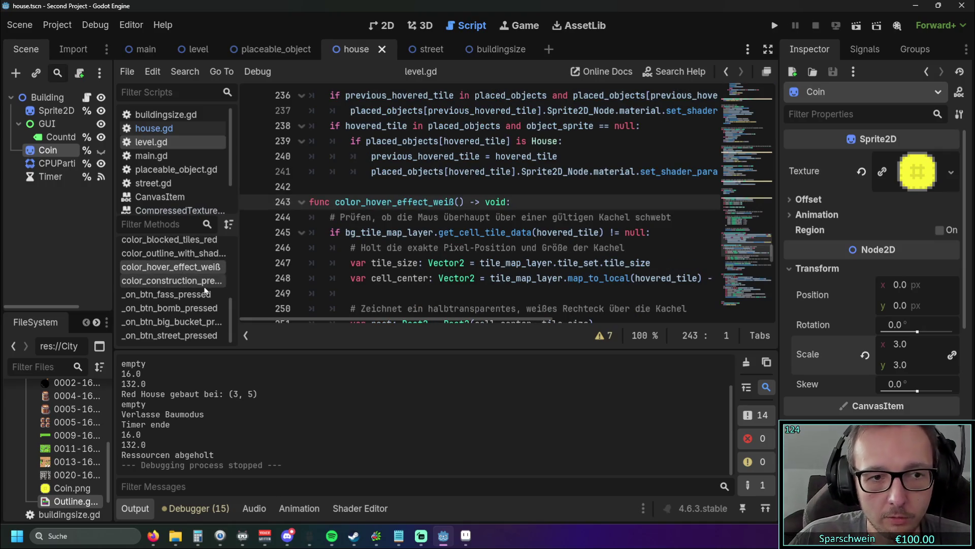
pyautogui.click(171, 280)
pyautogui.scroll(-1, 387, 248)
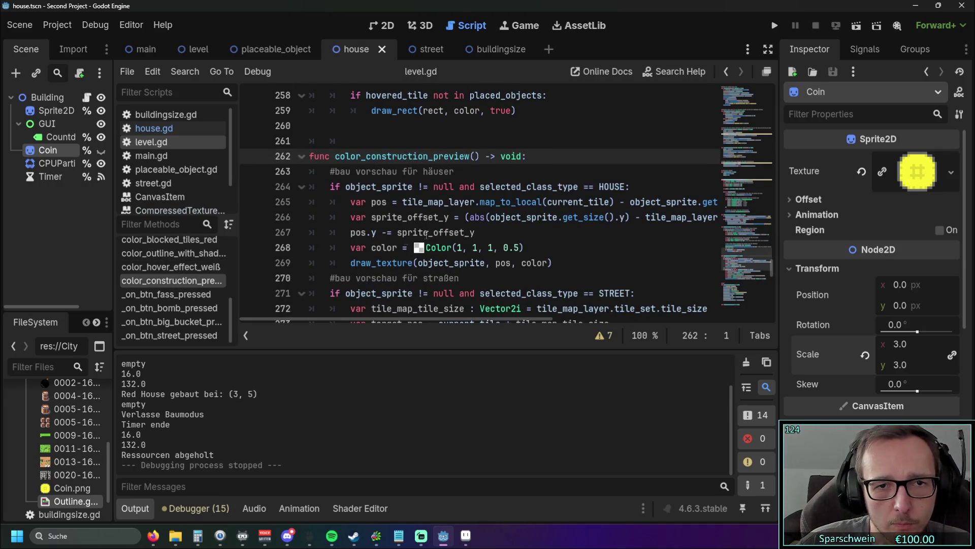
pyautogui.scroll(-1, 426, 234)
pyautogui.moveTo(380, 317)
pyautogui.mouseDown()
pyautogui.moveTo(488, 317)
pyautogui.moveTo(355, 310)
pyautogui.moveTo(437, 303)
pyautogui.moveTo(349, 295)
pyautogui.mouseUp()
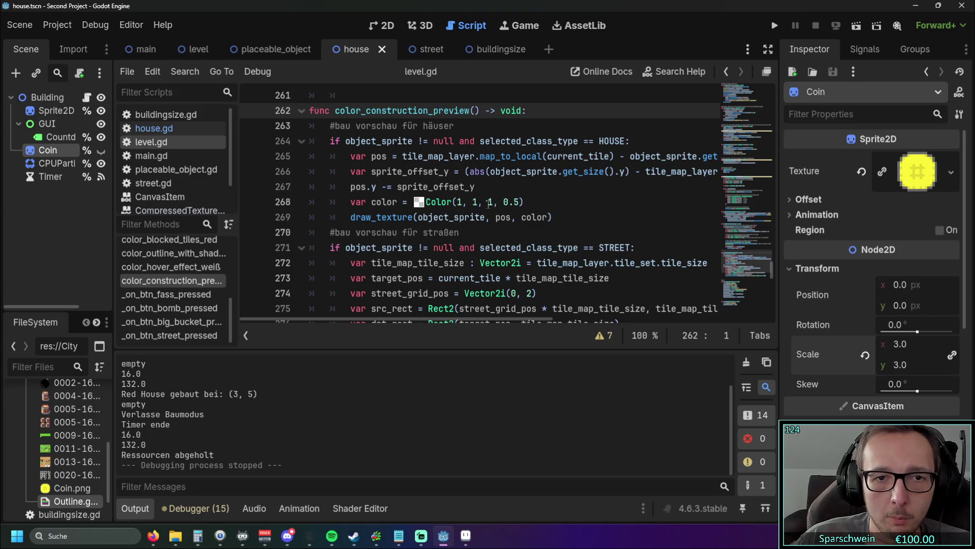
pyautogui.scroll(-15, 489, 204)
pyautogui.scroll(6, 528, 234)
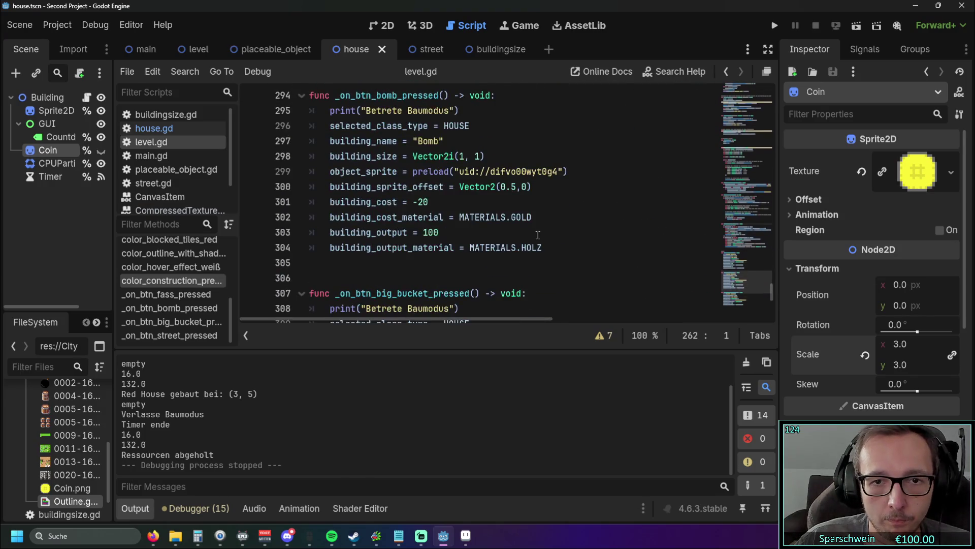
pyautogui.scroll(2, 509, 228)
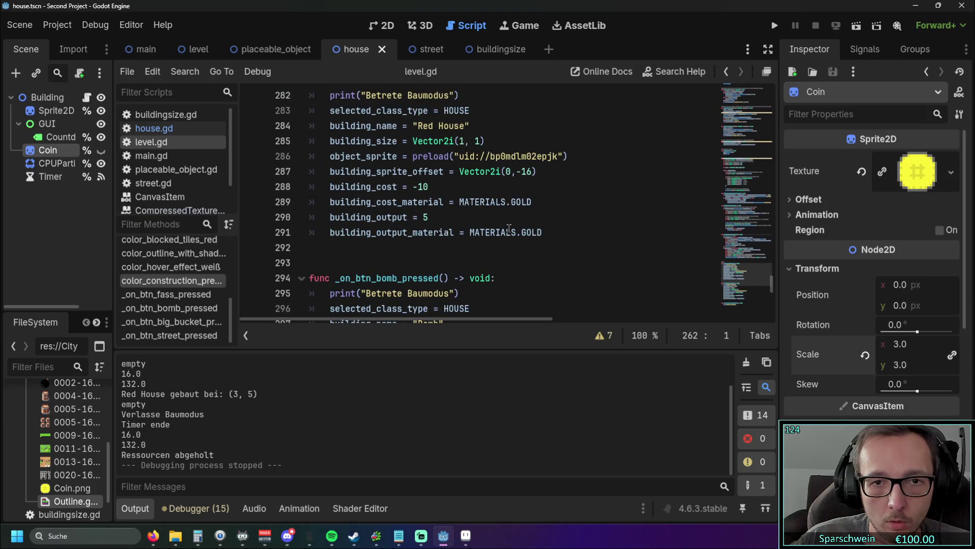
# Step: Change the Red House sprite offset from Vector2i(0, -16) to Vector2i(0, 0)
pyautogui.doubleClick(518, 172)
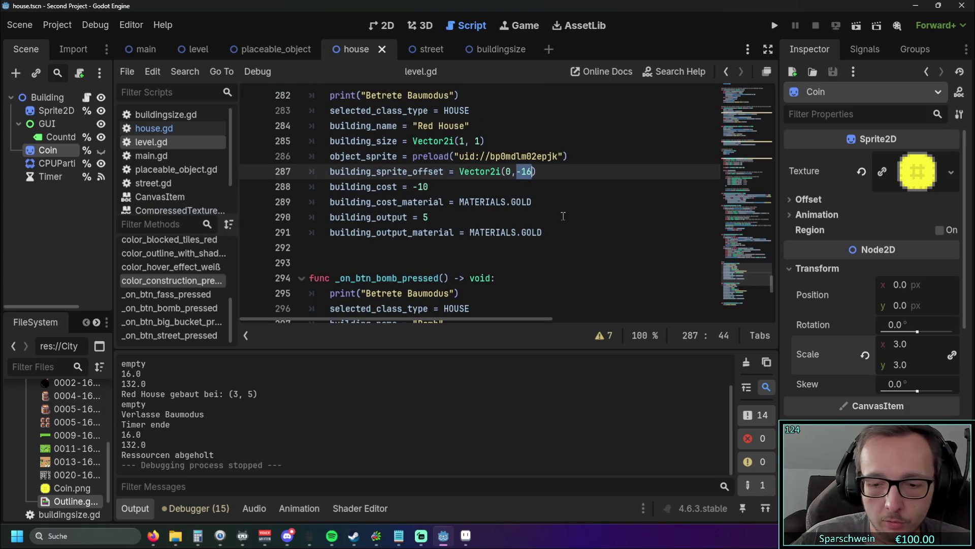
pyautogui.write('0')
pyautogui.click(585, 212)
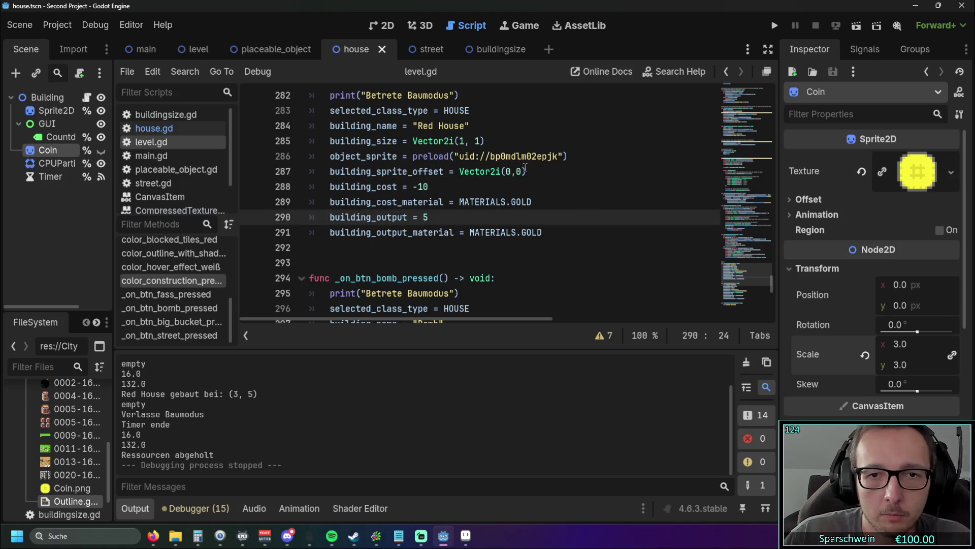
pyautogui.click(517, 171)
pyautogui.click(577, 224)
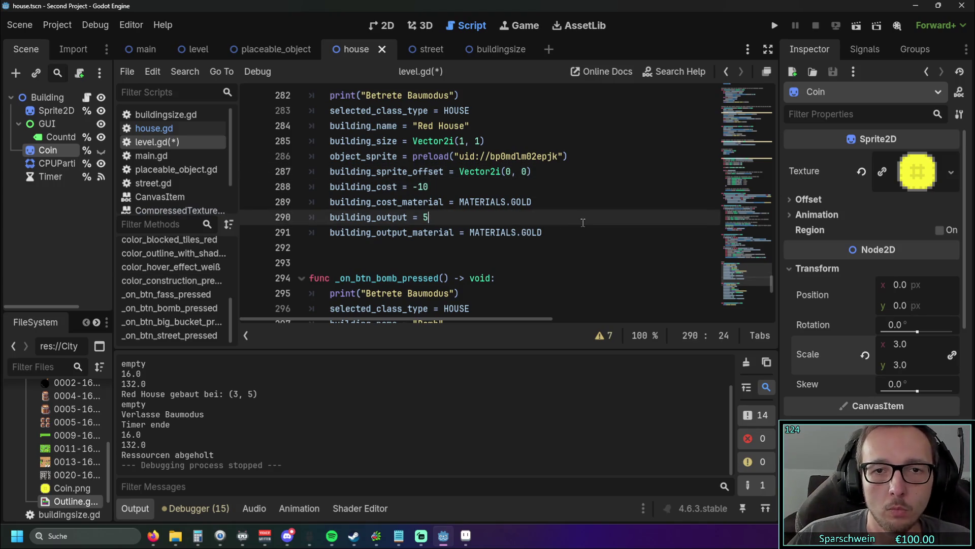
pyautogui.click(773, 26)
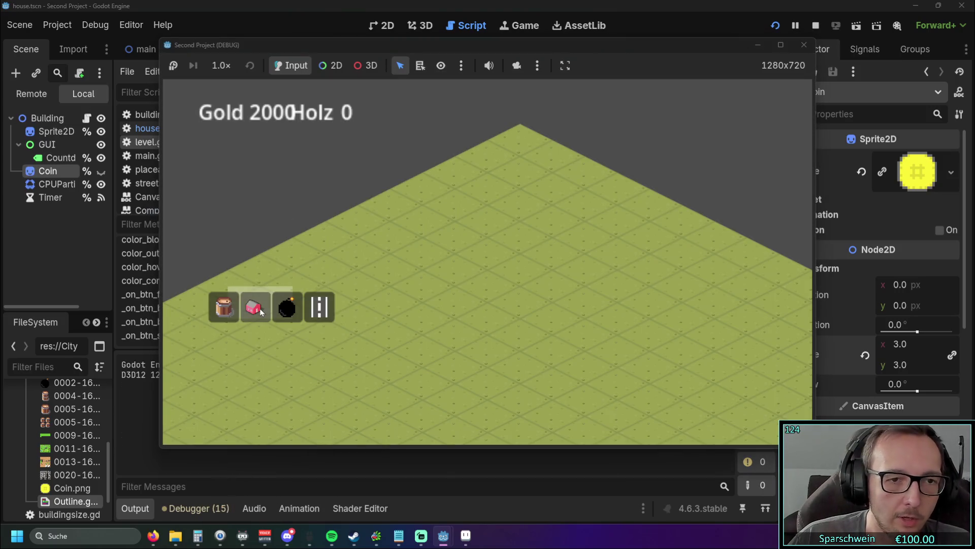
# Step: Start placing a Red House in the running game, then cancel and close the game
pyautogui.click(254, 306)
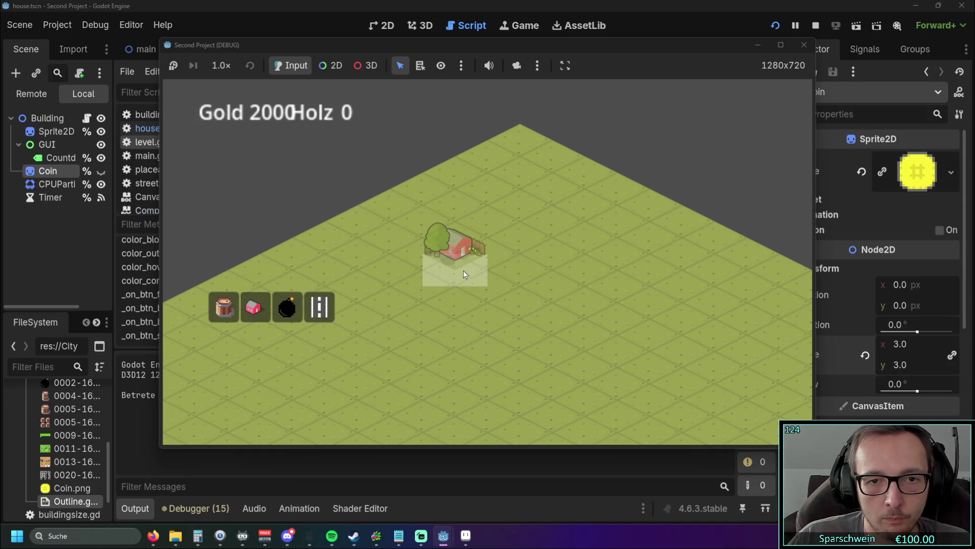
pyautogui.rightClick(463, 271)
pyautogui.click(803, 44)
pyautogui.click(459, 252)
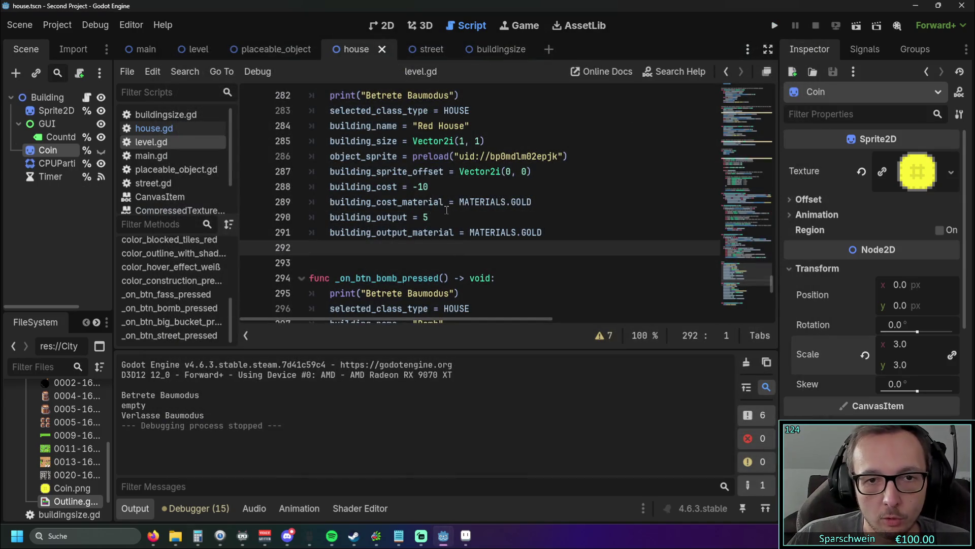
# Step: Change the Red House y offset to -32 and test-run the game
pyautogui.doubleClick(525, 171)
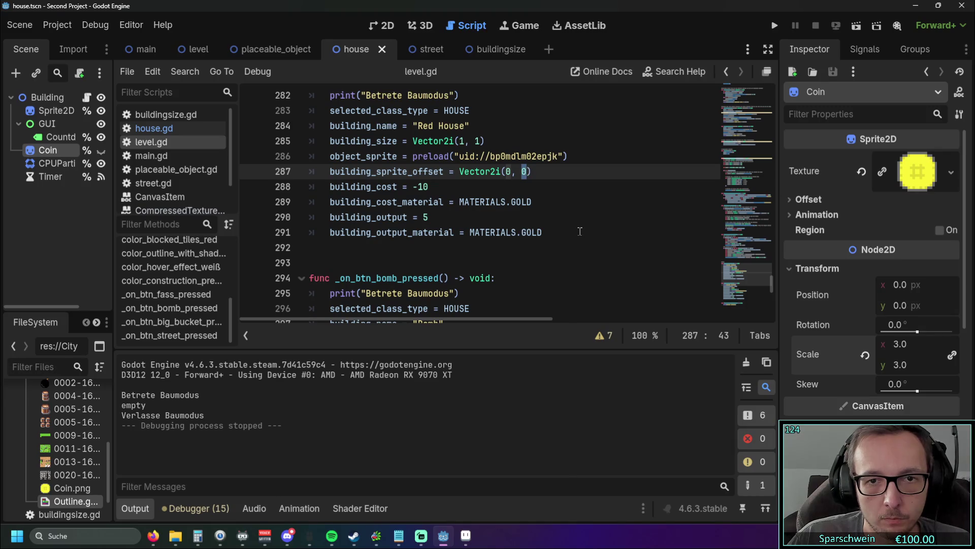
pyautogui.write('32')
pyautogui.click(519, 172)
pyautogui.write('-')
pyautogui.click(589, 261)
pyautogui.scroll(1, 568, 247)
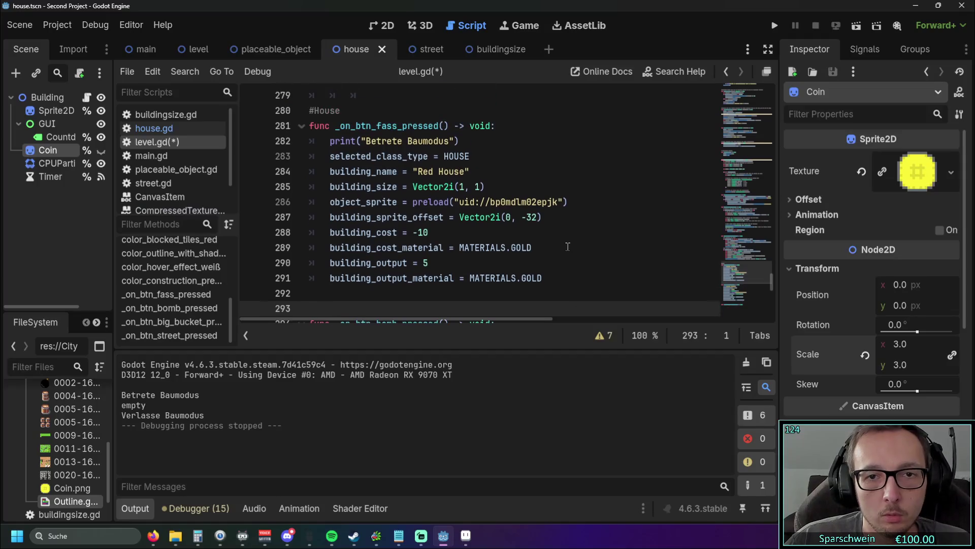
pyautogui.click(774, 25)
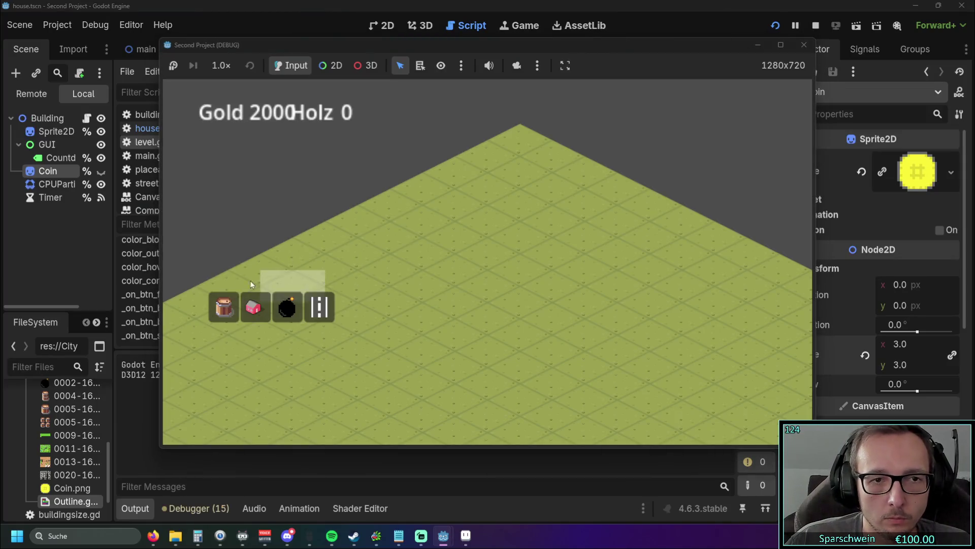
pyautogui.click(254, 307)
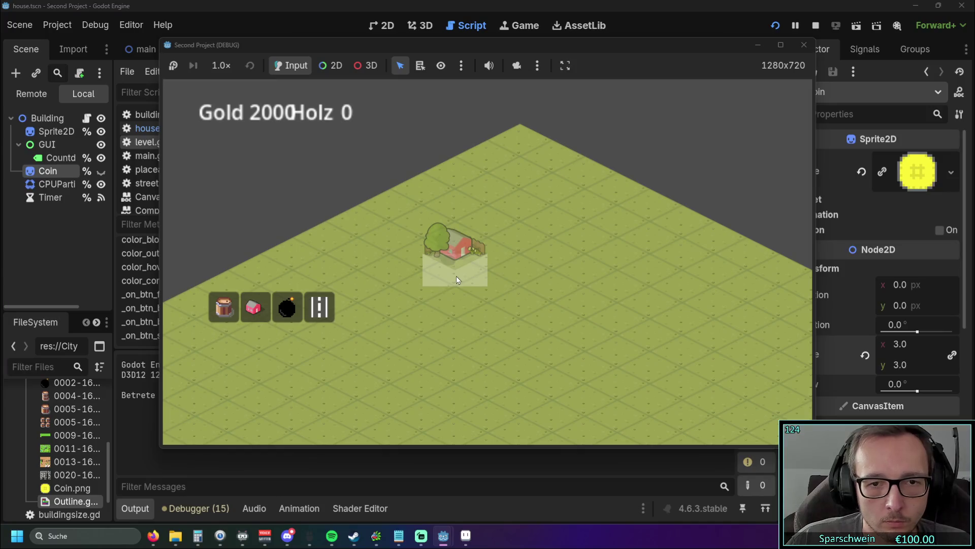
pyautogui.press('F8')
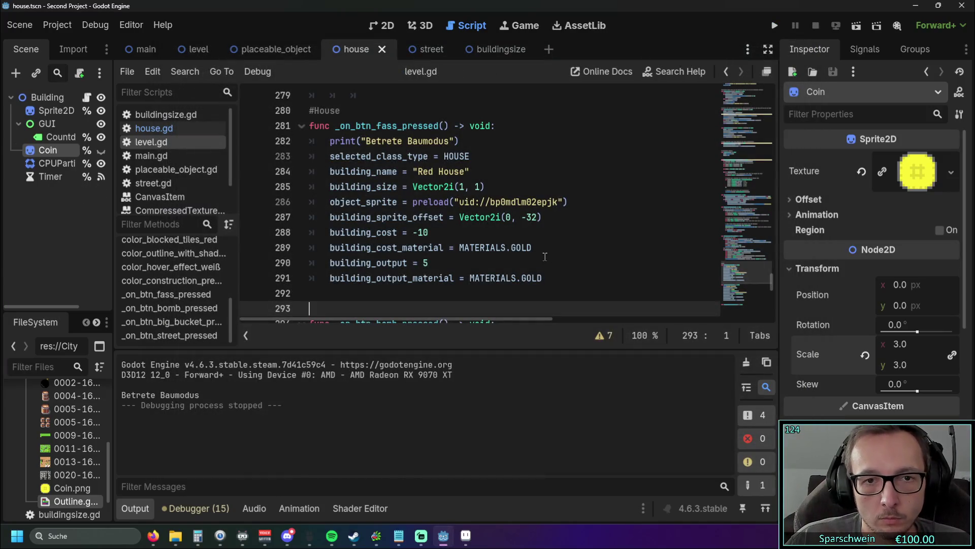
# Step: Change the y offset to 32 and test placing a house in the game
pyautogui.click(552, 246)
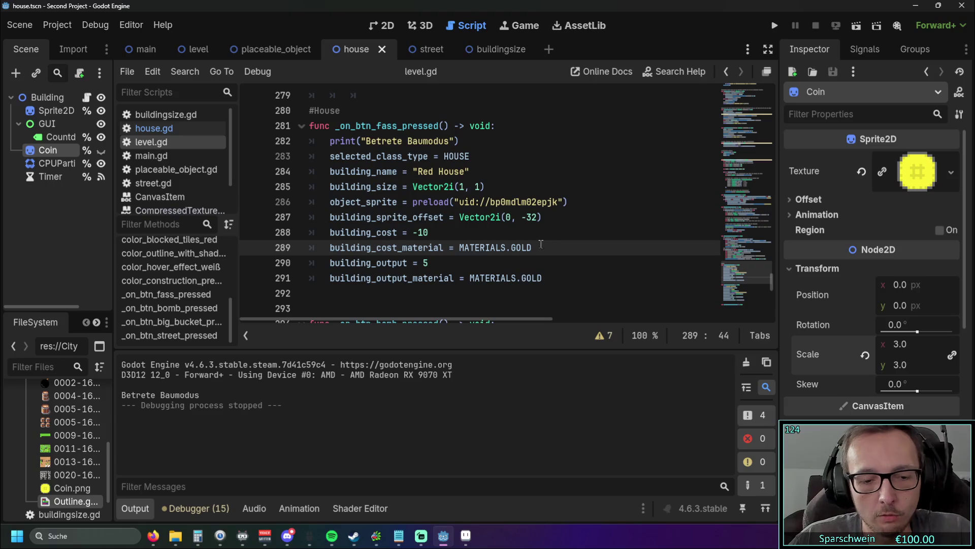
pyautogui.press('Up')
pyautogui.press('Up')
pyautogui.press('Left')
pyautogui.press('BackSpace')
pyautogui.press('Delete')
pyautogui.press('Delete')
pyautogui.write('0, ')
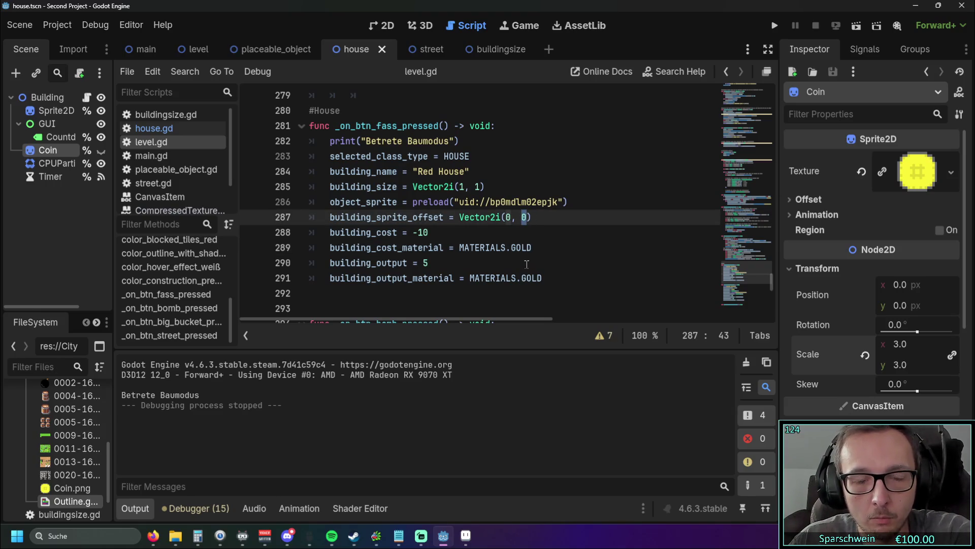
pyautogui.write('32')
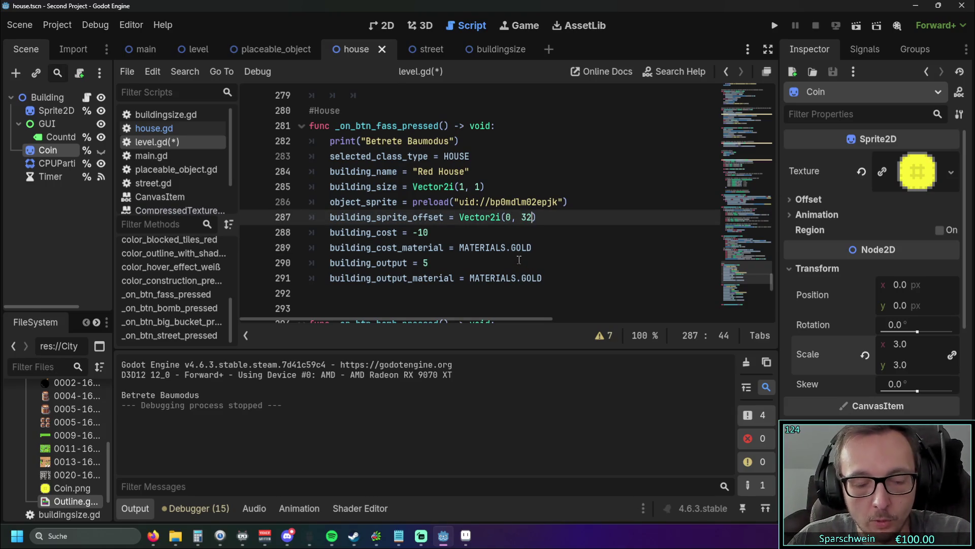
pyautogui.doubleClick(523, 218)
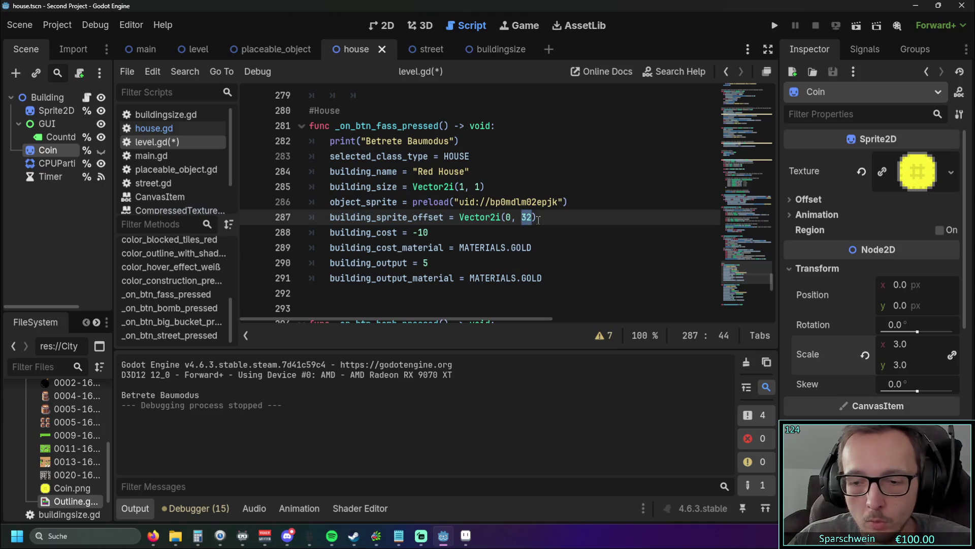
pyautogui.click(557, 233)
pyautogui.click(775, 25)
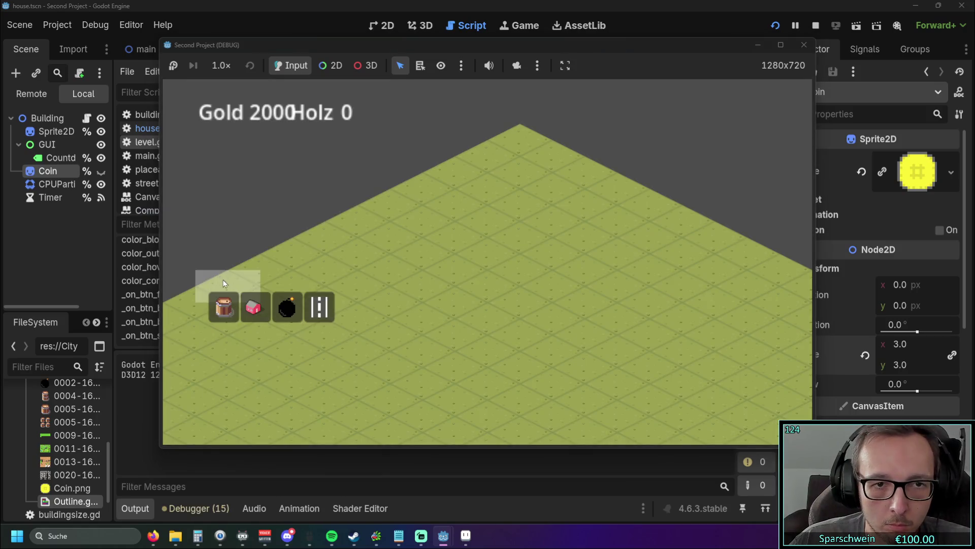
pyautogui.click(254, 307)
pyautogui.rightClick(462, 270)
pyautogui.click(804, 45)
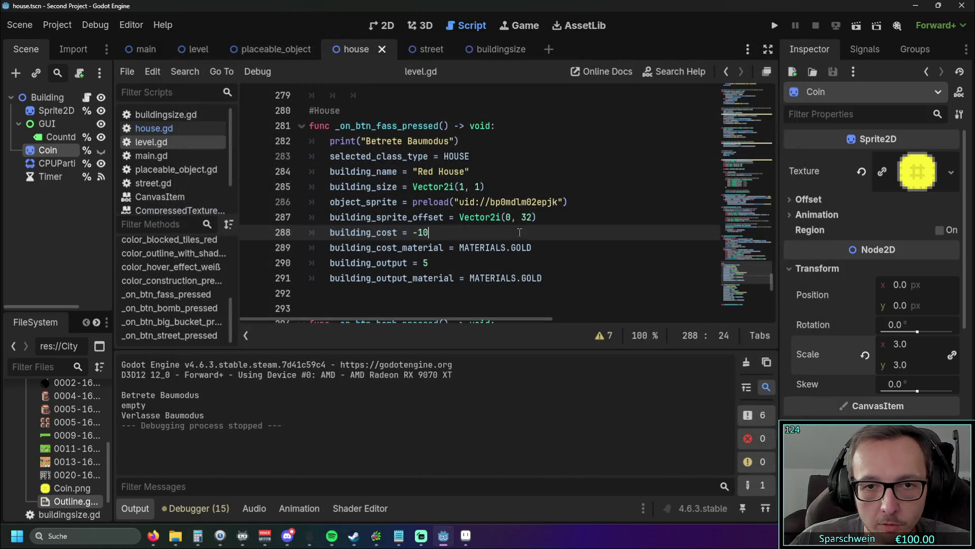
# Step: Revert the y offset to -16 and place a test house in the running game
pyautogui.hotkey('ctrl', 'z')
pyautogui.hotkey('ctrl', 'z')
pyautogui.hotkey('ctrl', 'y')
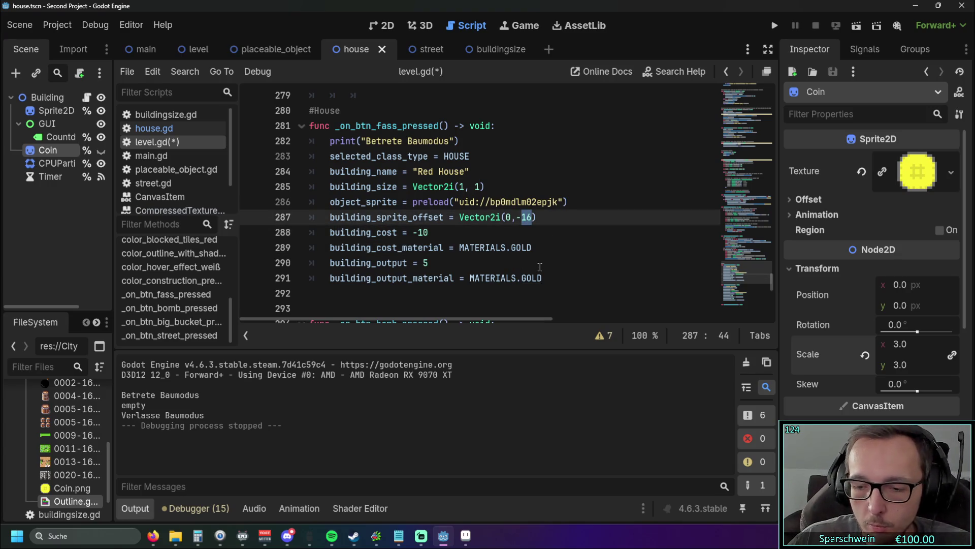
pyautogui.press('F5')
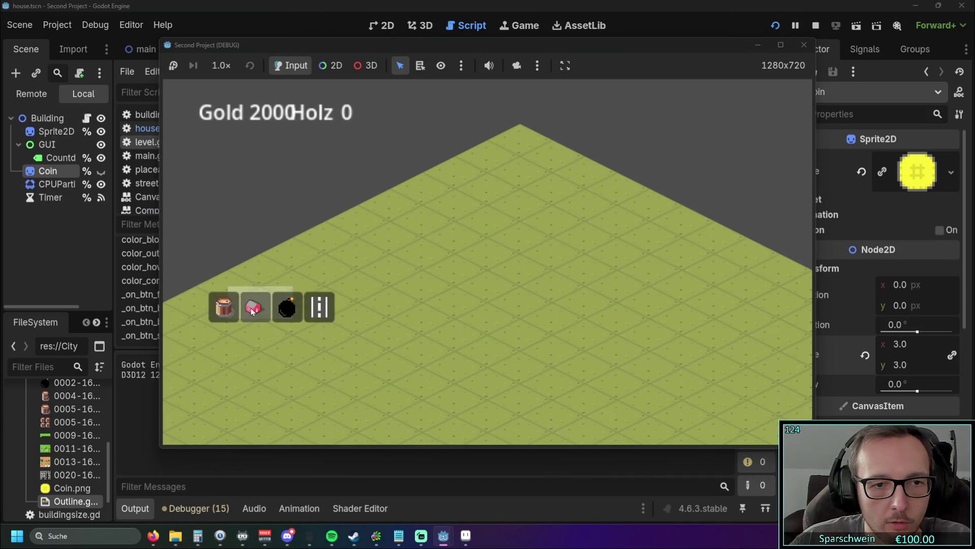
pyautogui.click(253, 306)
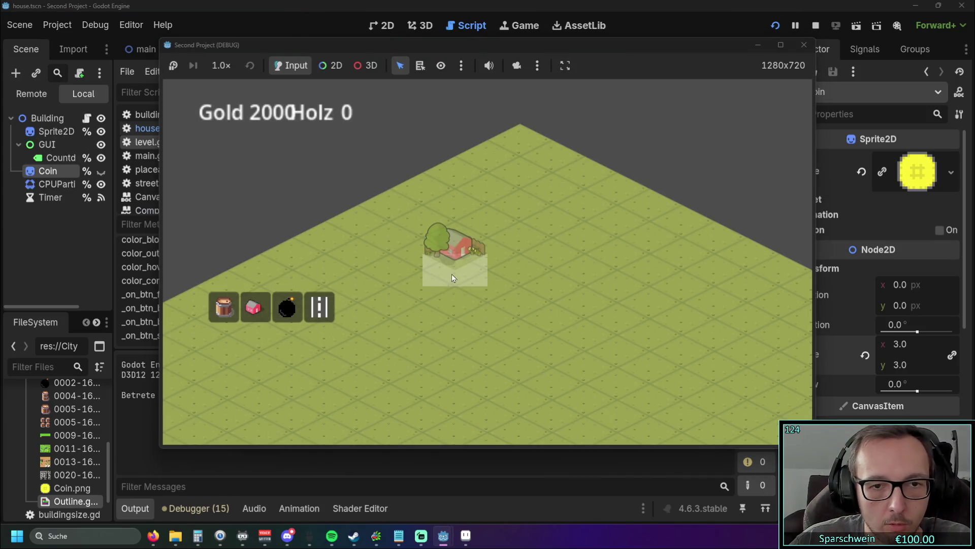
pyautogui.click(451, 275)
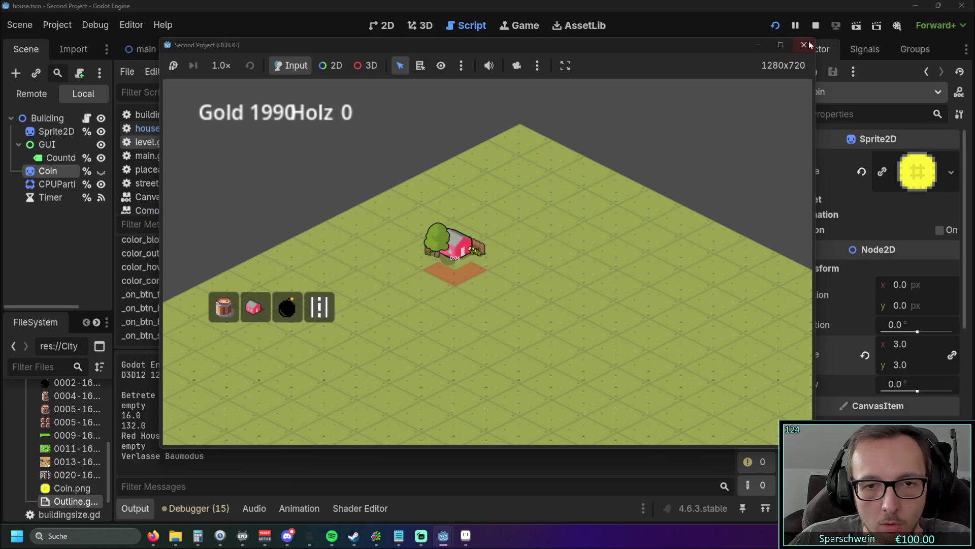
pyautogui.click(804, 45)
# Step: Run the game again, place a red house on the grid and demolish it
pyautogui.click(549, 252)
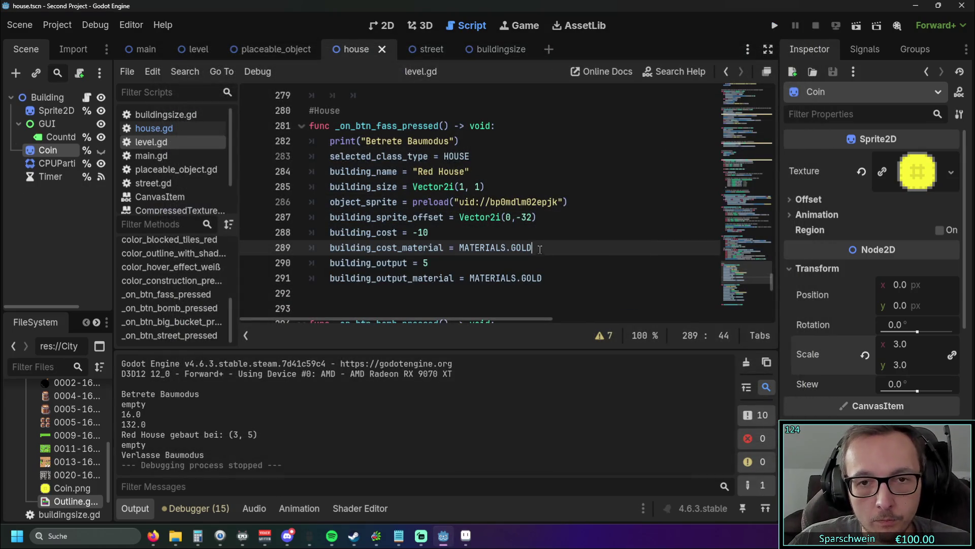
pyautogui.click(775, 25)
pyautogui.click(254, 307)
pyautogui.click(452, 277)
pyautogui.rightClick(455, 274)
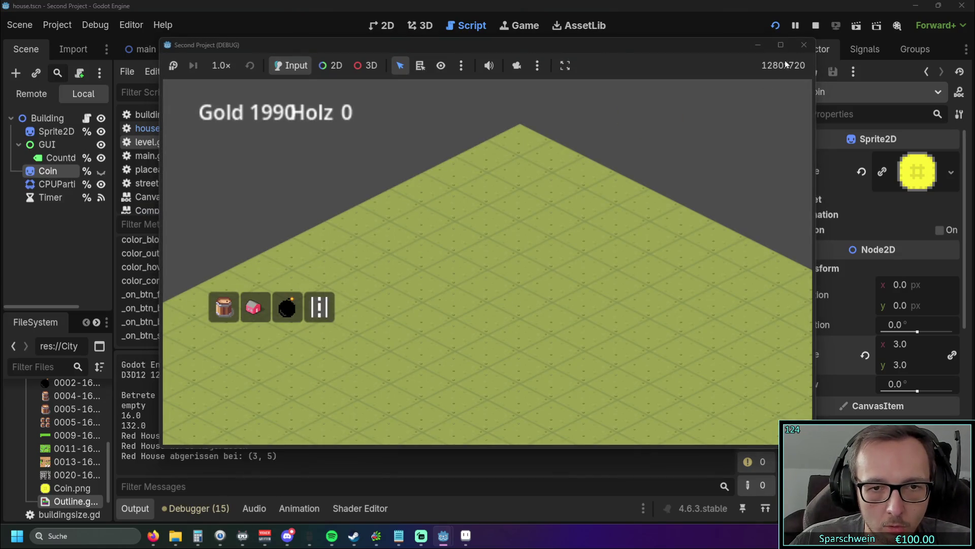
pyautogui.click(804, 45)
# Step: Set the y offset to 0, save level.gd, and place a test house
pyautogui.moveTo(518, 217); pyautogui.dragTo(532, 217)
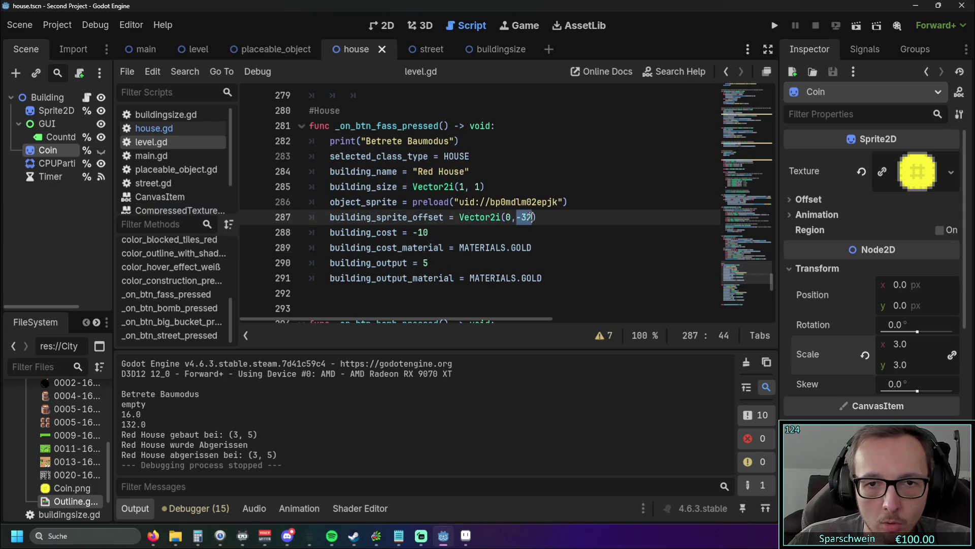
pyautogui.write('0')
pyautogui.press('Left')
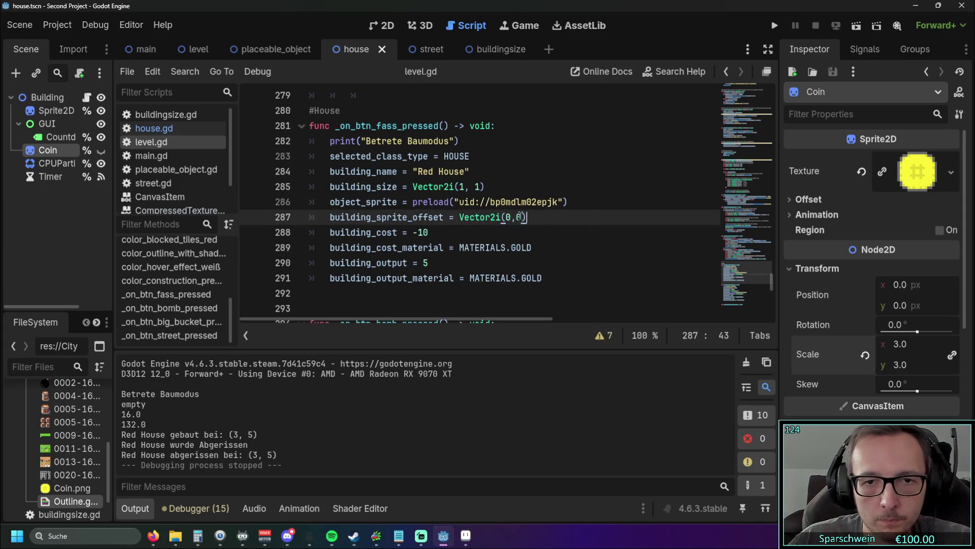
pyautogui.press('End')
pyautogui.hotkey('ctrl', 's')
pyautogui.click(774, 25)
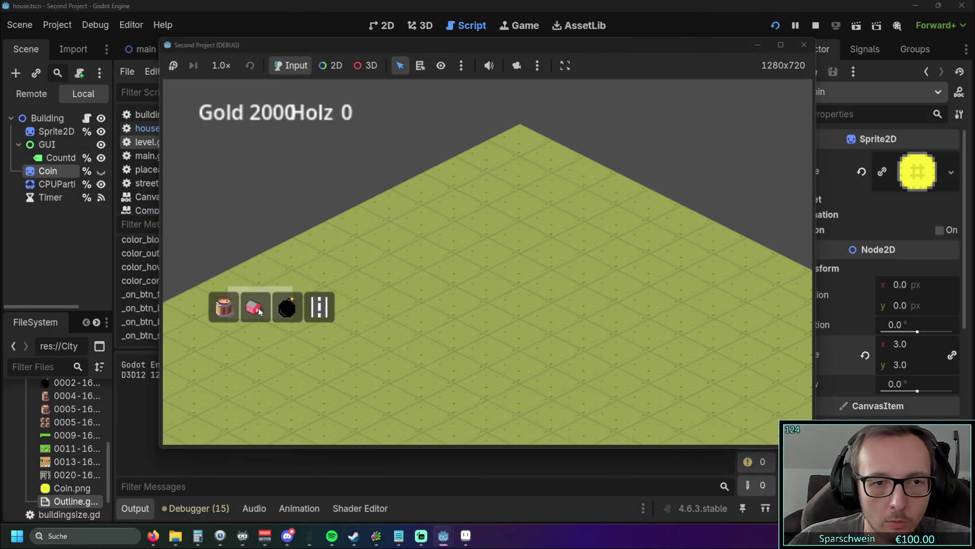
pyautogui.click(254, 307)
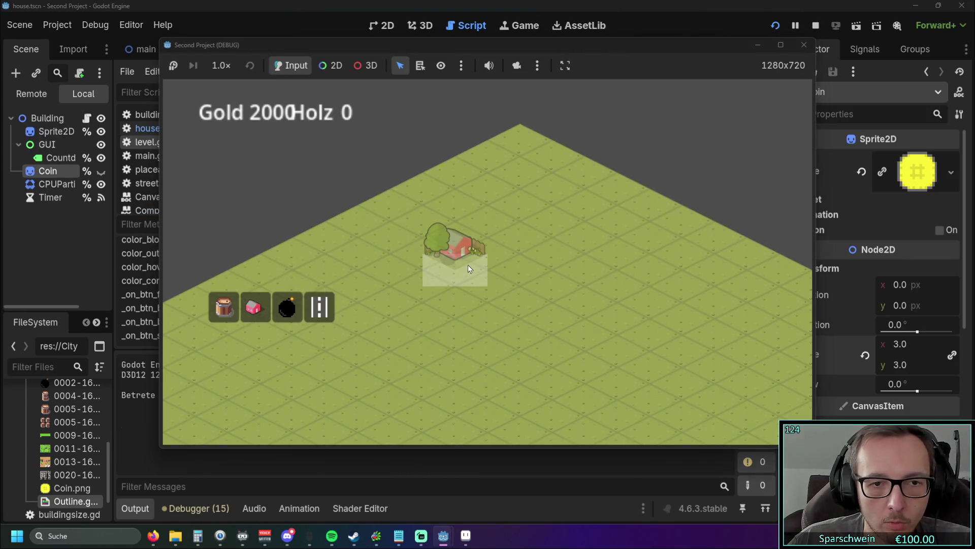
pyautogui.click(467, 264)
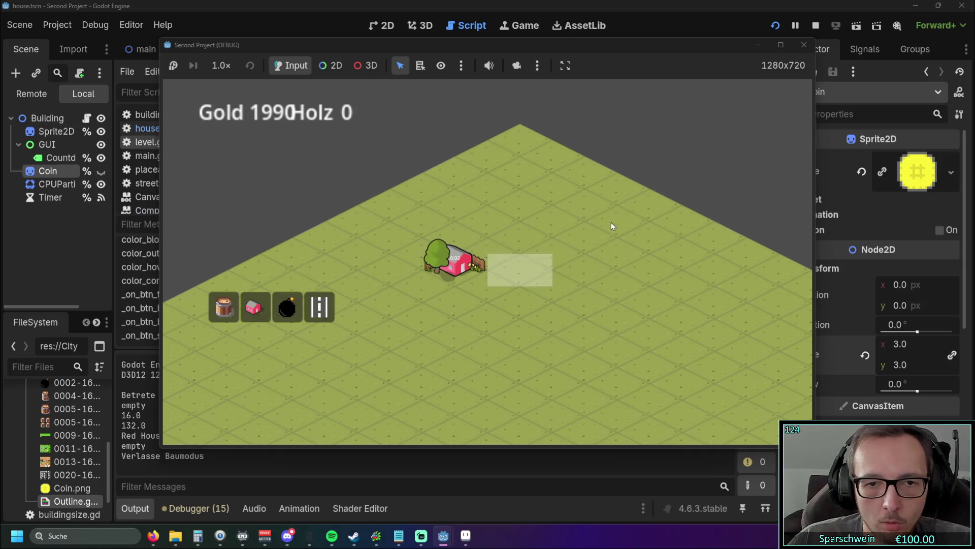
pyautogui.click(804, 45)
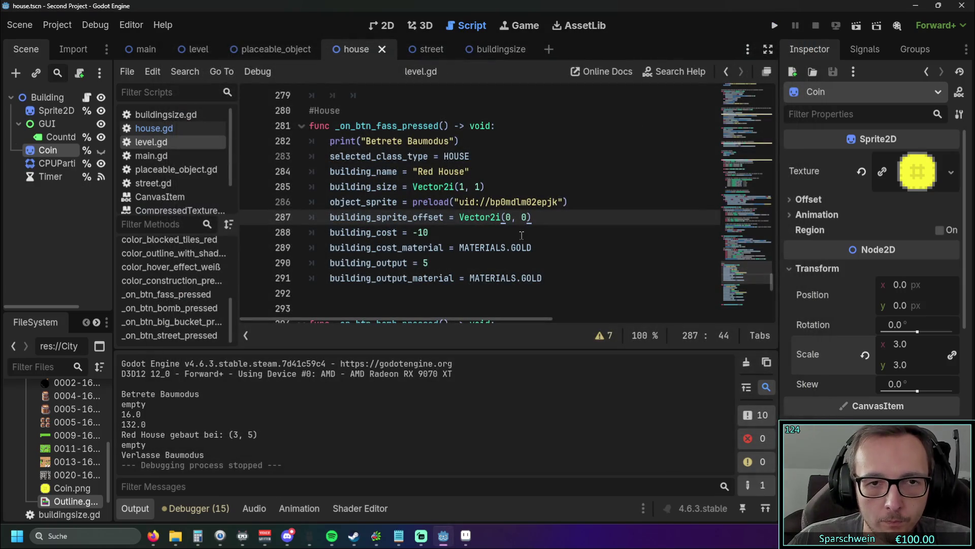
# Step: Change the y offset to -200, then place and demolish a test house
pyautogui.hotkey('shift', 'Left')
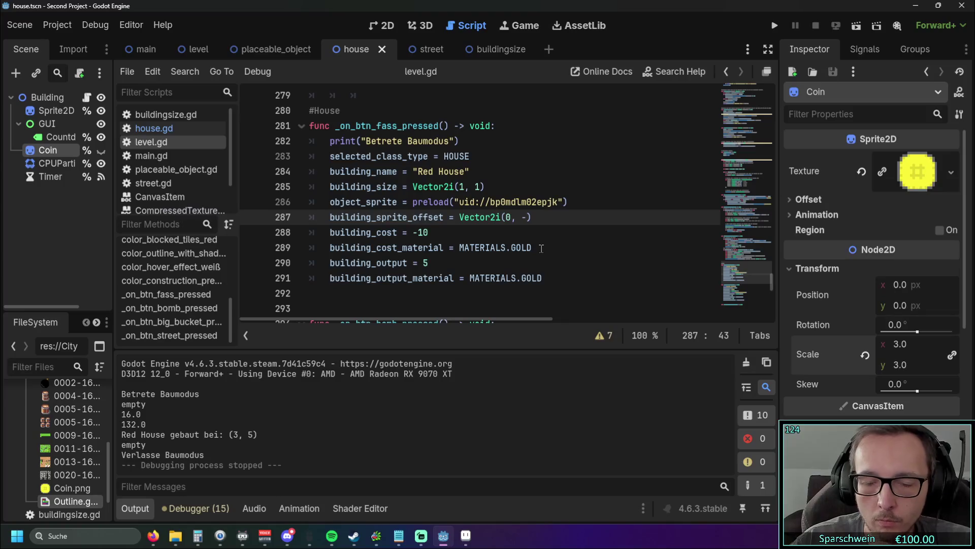
pyautogui.write('200')
pyautogui.press('Down')
pyautogui.press('Down')
pyautogui.press('Down')
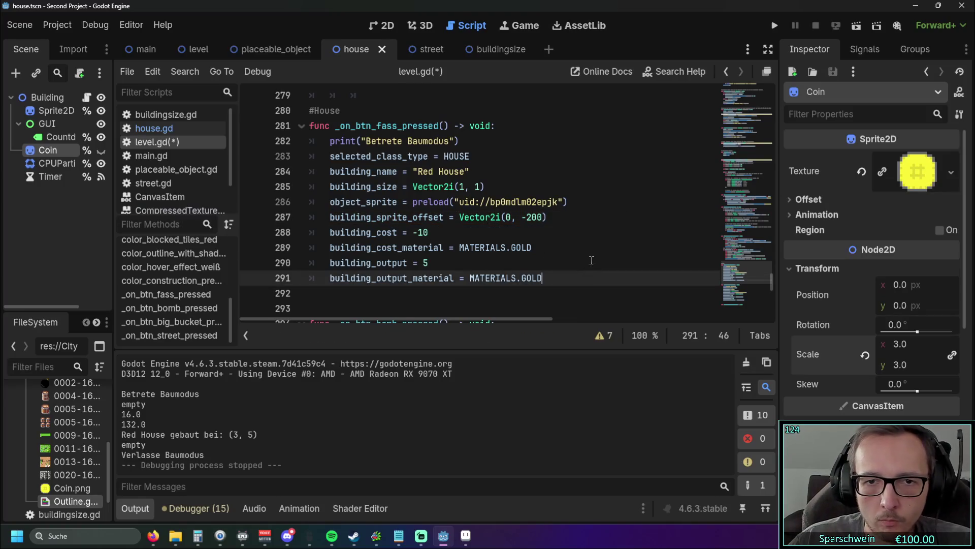
pyautogui.click(773, 26)
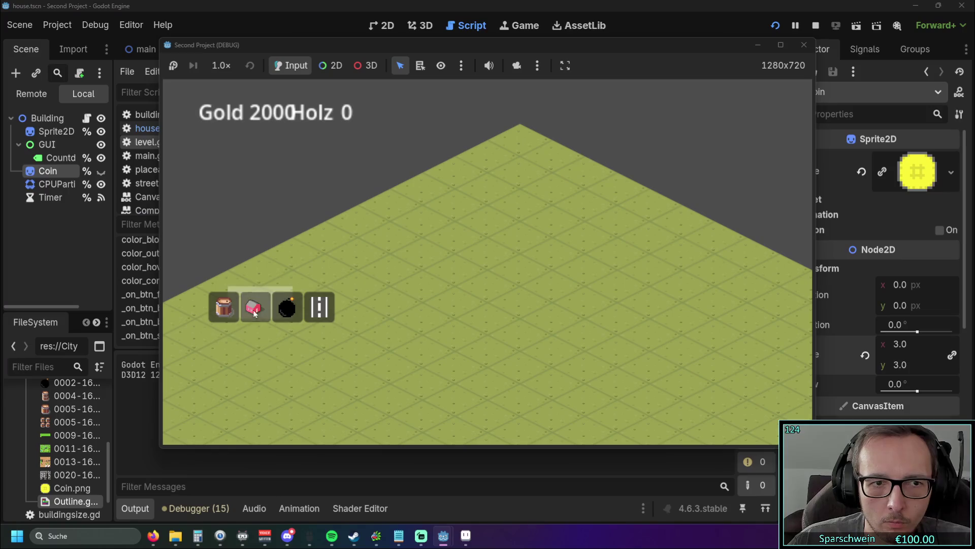
pyautogui.click(483, 287)
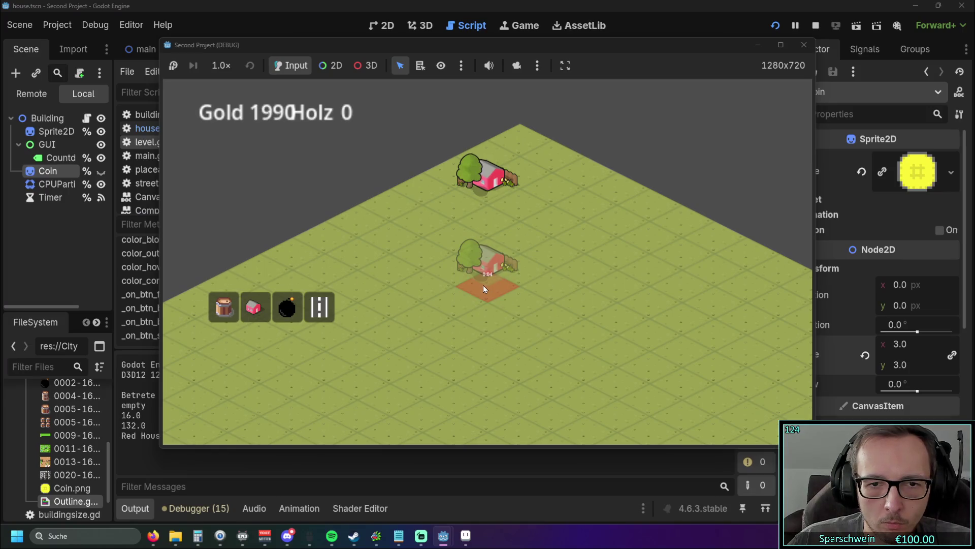
pyautogui.rightClick(482, 284)
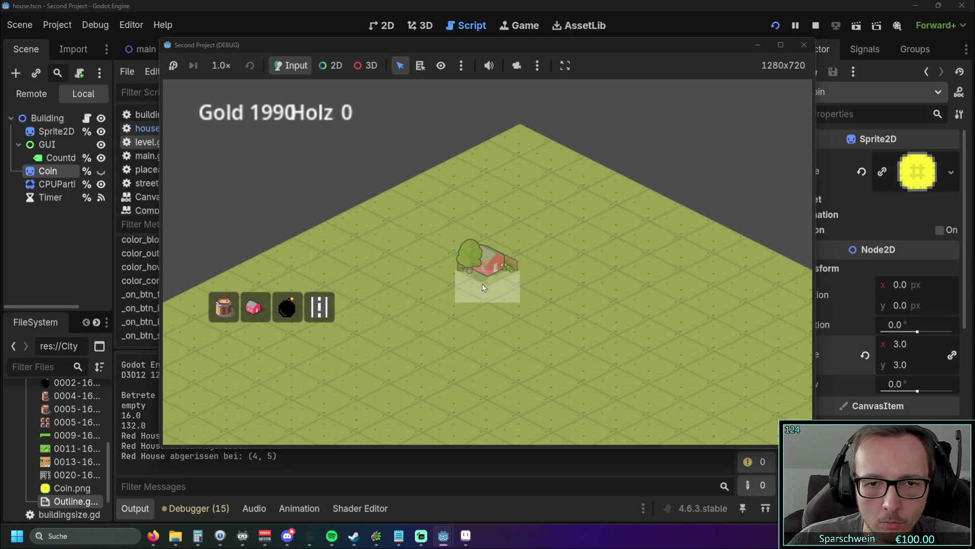
pyautogui.click(805, 45)
# Step: Reset the offset back to 0 and place a house in a new test run
pyautogui.moveTo(523, 218); pyautogui.dragTo(544, 219)
pyautogui.write('0')
pyautogui.click(584, 248)
pyautogui.click(774, 28)
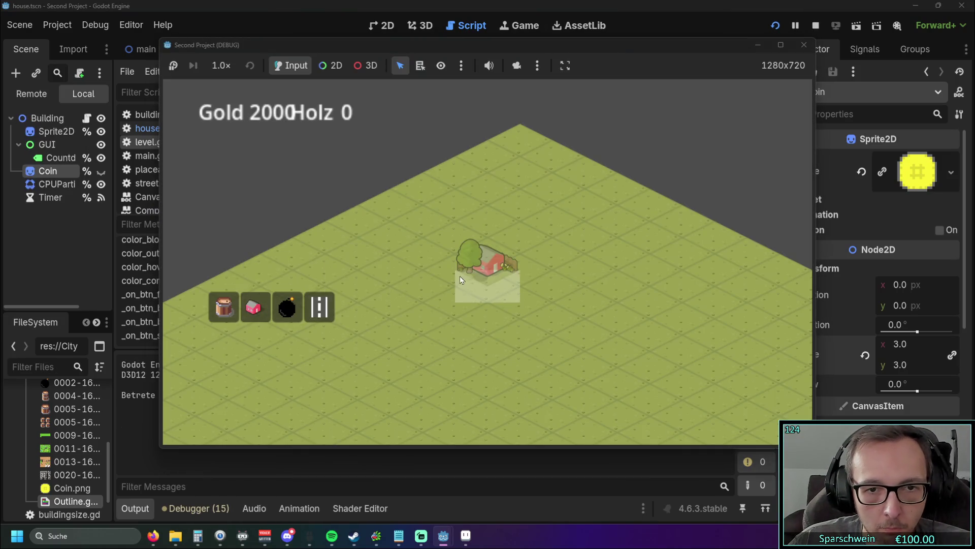
pyautogui.click(456, 273)
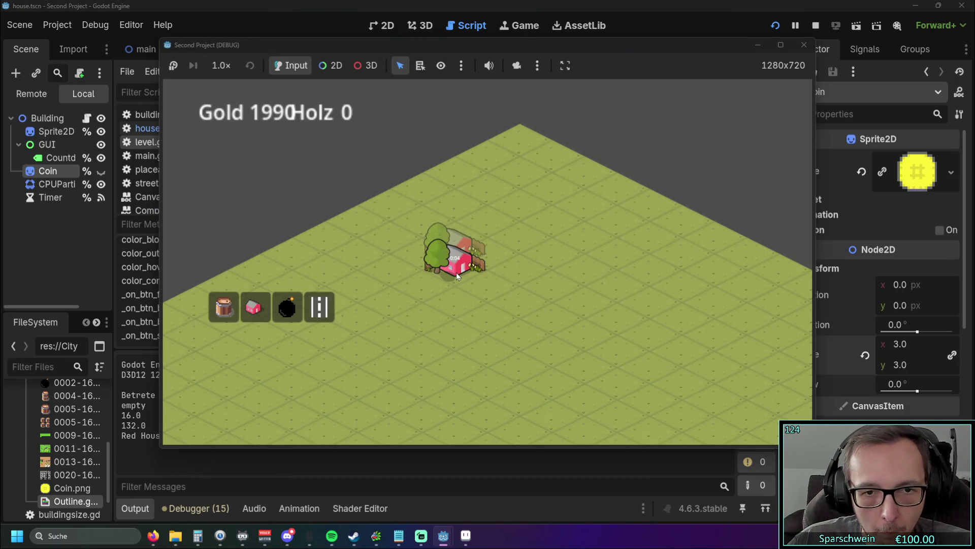
# Step: Close the game and delete the two sprite offset calculation lines
pyautogui.click(799, 50)
pyautogui.scroll(6, 508, 246)
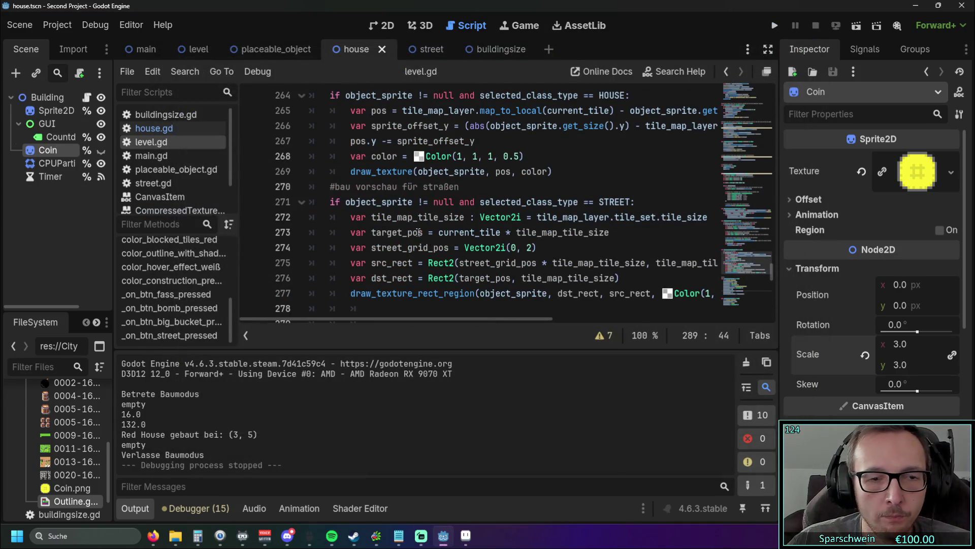
pyautogui.scroll(1, 418, 233)
pyautogui.moveTo(394, 320)
pyautogui.mouseDown()
pyautogui.moveTo(497, 315)
pyautogui.moveTo(378, 316)
pyautogui.mouseUp()
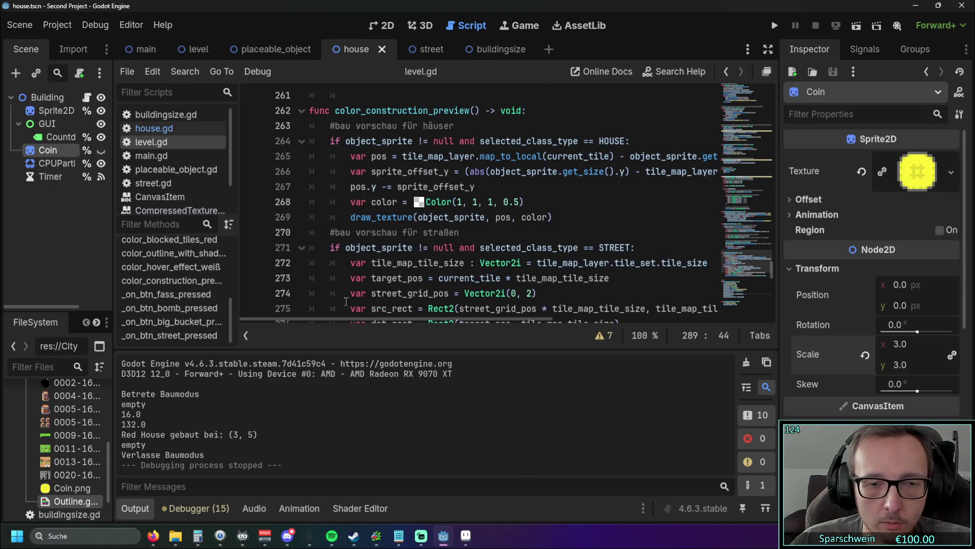
pyautogui.moveTo(476, 187); pyautogui.dragTo(262, 175)
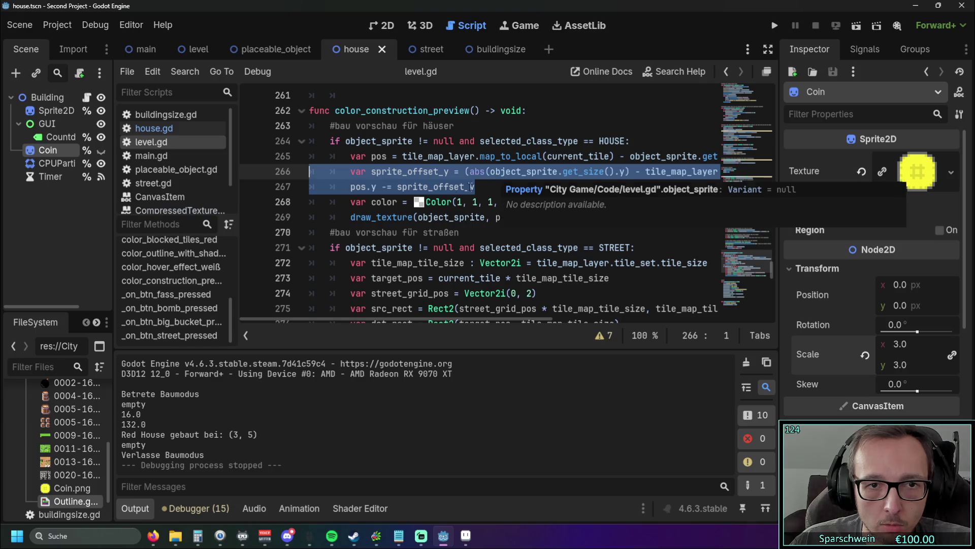
pyautogui.moveTo(485, 186); pyautogui.dragTo(262, 172)
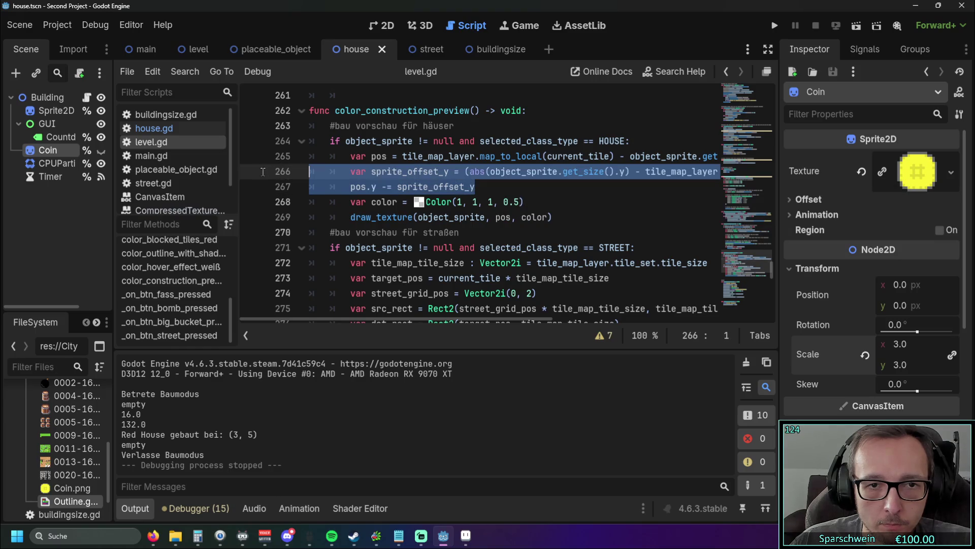
pyautogui.press('BackSpace')
# Step: Test-run without the offset lines by placing a red house, then remove the leftover empty line
pyautogui.click(774, 25)
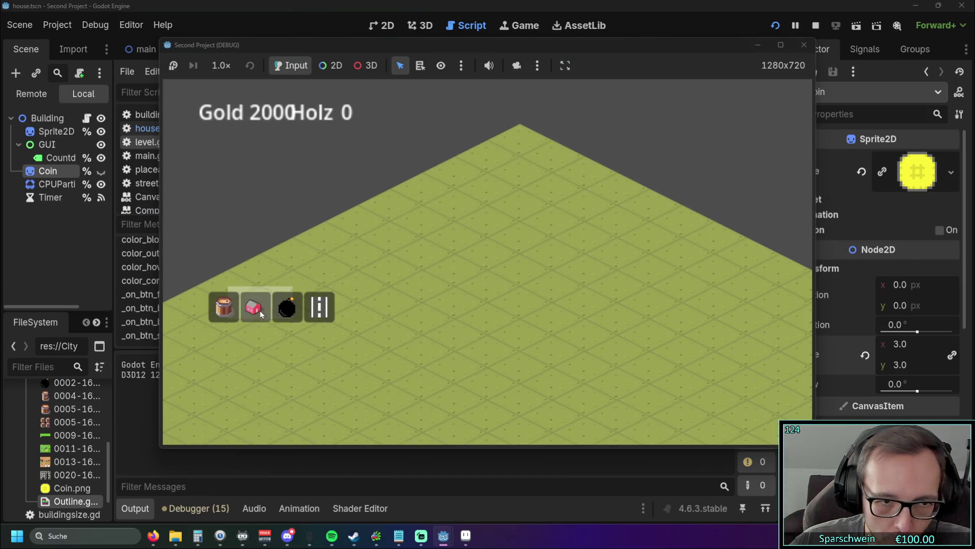
pyautogui.click(260, 311)
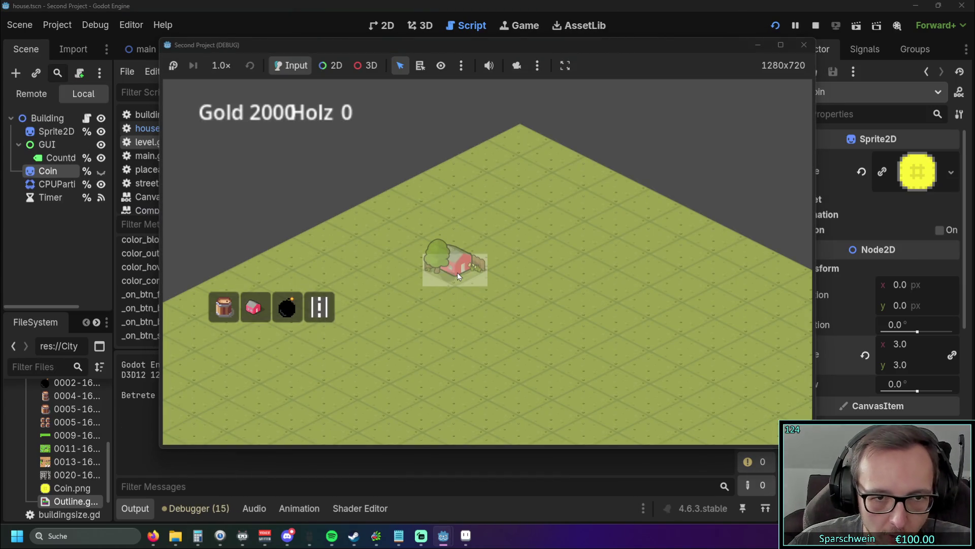
pyautogui.click(458, 272)
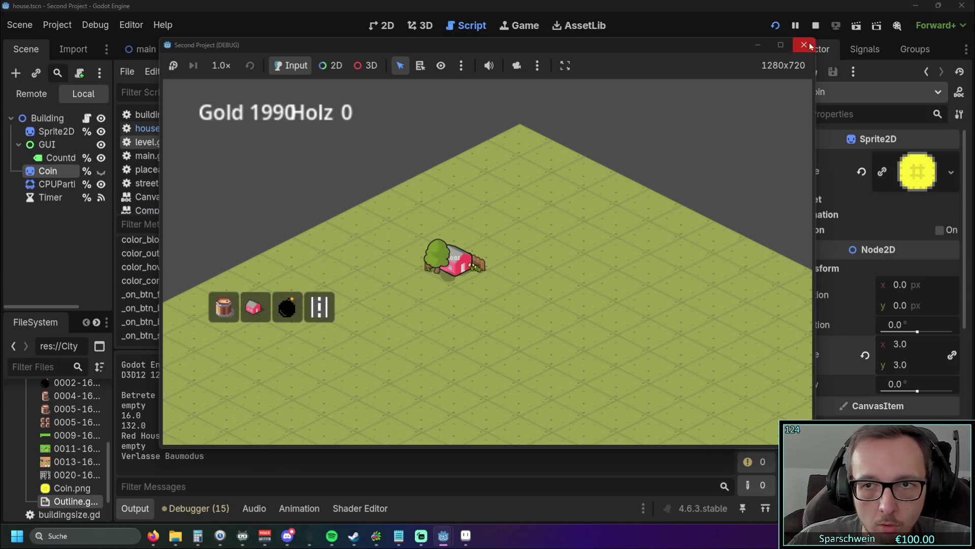
pyautogui.click(804, 45)
pyautogui.press('BackSpace')
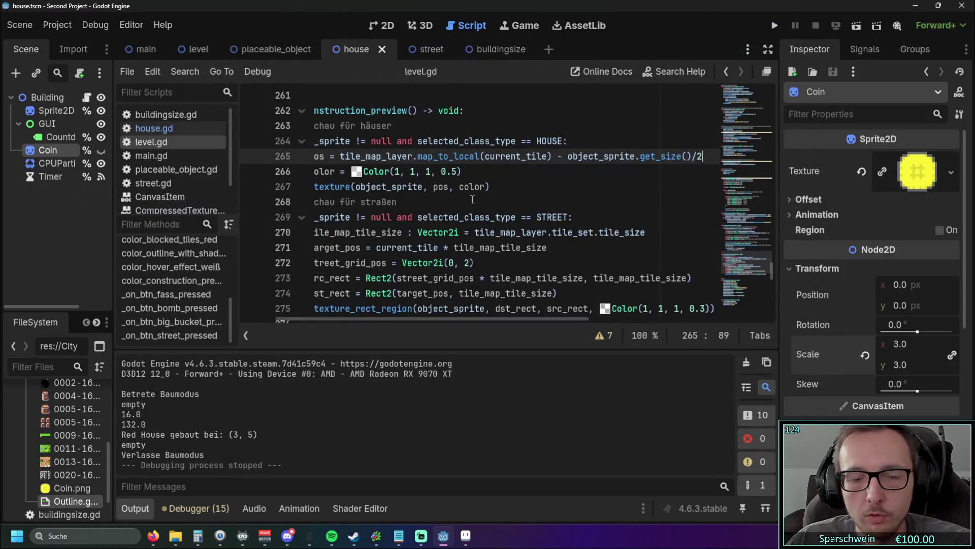
pyautogui.click(552, 197)
pyautogui.moveTo(463, 320); pyautogui.dragTo(291, 316)
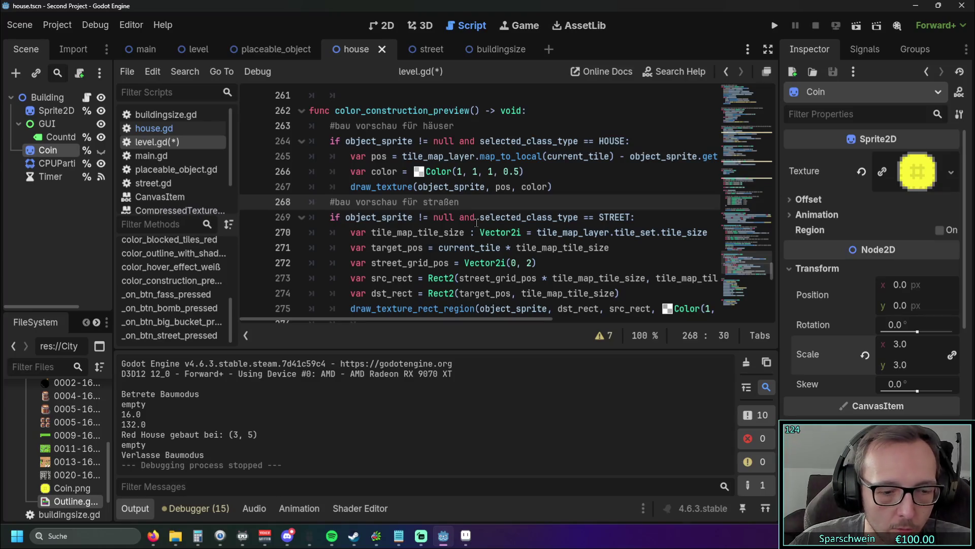
# Step: Restore the two sprite_offset_y lines and comment them out instead
pyautogui.hotkey('ctrl', 'z')
pyautogui.hotkey('ctrl', 'z')
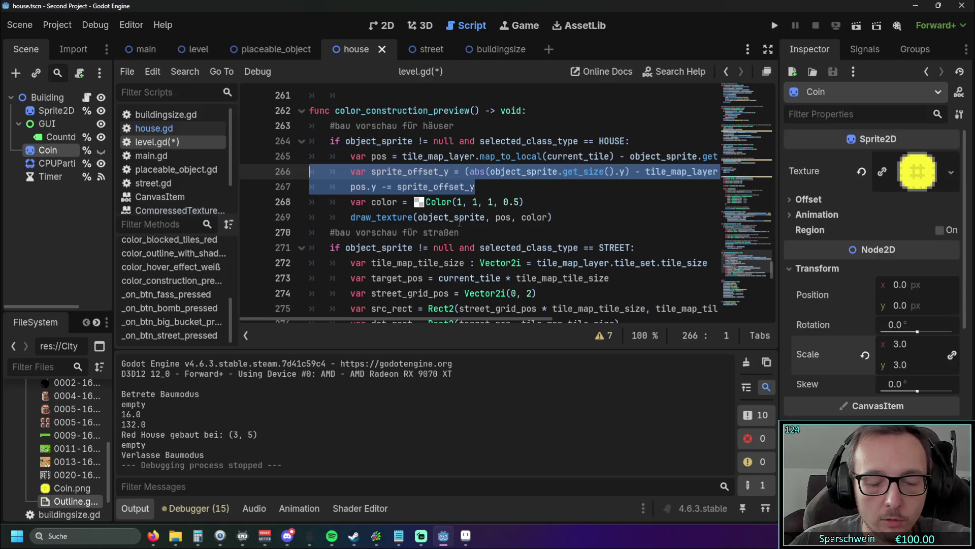
pyautogui.click(350, 173)
pyautogui.hotkey('shift', 'Down')
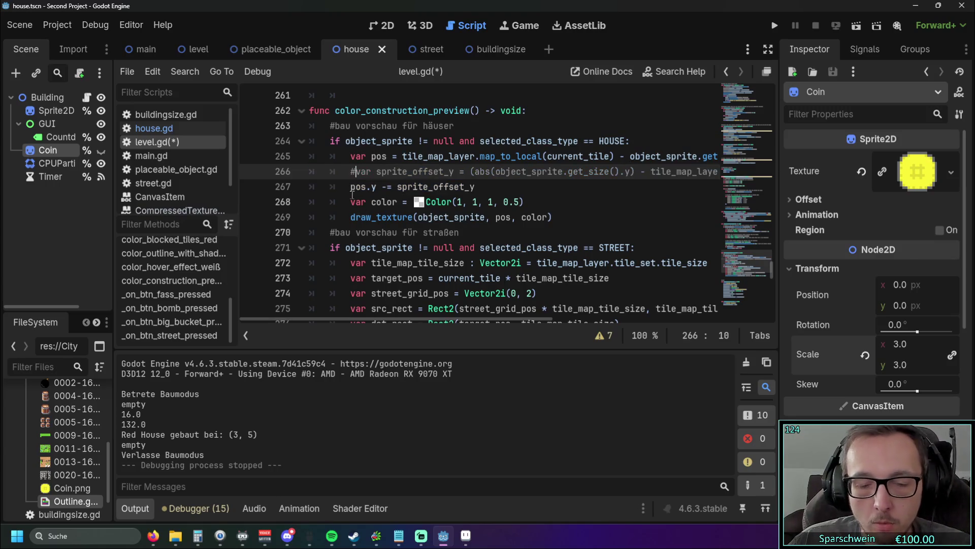
pyautogui.hotkey('ctrl', 'k')
pyautogui.click(557, 203)
pyautogui.click(607, 220)
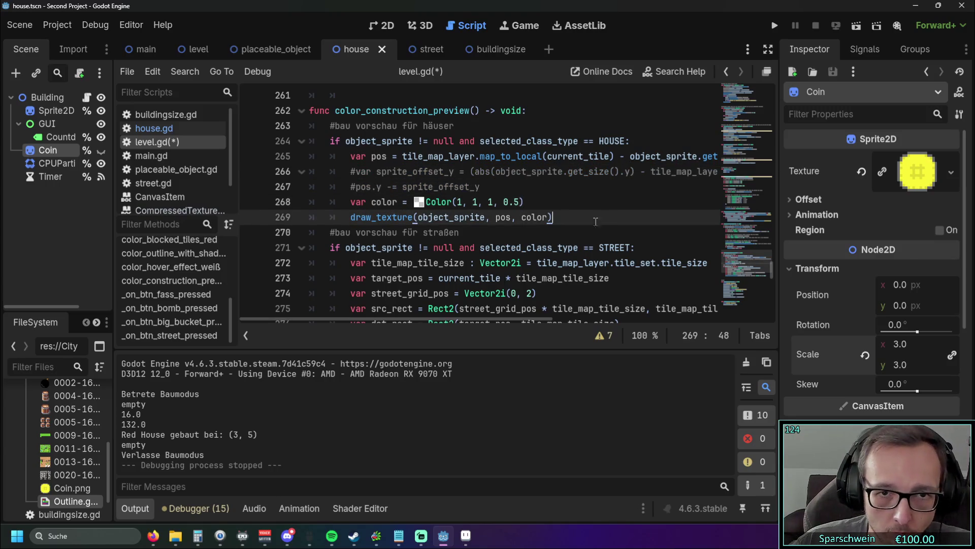
# Step: Run the game, build a red house at (4, 5), and stop the run
pyautogui.click(774, 25)
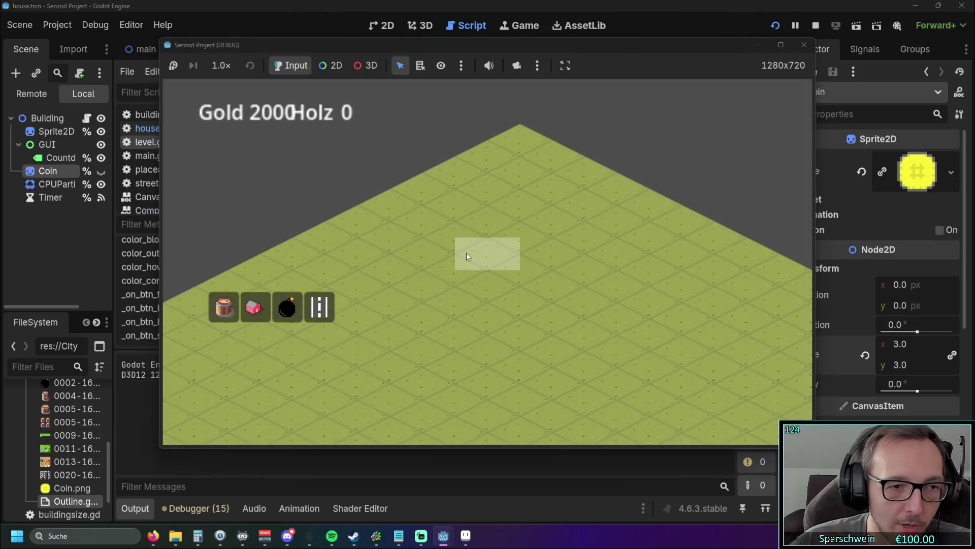
pyautogui.click(252, 307)
pyautogui.click(483, 282)
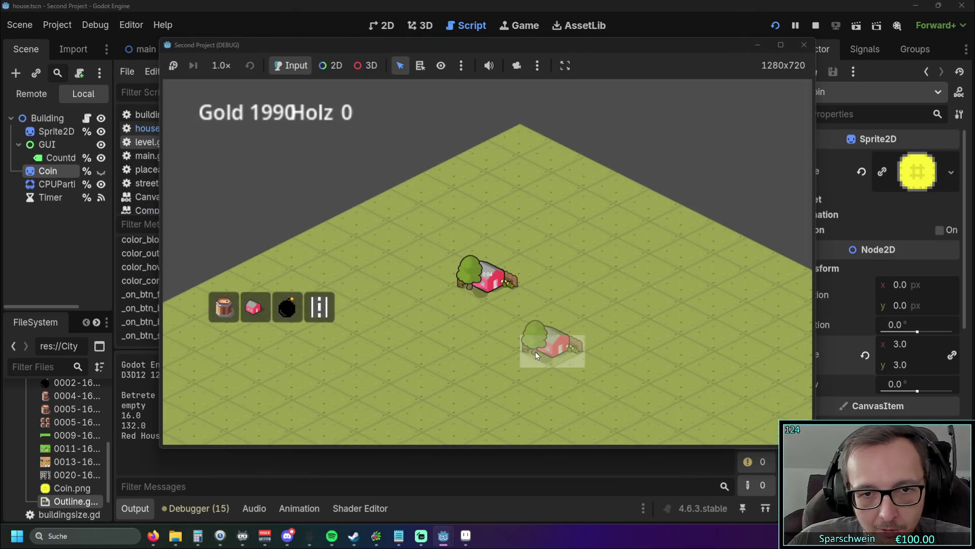
pyautogui.rightClick(532, 341)
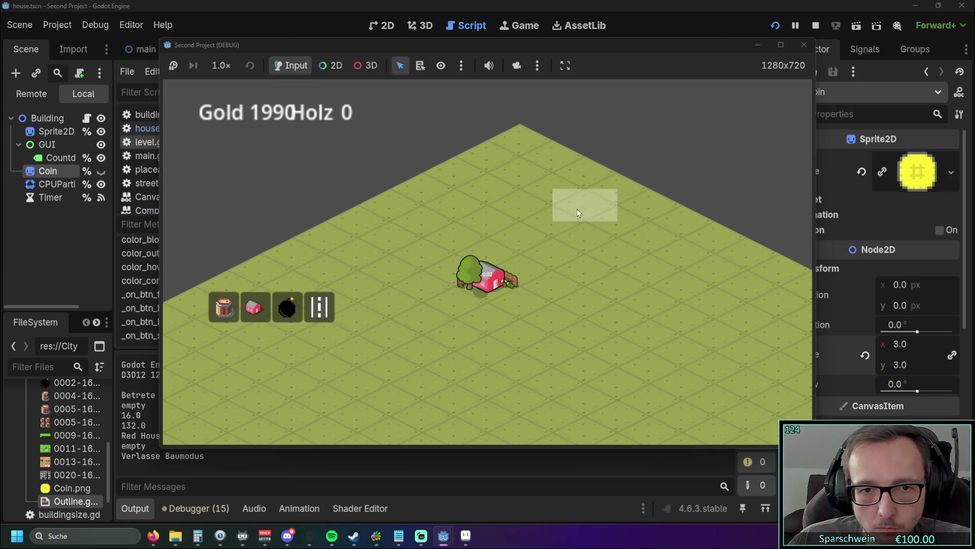
pyautogui.click(803, 46)
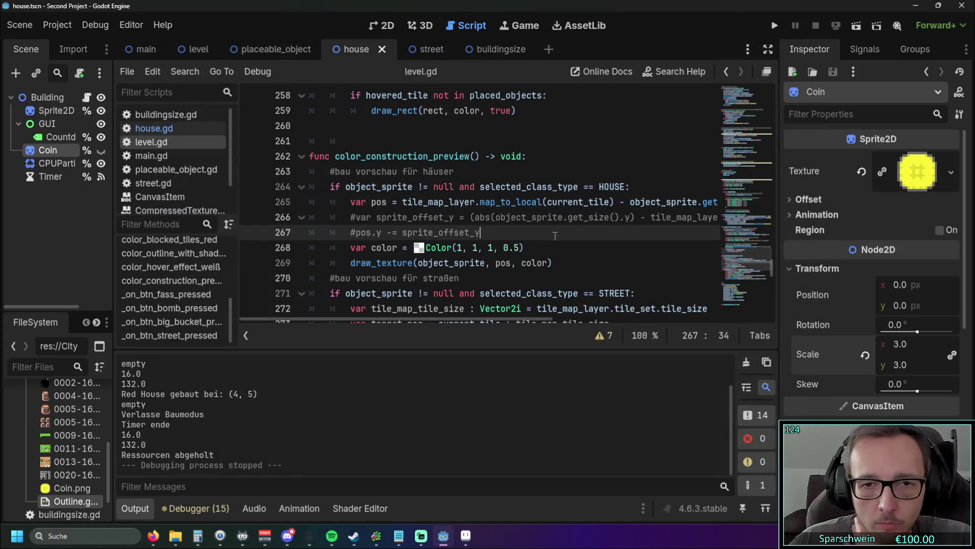
# Step: Review level.gd, then place a red house at (3, 5) in a test run to check its coin
pyautogui.scroll(-10, 545, 236)
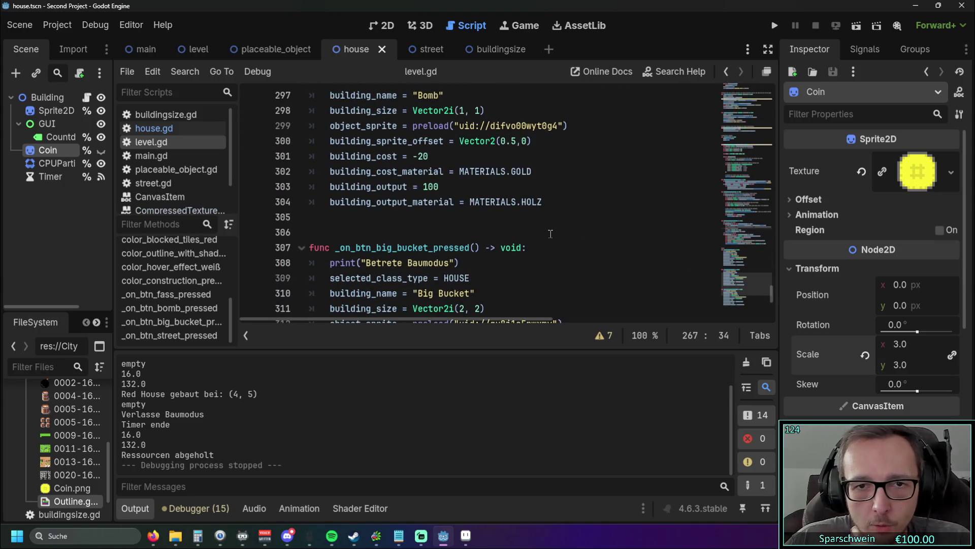
pyautogui.scroll(-3, 550, 234)
pyautogui.scroll(6, 546, 236)
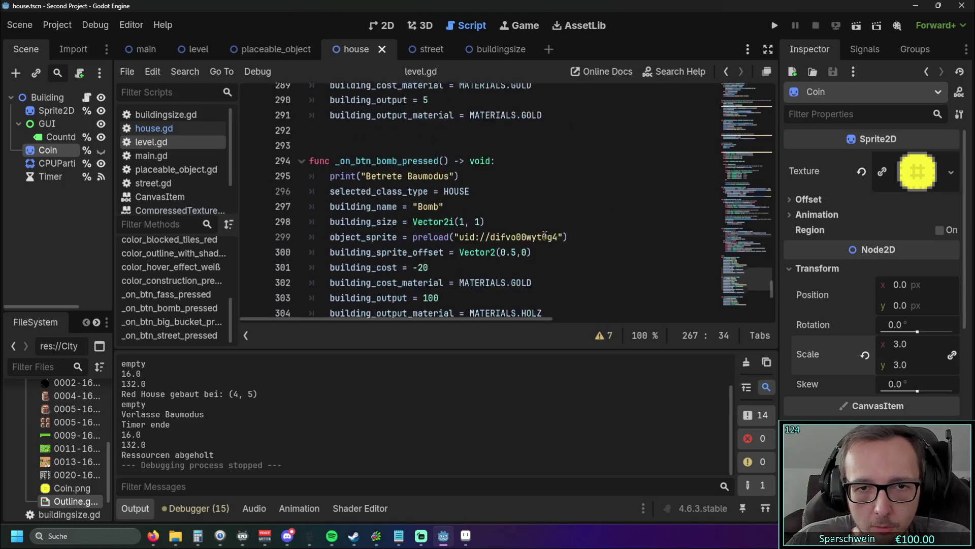
pyautogui.scroll(3, 544, 236)
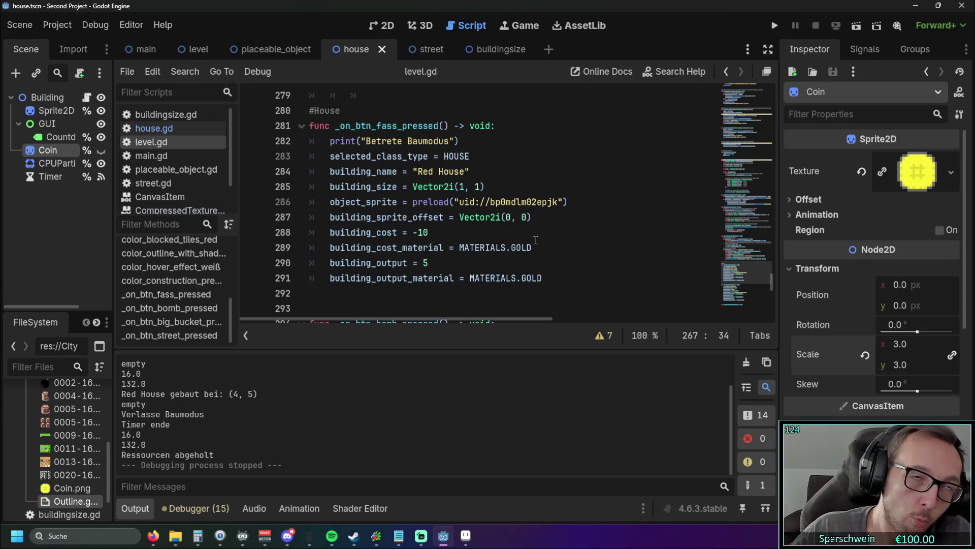
pyautogui.scroll(9, 536, 239)
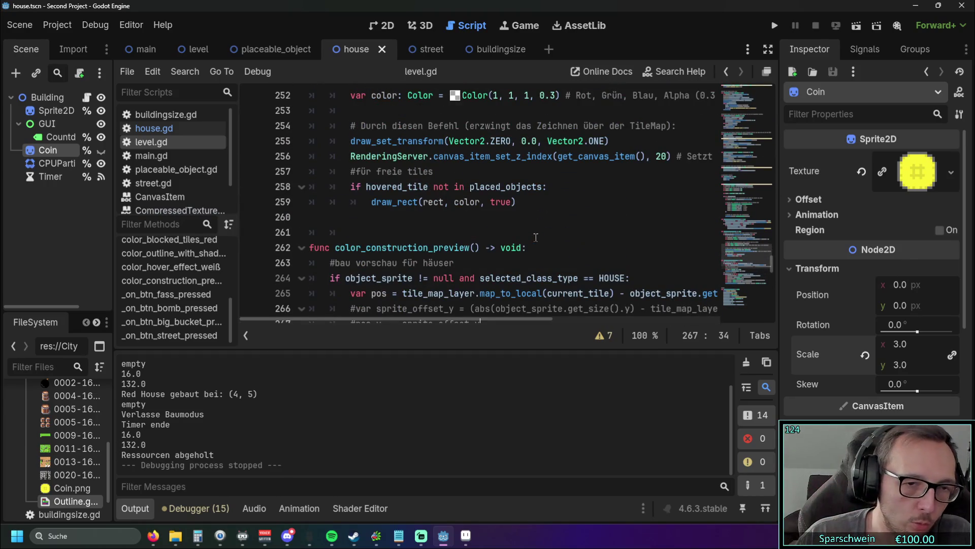
pyautogui.scroll(7, 536, 237)
pyautogui.scroll(-2, 536, 236)
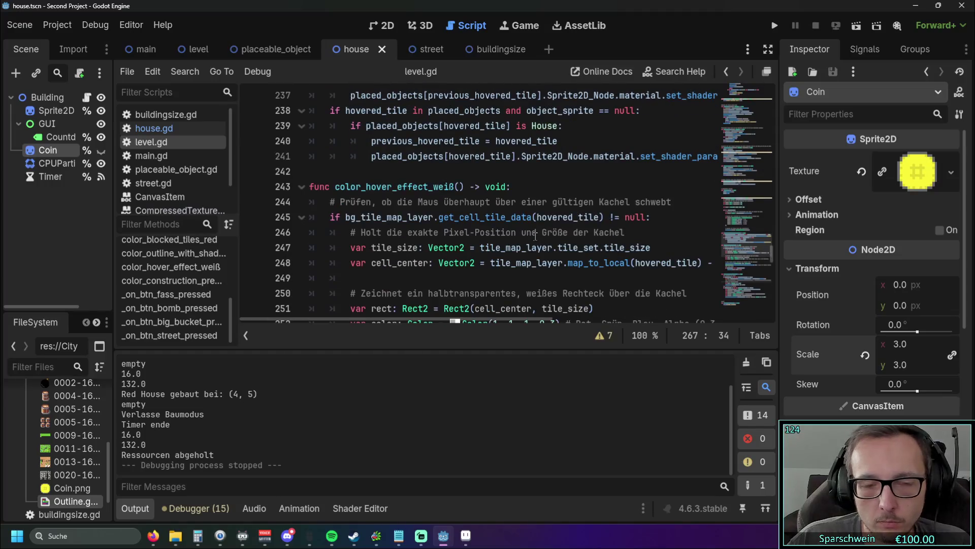
pyautogui.scroll(1, 535, 236)
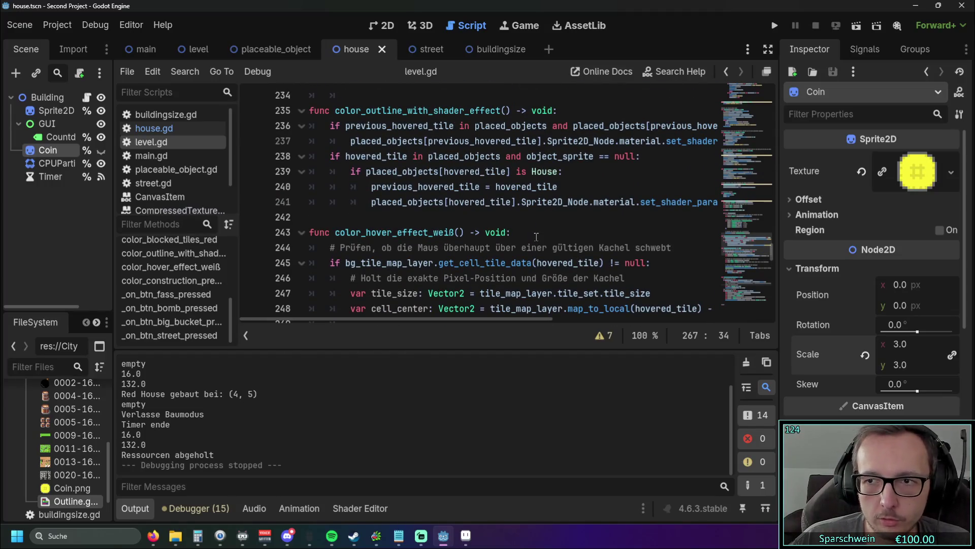
pyautogui.click(774, 27)
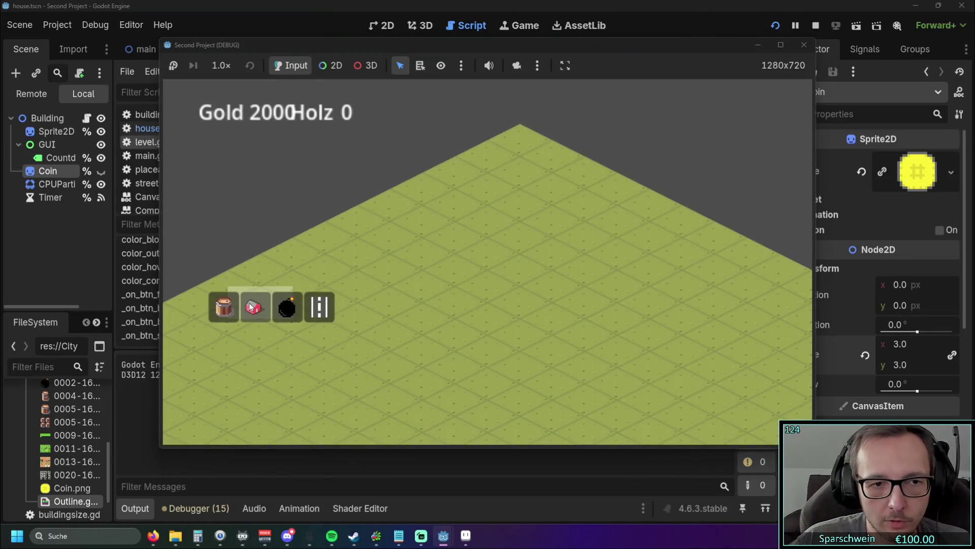
pyautogui.click(254, 307)
pyautogui.click(440, 307)
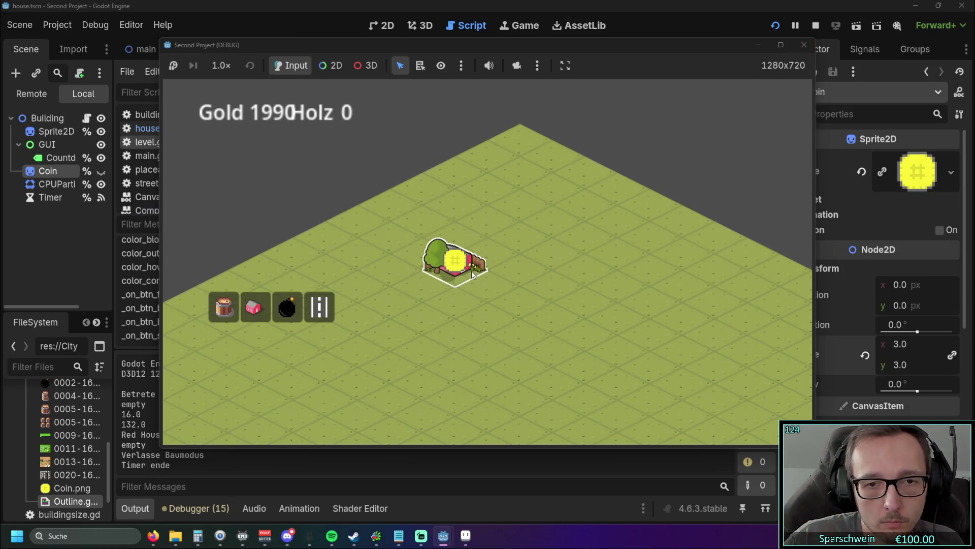
pyautogui.click(803, 45)
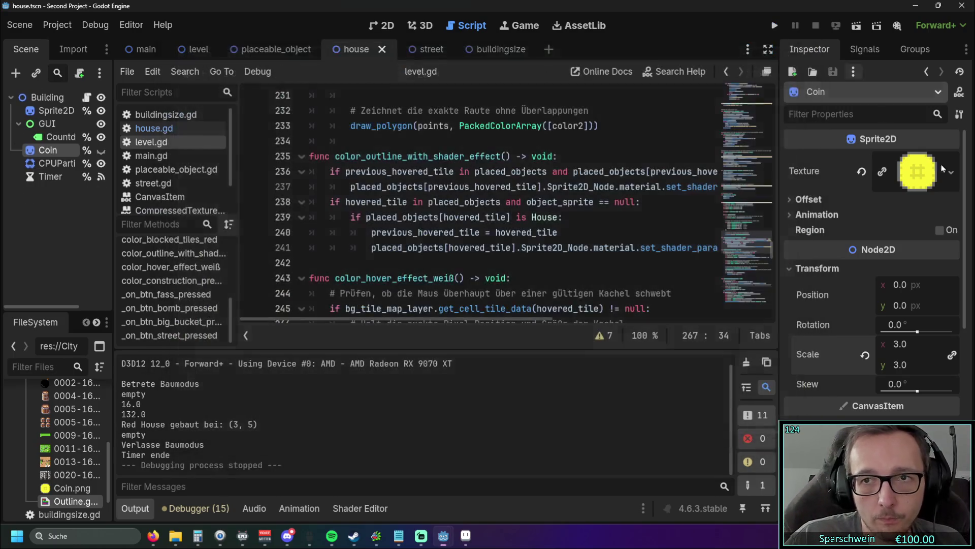
# Step: In the zoomed-in red house sprite, pick the ground green #8d984f with the Eyedropper
pyautogui.hotkey('alt', 'Tab')
pyautogui.scroll(8, 309, 265)
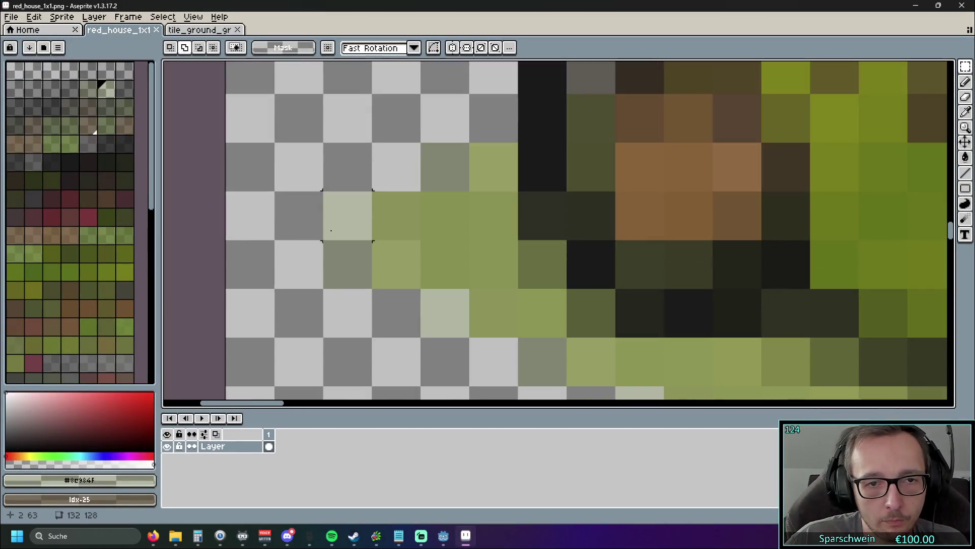
pyautogui.scroll(1, 361, 249)
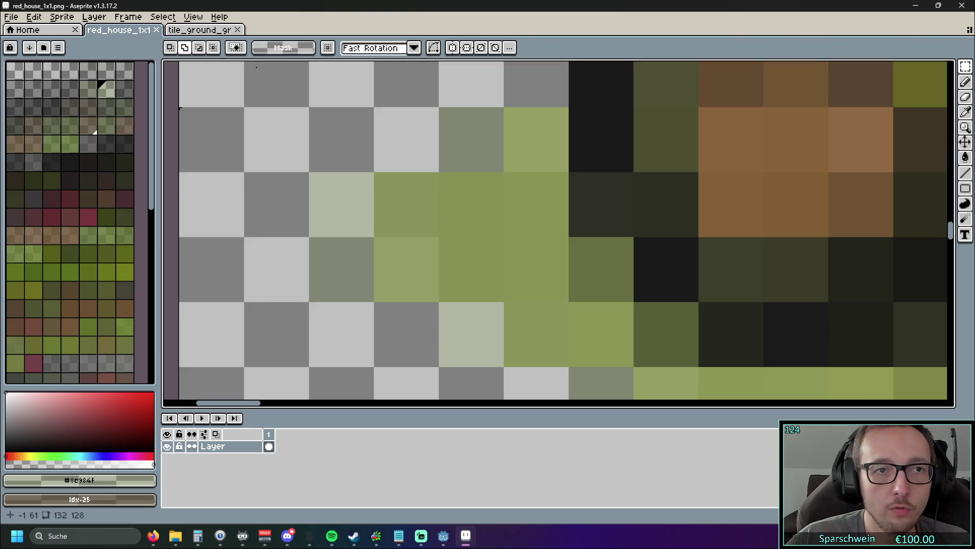
pyautogui.click(965, 114)
pyautogui.click(403, 254)
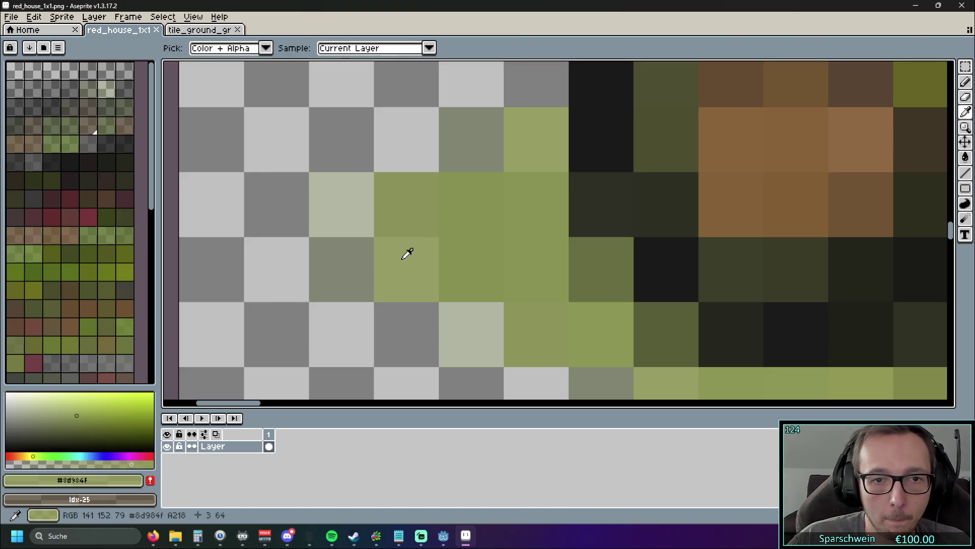
pyautogui.click(965, 82)
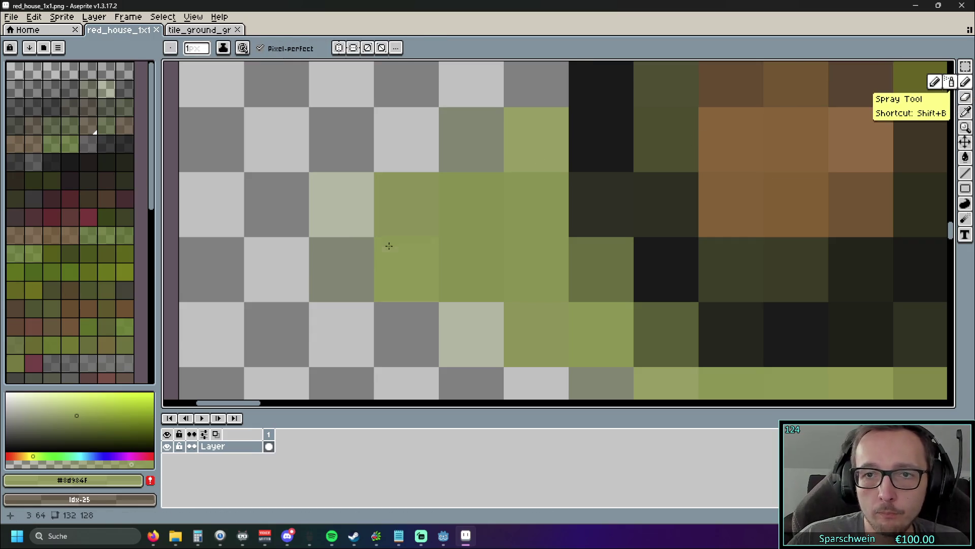
# Step: Paint a #8d984f pixel onto the sprite's ground edge with the Pencil
pyautogui.scroll(-5, 350, 238)
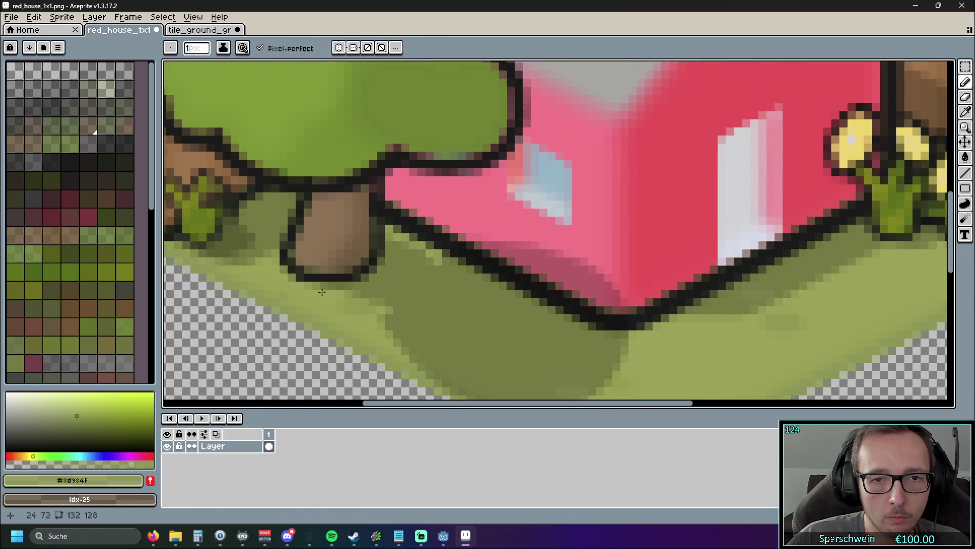
pyautogui.scroll(-2, 322, 292)
pyautogui.hscroll(5, 540, 193)
pyautogui.scroll(5, 539, 194)
pyautogui.scroll(-2, 540, 193)
pyautogui.scroll(2, 518, 284)
pyautogui.click(492, 170)
pyautogui.scroll(-2, 548, 287)
pyautogui.scroll(-4, 547, 287)
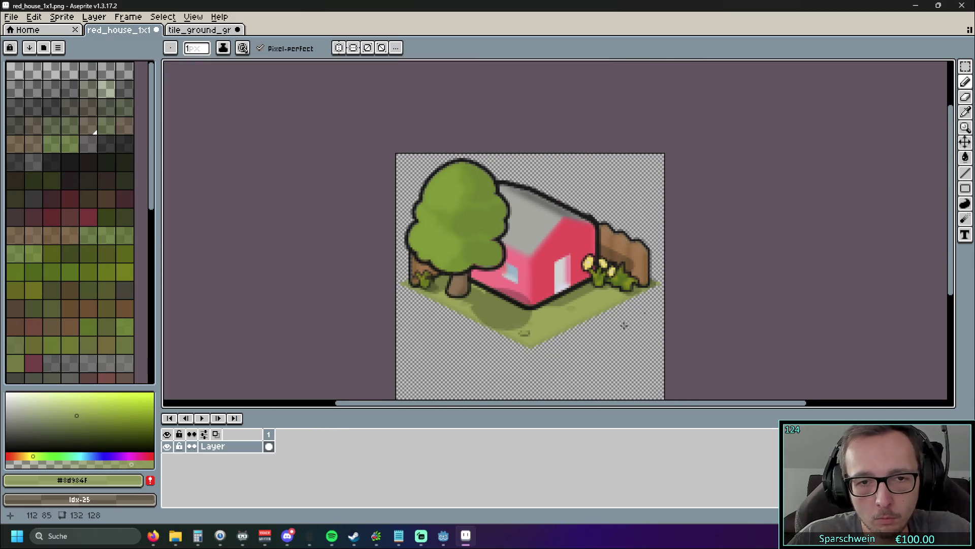
# Step: Save red_house_1x1.png and relaunch the Godot game
pyautogui.hotkey('ctrl', 'a')
pyautogui.hotkey('ctrl', 'd')
pyautogui.hotkey('ctrl', 's')
pyautogui.click(11, 17)
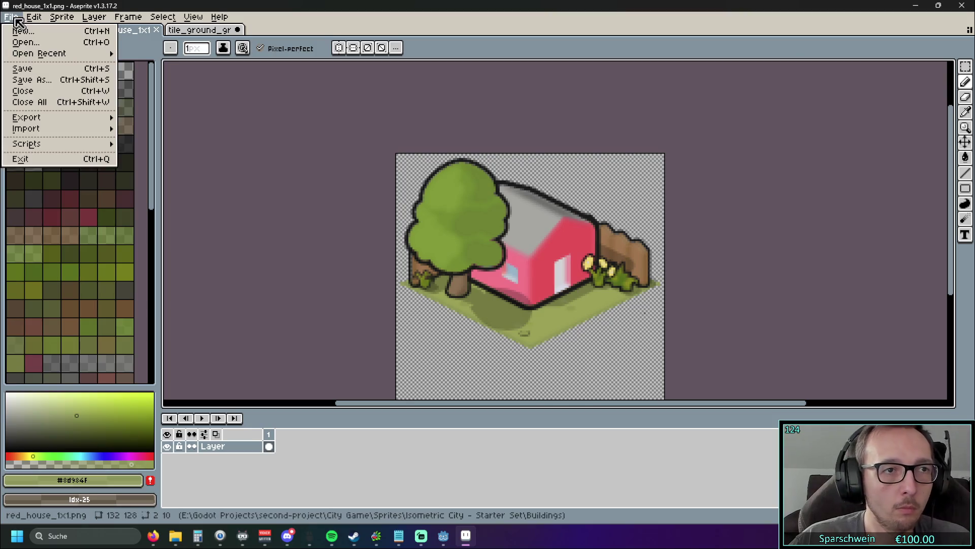
pyautogui.click(44, 73)
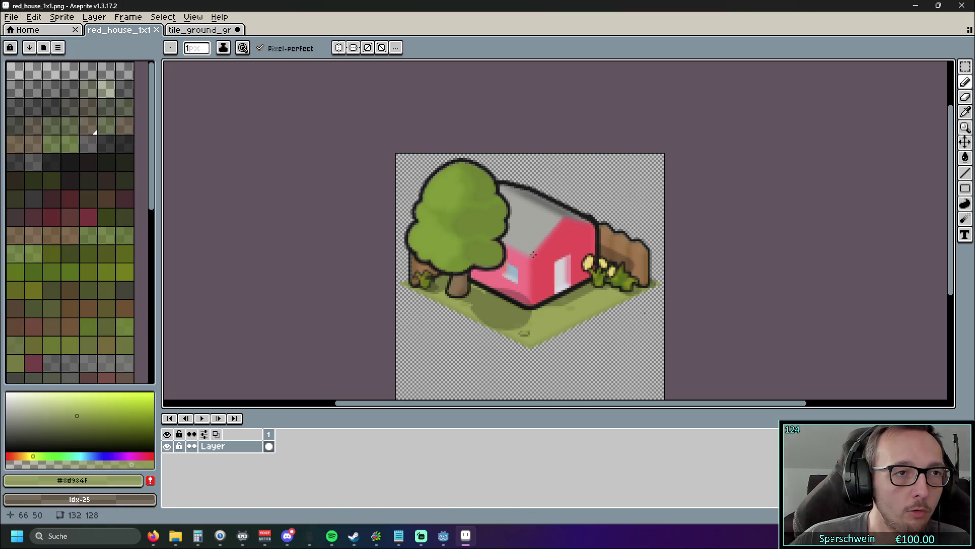
pyautogui.click(913, 10)
pyautogui.click(775, 25)
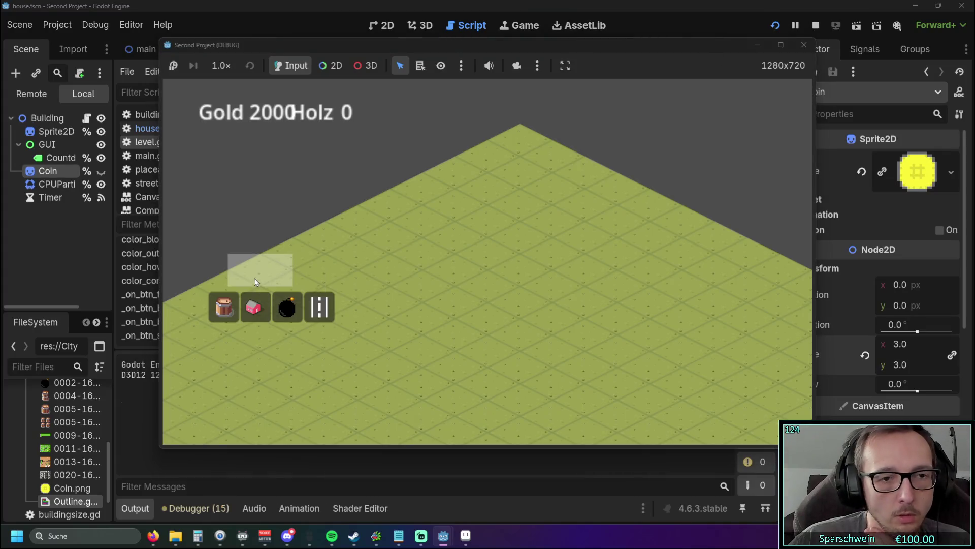
# Step: Build a red house to see its coin hovering above it, then return to red_house_1x1.png in Aseprite
pyautogui.click(254, 307)
pyautogui.click(439, 294)
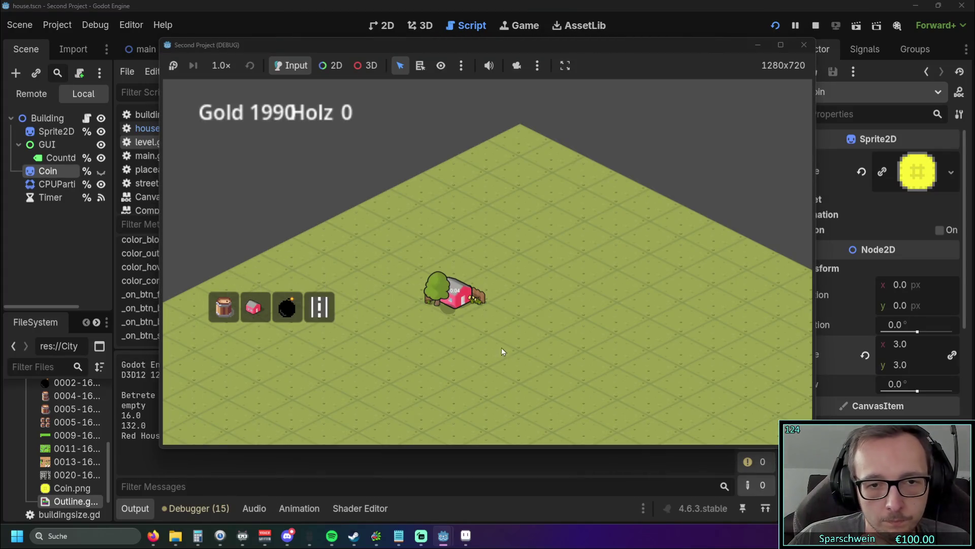
pyautogui.rightClick(456, 306)
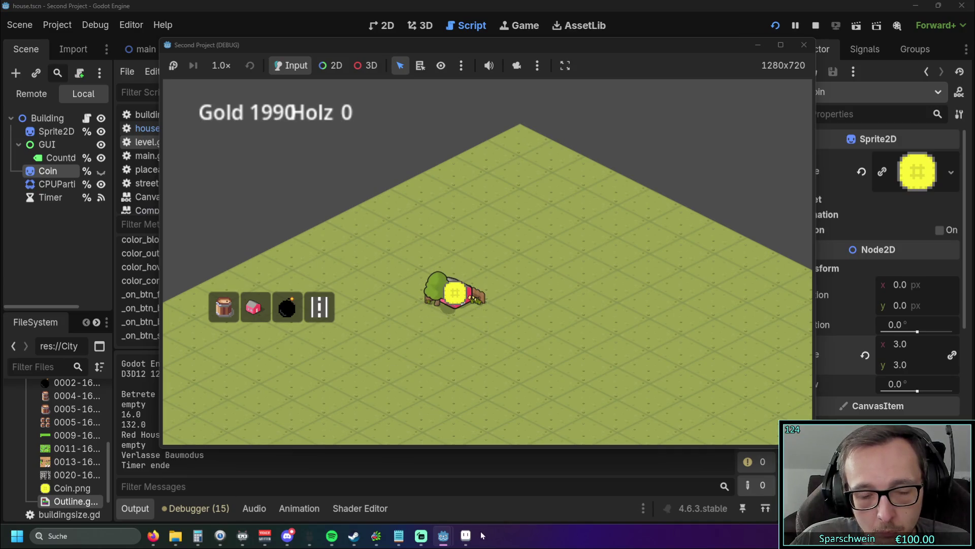
pyautogui.hotkey('alt', 'Tab')
pyautogui.hotkey('ctrl', 'v')
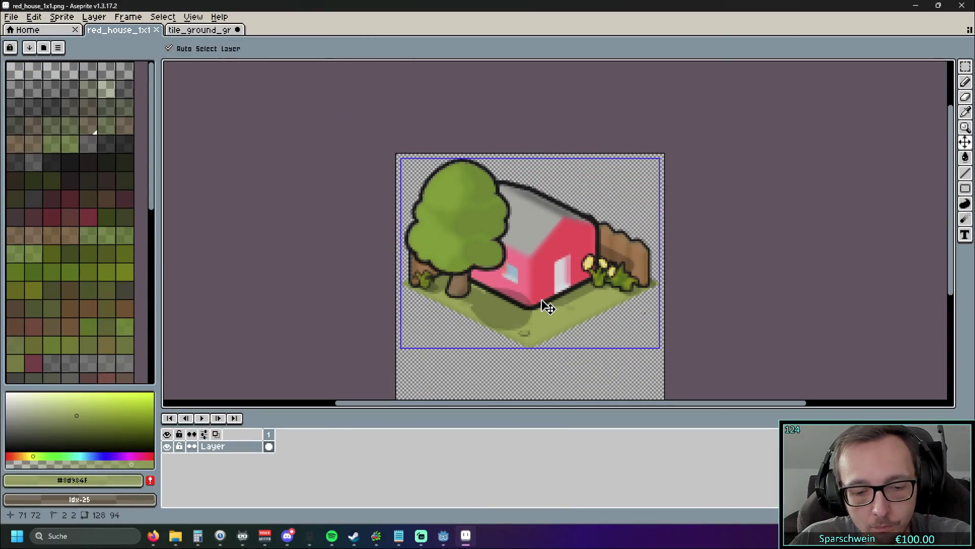
# Step: Undo the last pencil stroke, paint a green pixel on the grass base's left edge, and save the sprite
pyautogui.press('Return')
pyautogui.scroll(5, 466, 325)
pyautogui.hotkey('ctrl', 'z')
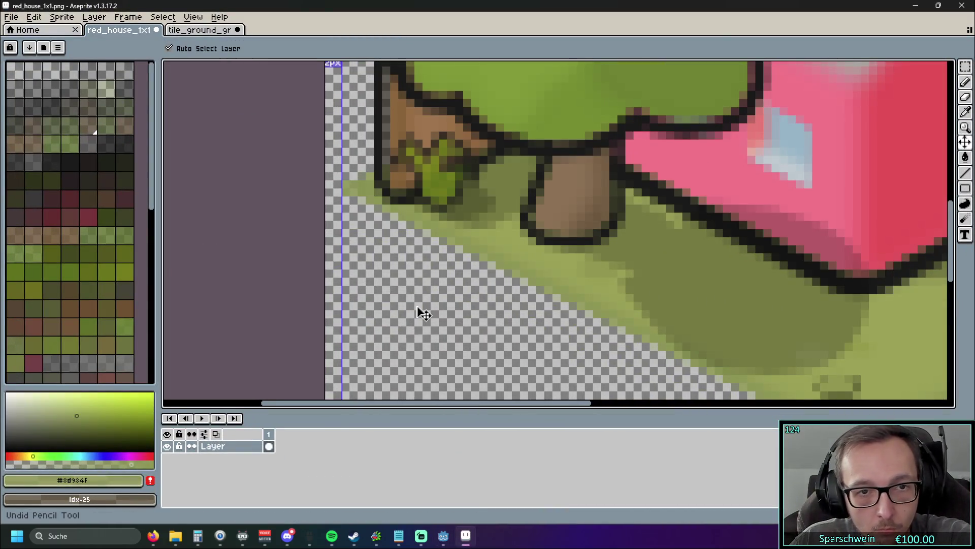
pyautogui.click(419, 295)
pyautogui.scroll(-4, 420, 291)
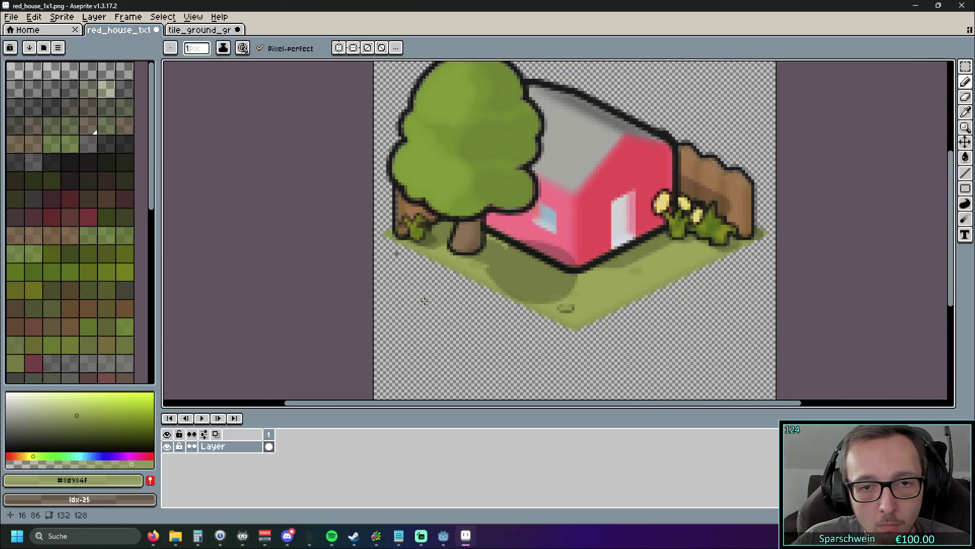
pyautogui.scroll(3, 412, 281)
pyautogui.scroll(-3, 412, 284)
pyautogui.scroll(3, 406, 281)
pyautogui.click(12, 17)
pyautogui.click(53, 78)
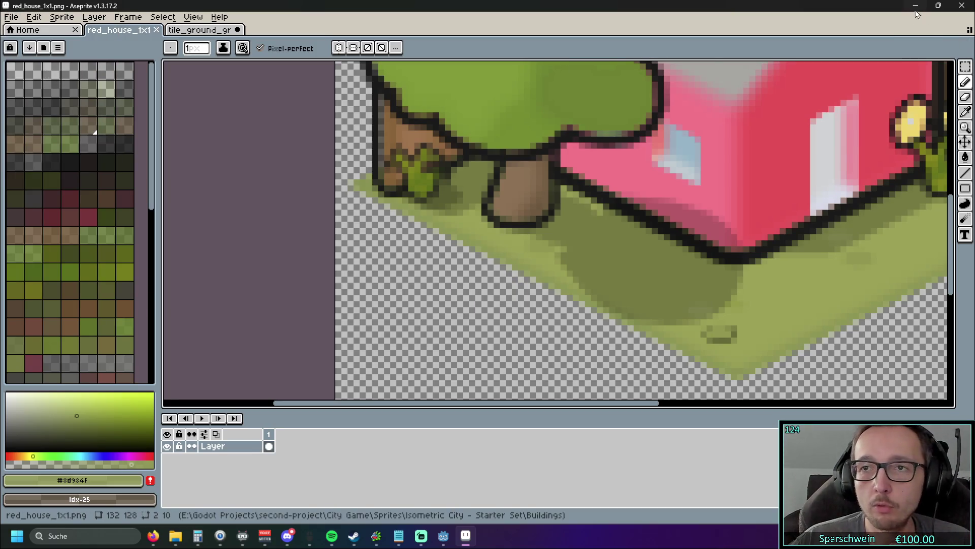
# Step: Try extra green pixels at the ground's left corner, undo them, and return to Godot
pyautogui.scroll(2, 360, 192)
pyautogui.scroll(2, 360, 192)
pyautogui.click(311, 180)
pyautogui.click(382, 235)
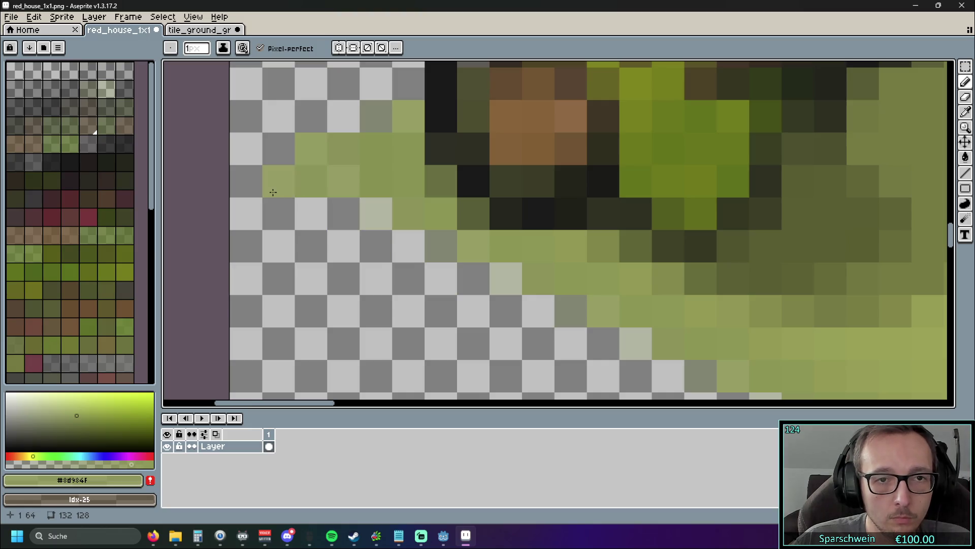
pyautogui.scroll(-1, 203, 190)
pyautogui.moveTo(203, 191); pyautogui.dragTo(299, 225)
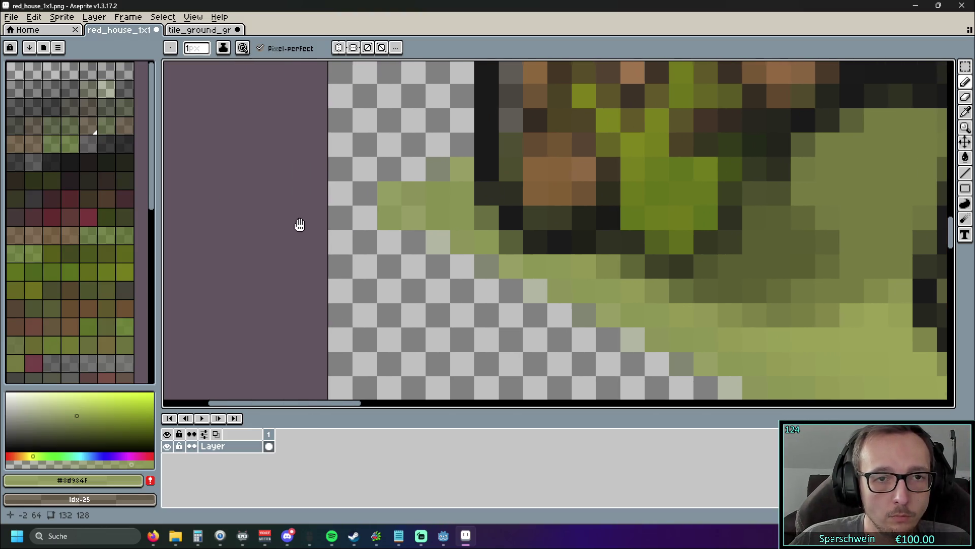
pyautogui.hotkey('ctrl', 'z')
pyautogui.hotkey('ctrl', 'z')
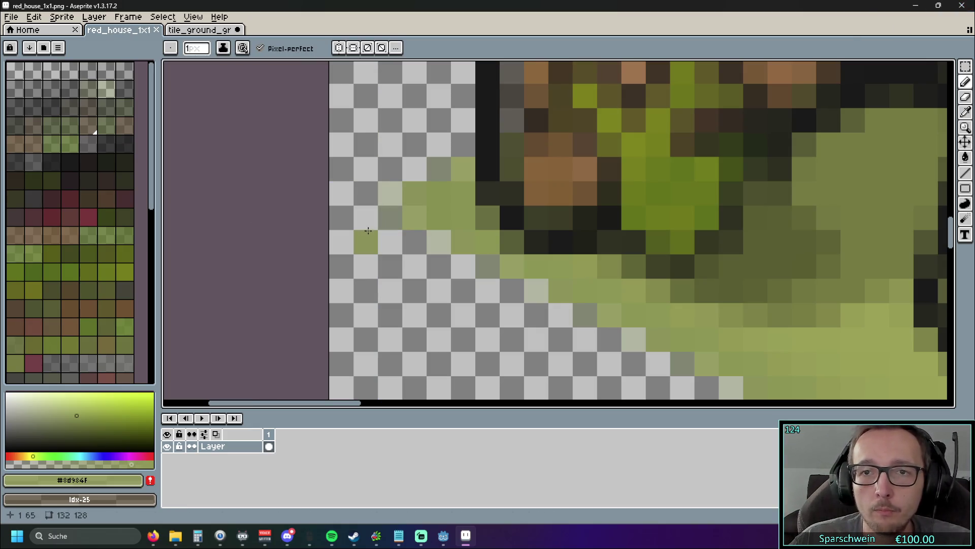
pyautogui.press('v')
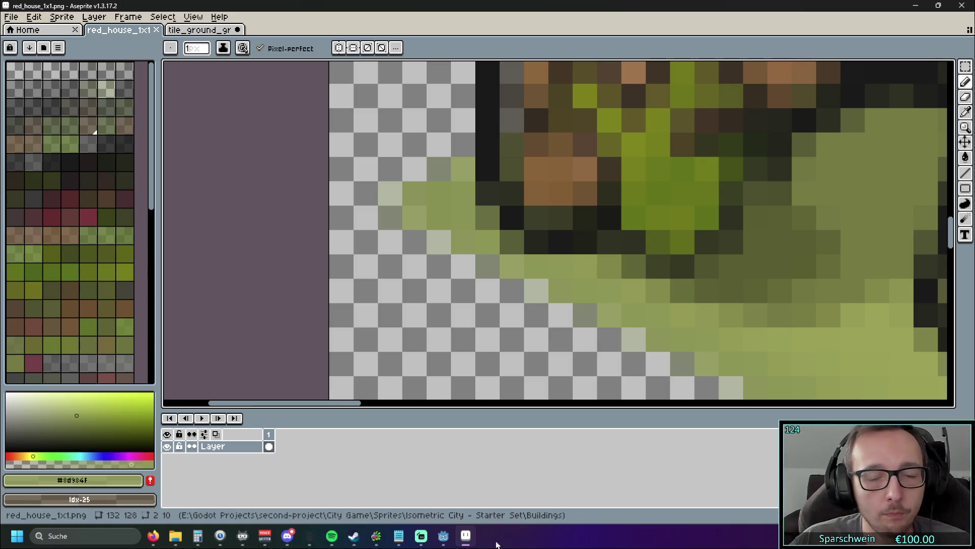
pyautogui.click(466, 535)
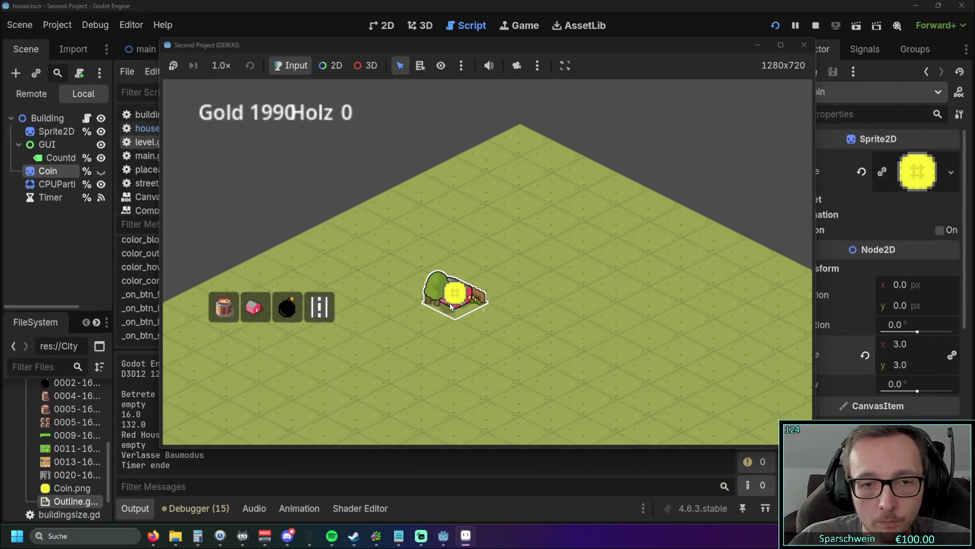
# Step: Restart the game, build a Red House on the grass at (3, 6), then close the game
pyautogui.click(773, 24)
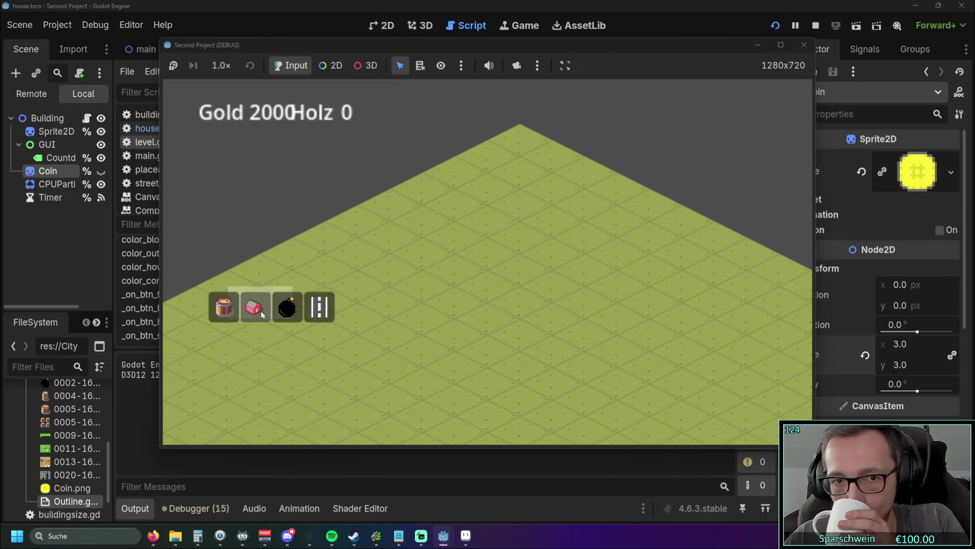
pyautogui.click(253, 307)
pyautogui.click(432, 282)
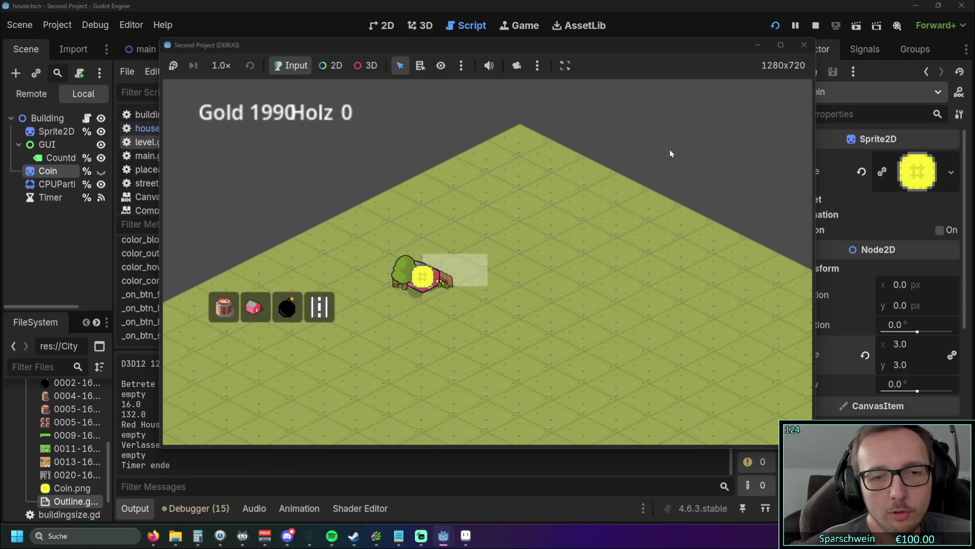
pyautogui.click(804, 44)
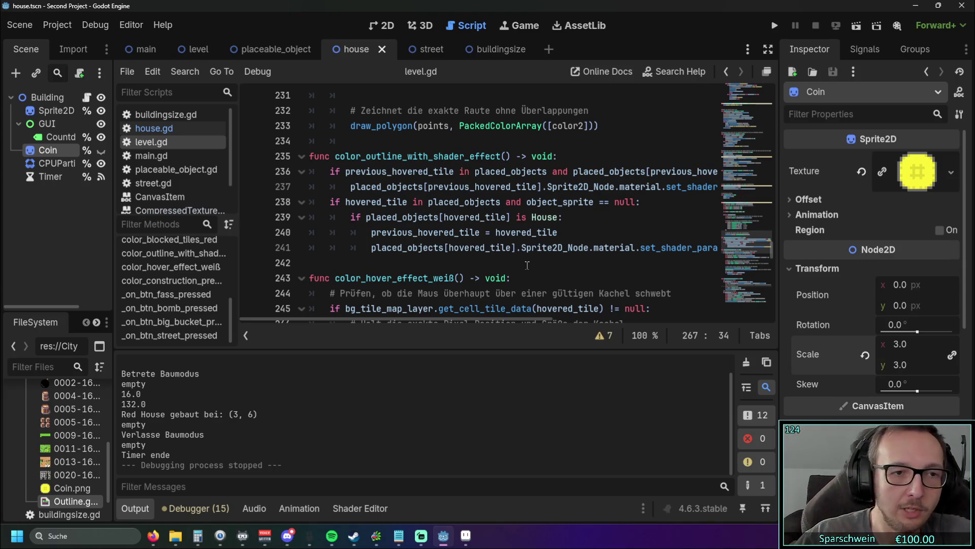
pyautogui.moveTo(462, 218)
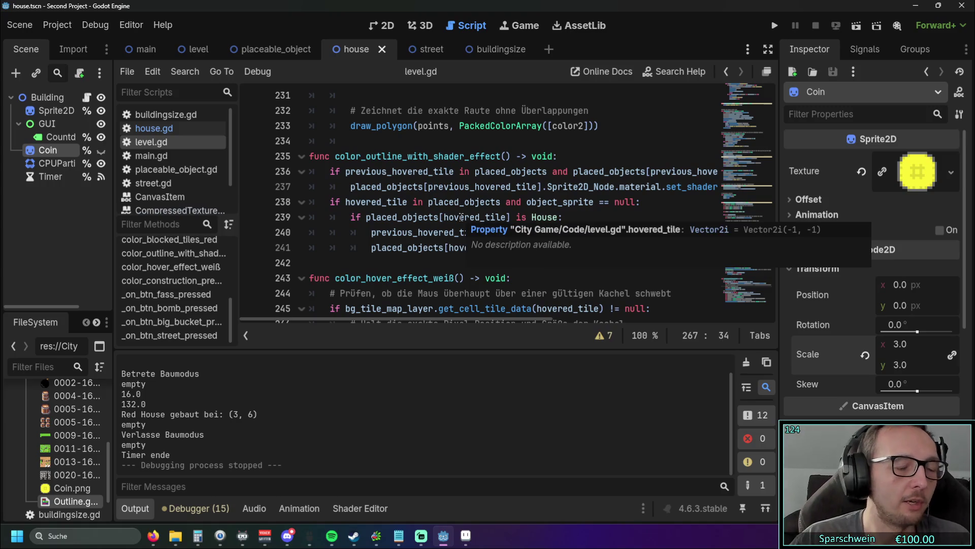
pyautogui.scroll(-2, 483, 213)
pyautogui.scroll(2, 510, 236)
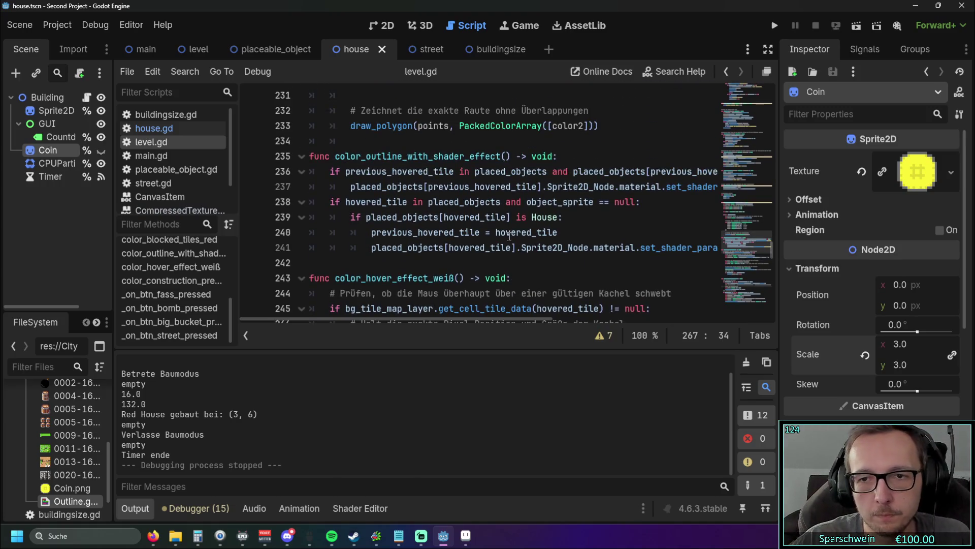
pyautogui.scroll(-2, 510, 242)
pyautogui.scroll(2, 510, 243)
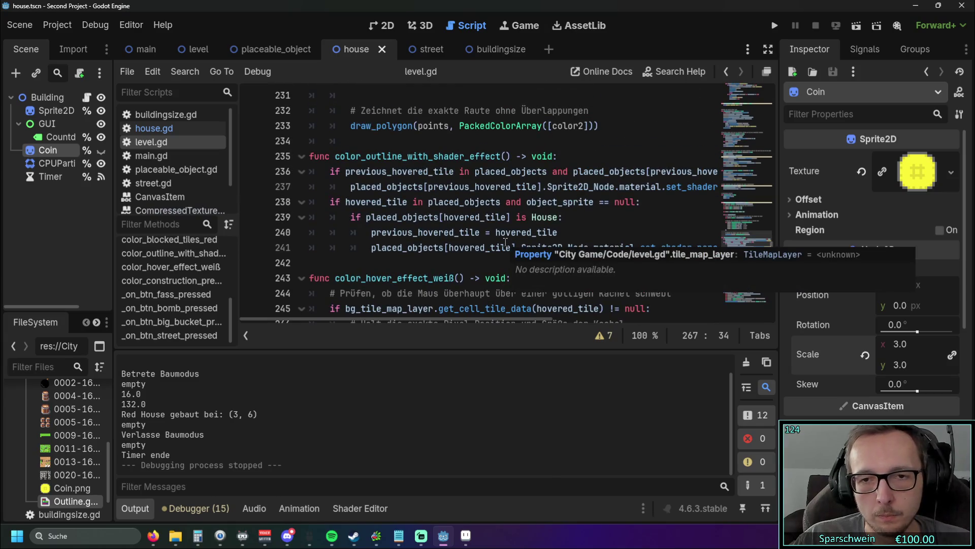
pyautogui.scroll(1, 457, 258)
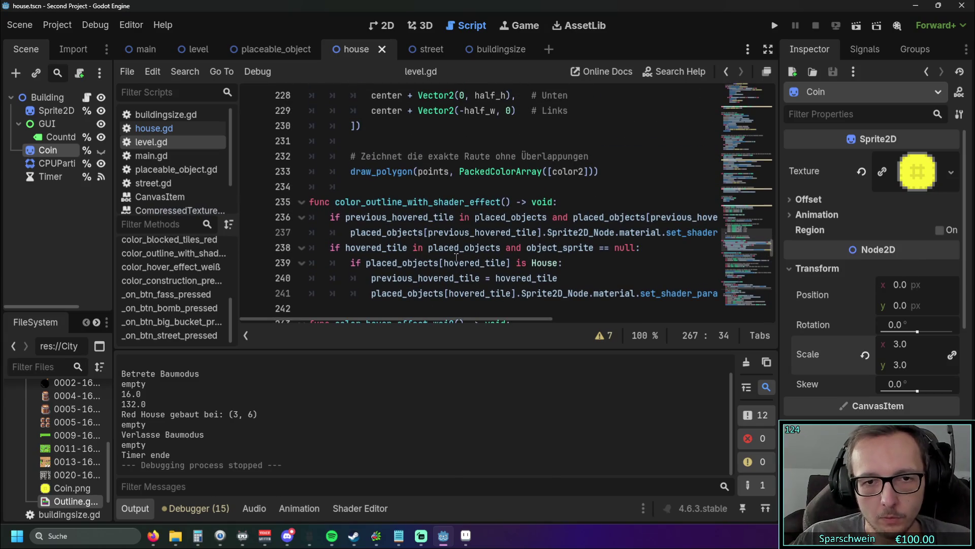
pyautogui.scroll(-12, 456, 257)
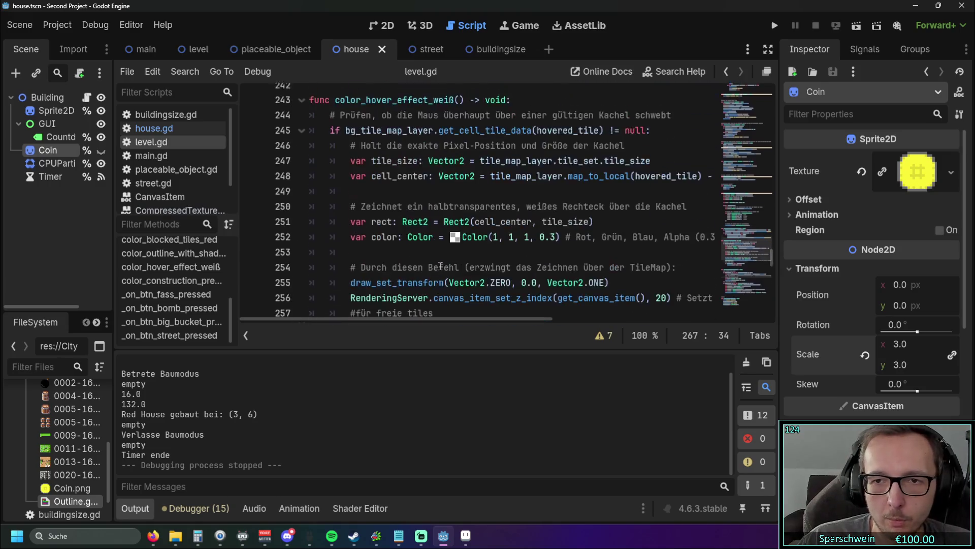
pyautogui.scroll(-17, 443, 260)
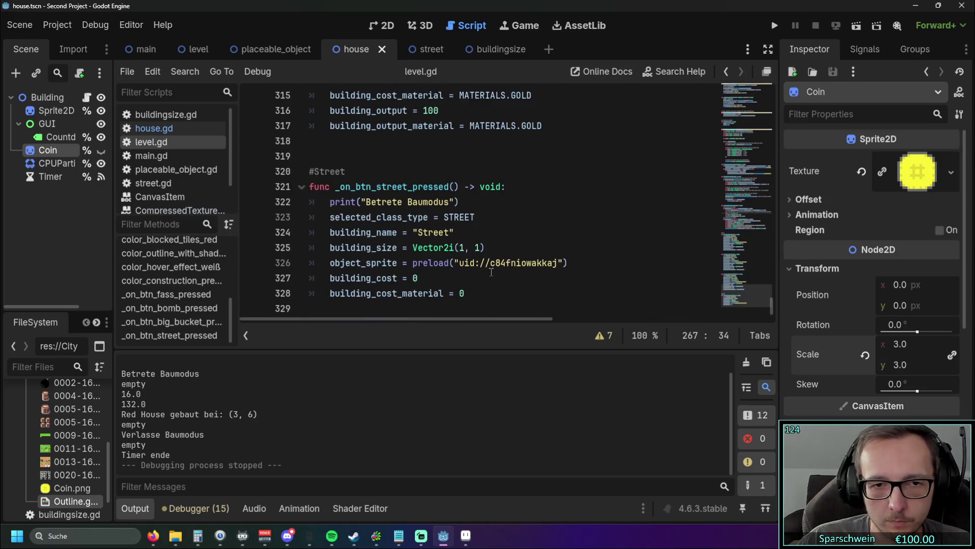
pyautogui.scroll(20, 491, 272)
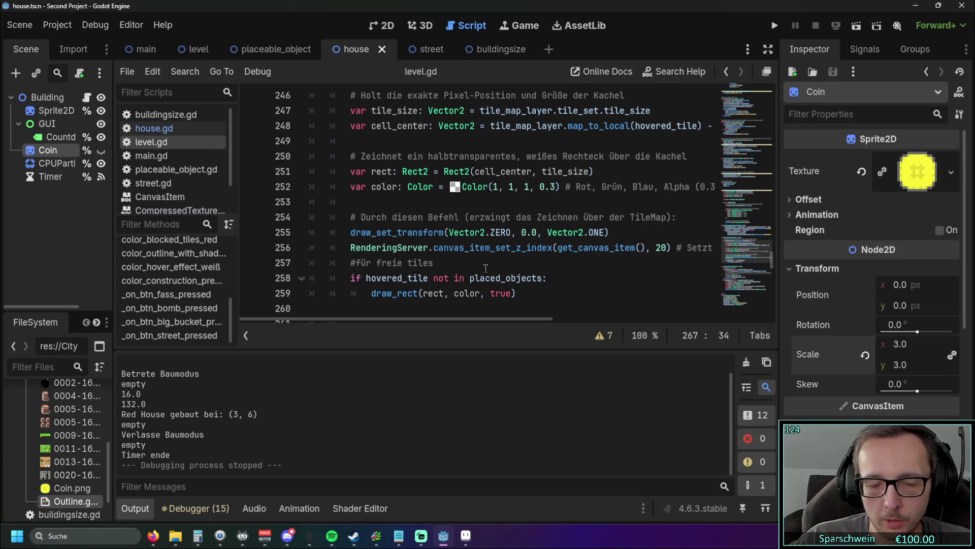
pyautogui.scroll(2, 477, 255)
pyautogui.moveTo(377, 319)
pyautogui.mouseDown()
pyautogui.moveTo(517, 319)
pyautogui.moveTo(366, 317)
pyautogui.mouseUp()
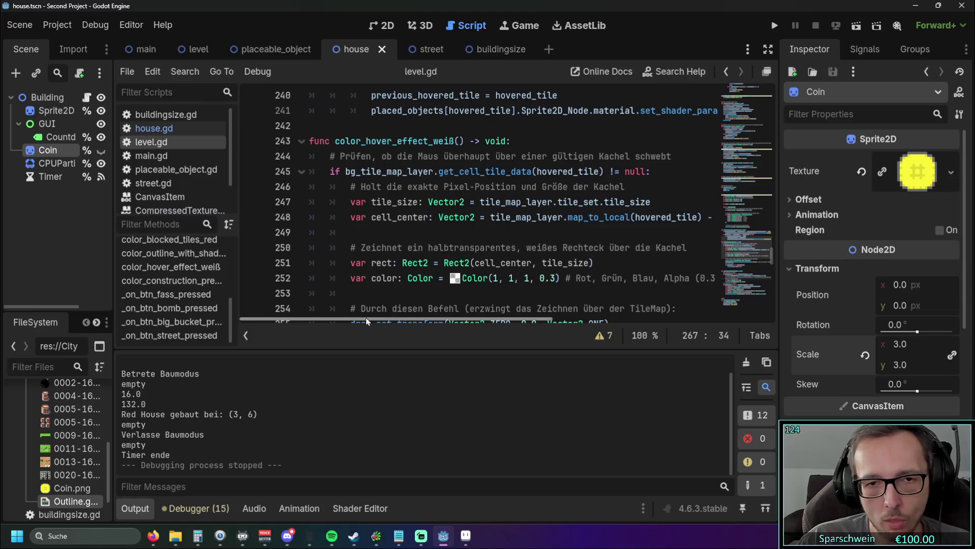
pyautogui.scroll(-1, 522, 250)
pyautogui.scroll(-5, 522, 250)
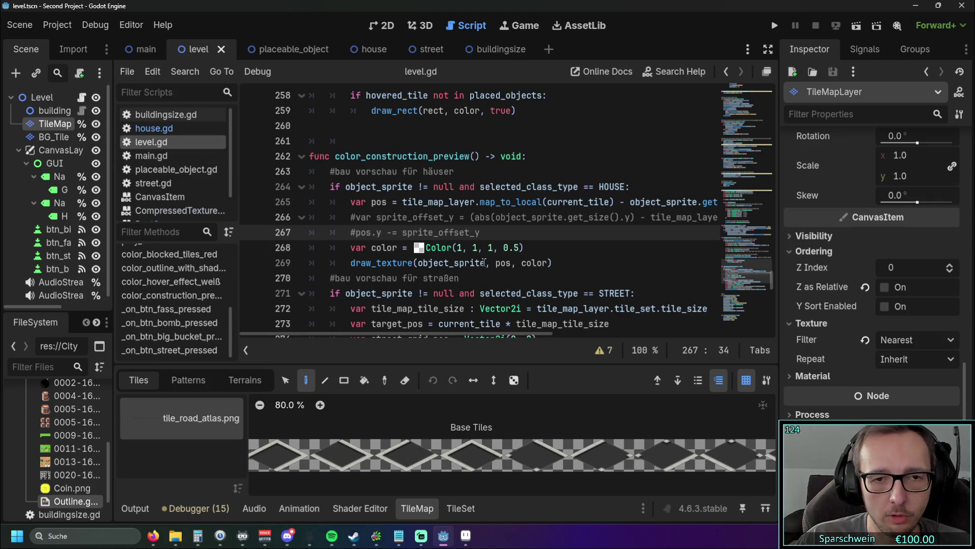
pyautogui.click(370, 49)
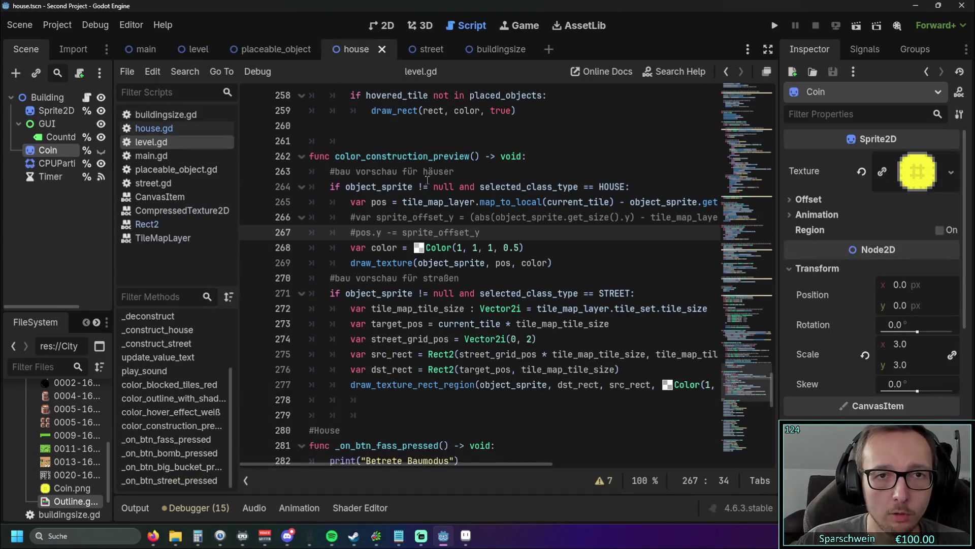
# Step: In house.gd line 58, use sprite_texture.get_size().y for the coin's height, then run with F5
pyautogui.click(155, 129)
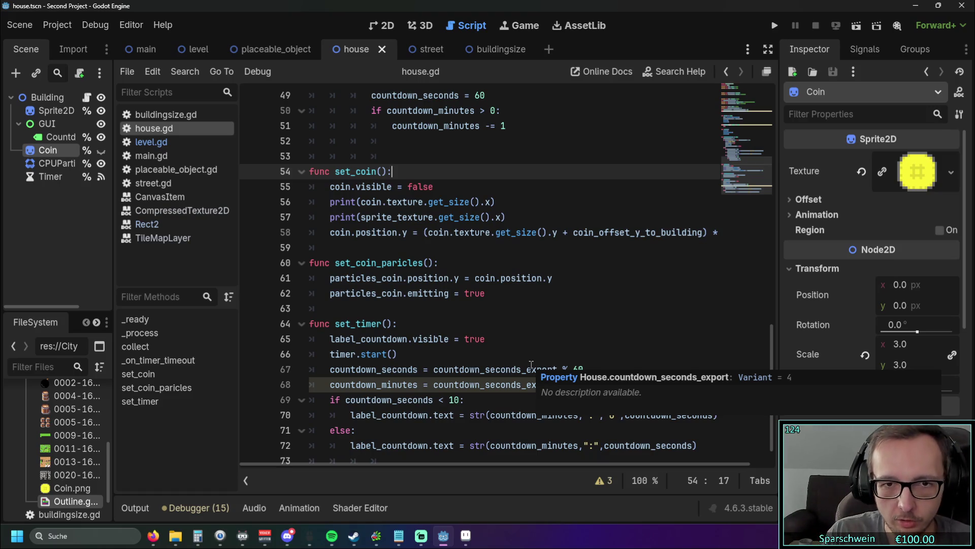
pyautogui.moveTo(361, 217); pyautogui.dragTo(502, 217)
pyautogui.hotkey('ctrl', 'c')
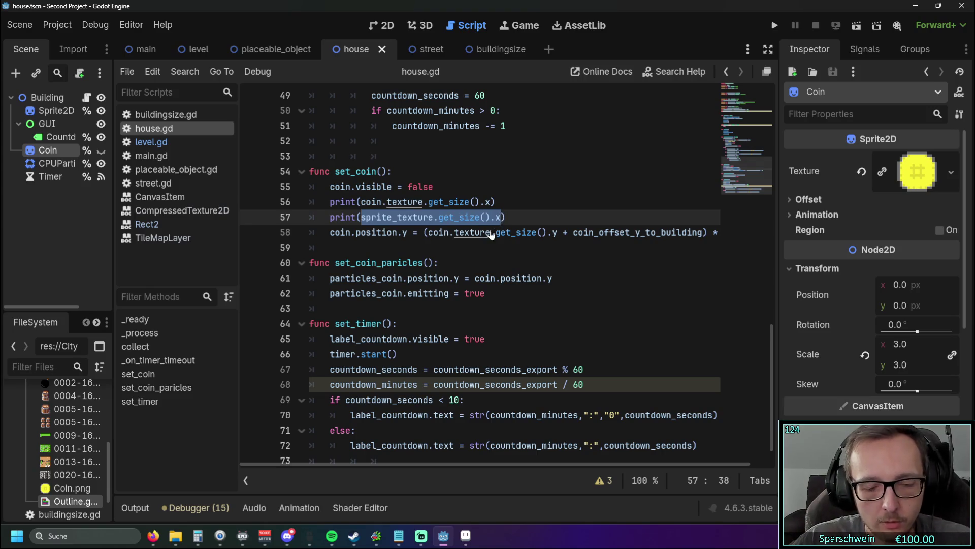
pyautogui.moveTo(428, 232); pyautogui.dragTo(559, 234)
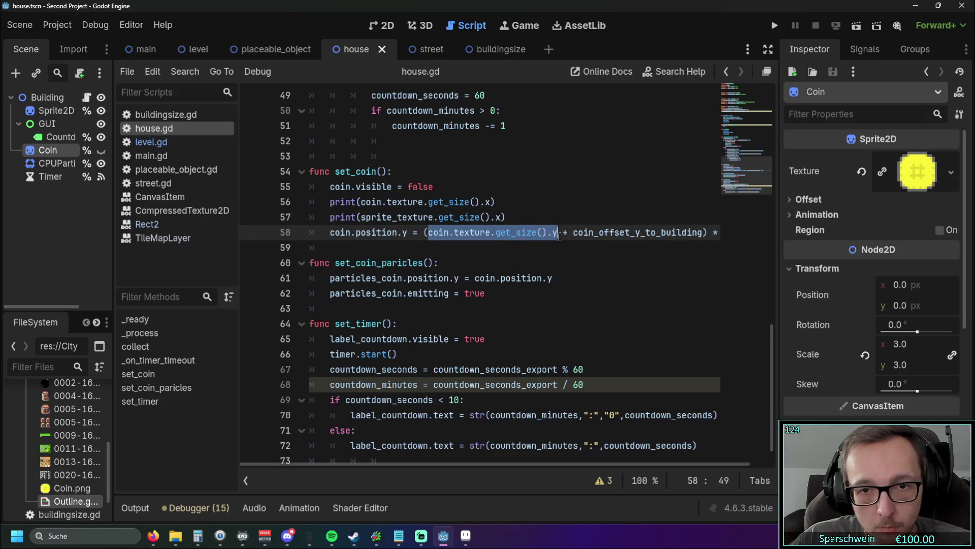
pyautogui.hotkey('ctrl', 'v')
pyautogui.press('BackSpace')
pyautogui.write('y')
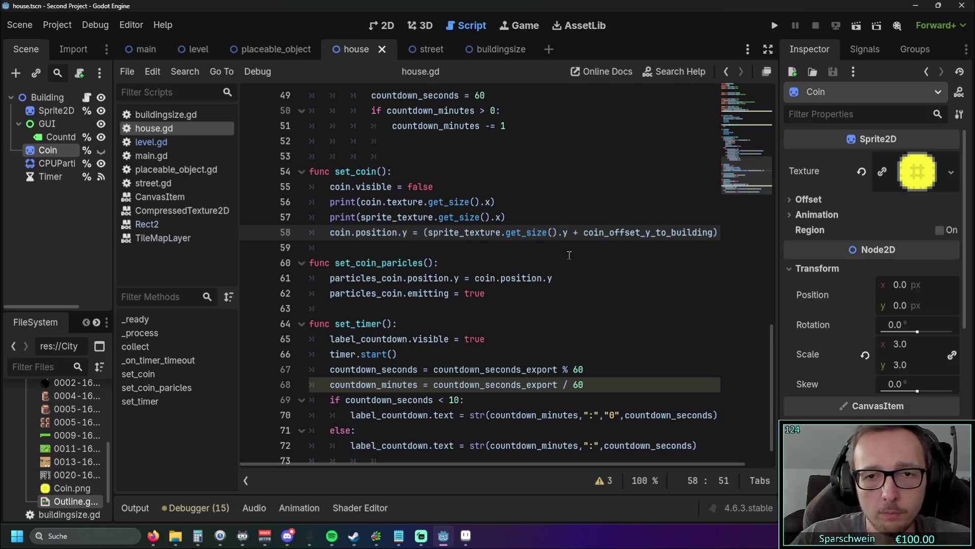
pyautogui.click(569, 256)
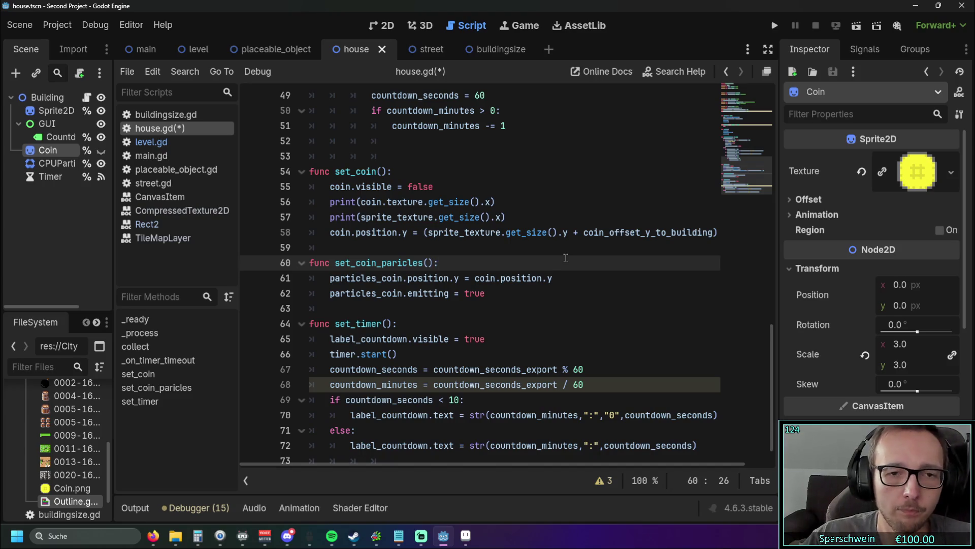
pyautogui.press('F5')
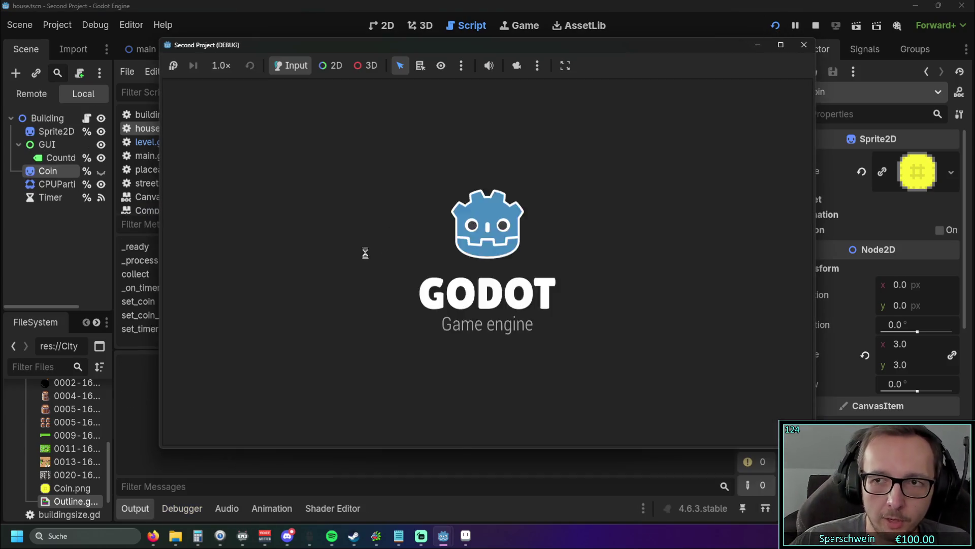
# Step: Build a red house on a grass tile, dropping Gold to 1990, then exit build mode
pyautogui.click(254, 307)
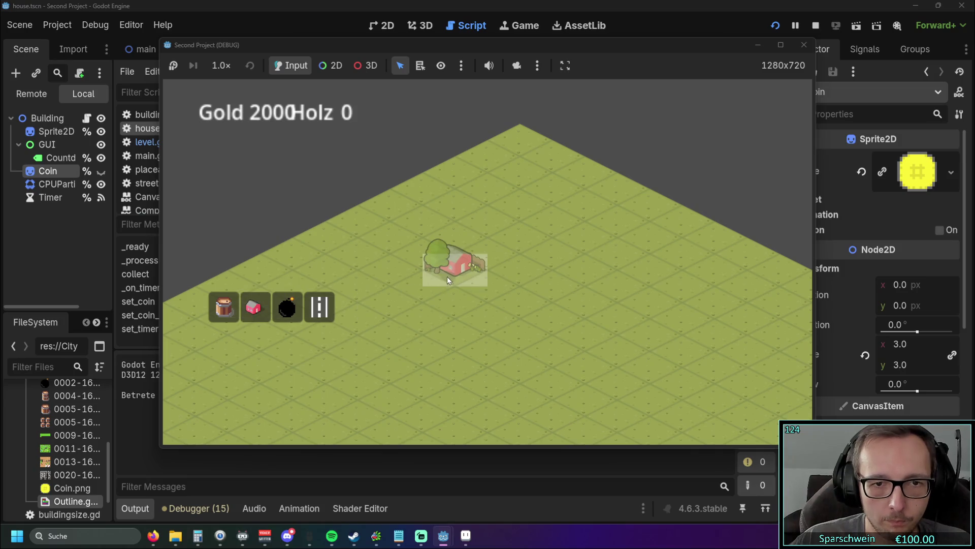
pyautogui.click(447, 276)
pyautogui.rightClick(425, 315)
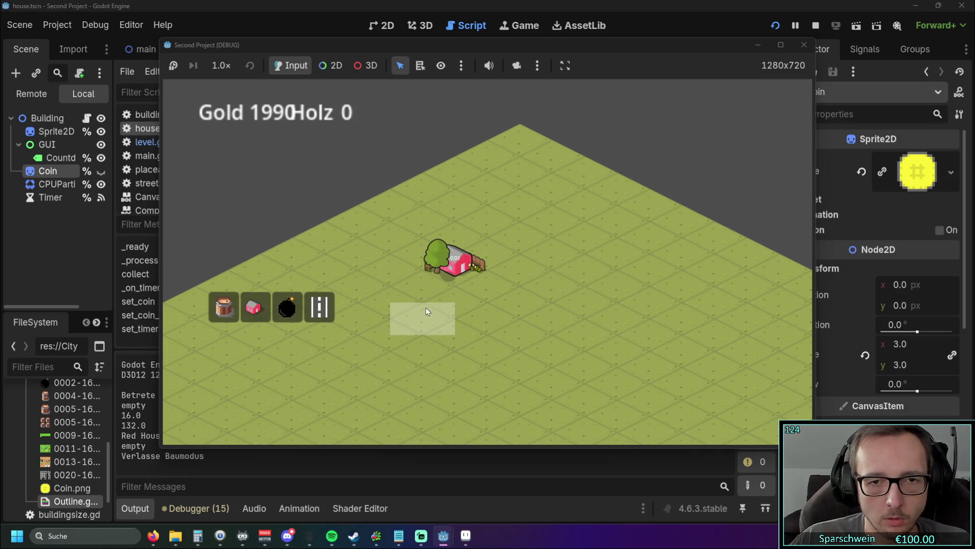
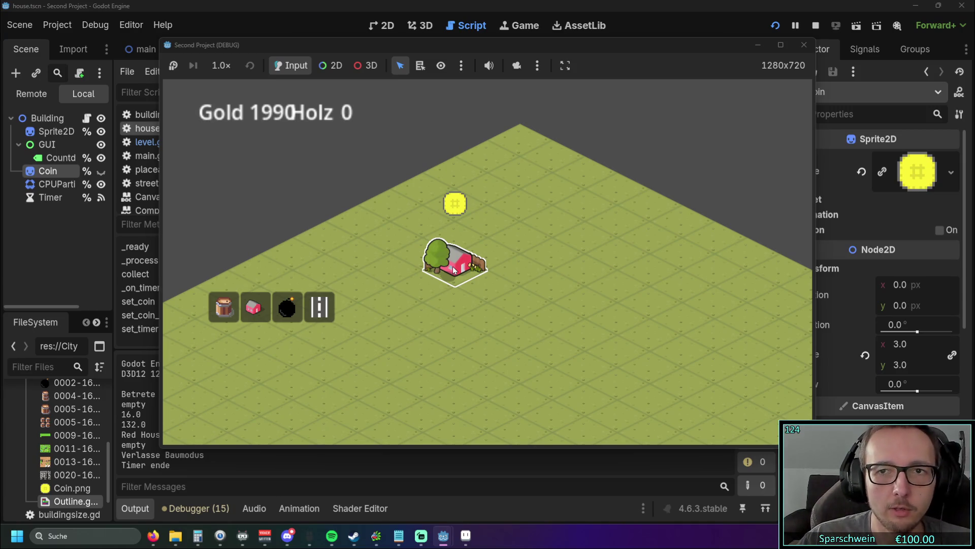
# Step: Stop the Godot game and view red_house_1x1.png in Aseprite near the treetop outline
pyautogui.click(804, 45)
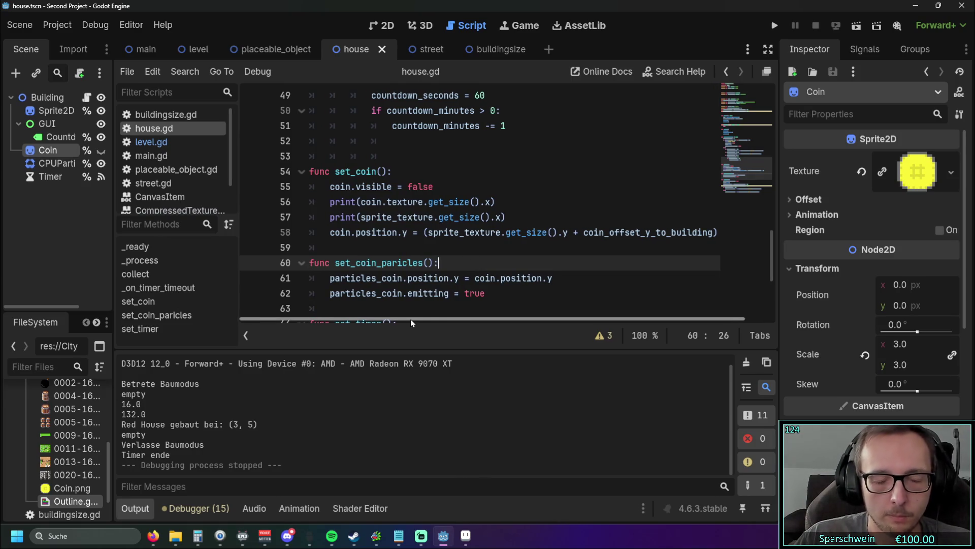
pyautogui.hotkey('alt', 'Tab')
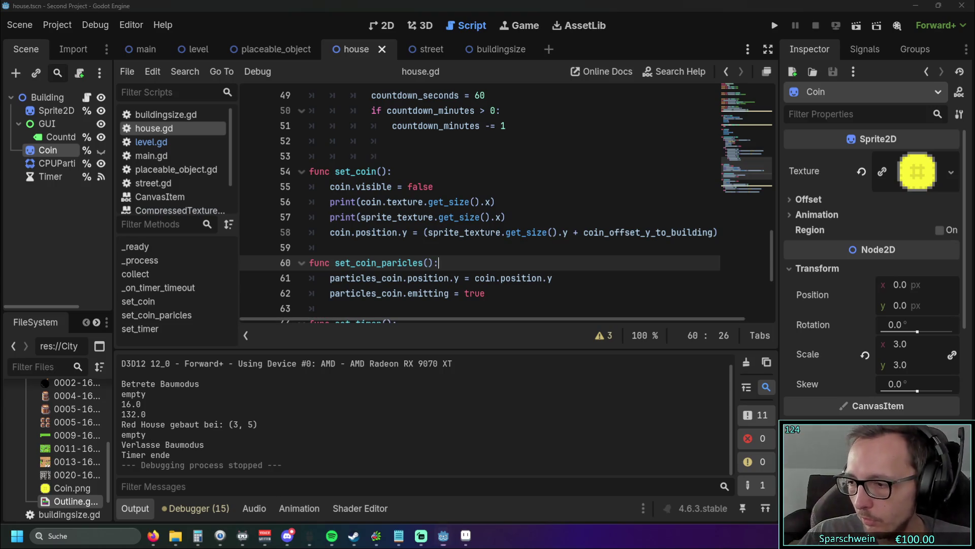
pyautogui.scroll(-4, 446, 196)
pyautogui.moveTo(446, 196); pyautogui.dragTo(368, 270)
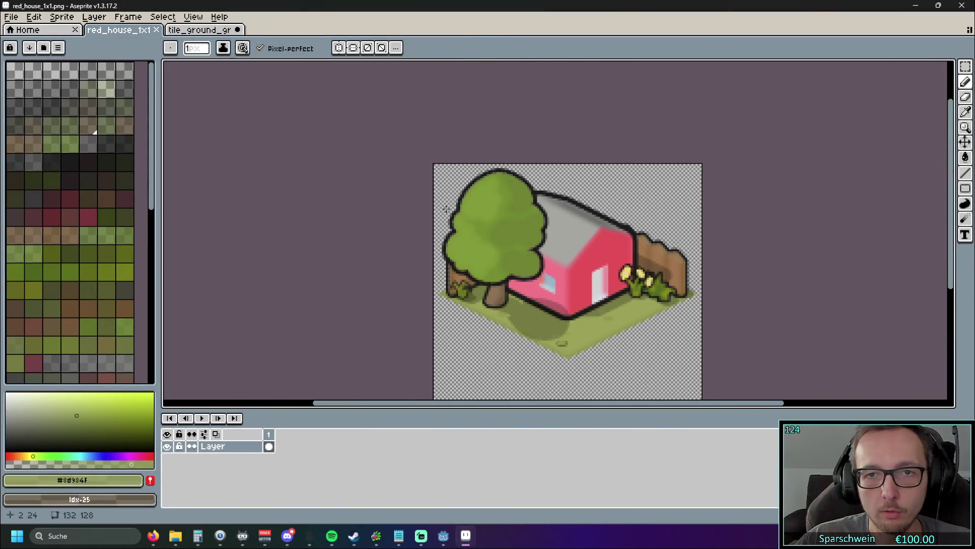
pyautogui.scroll(6, 508, 138)
pyautogui.scroll(-2, 508, 139)
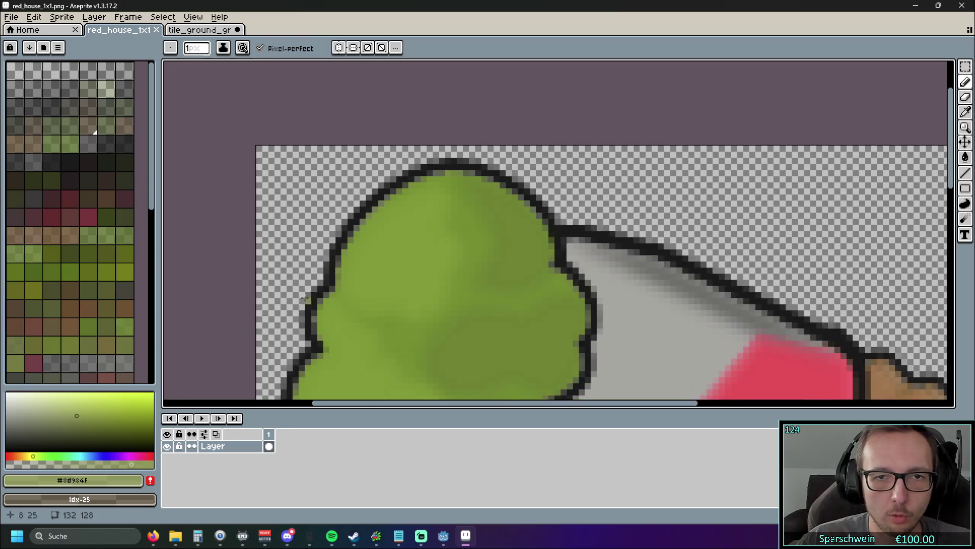
pyautogui.scroll(3, 432, 188)
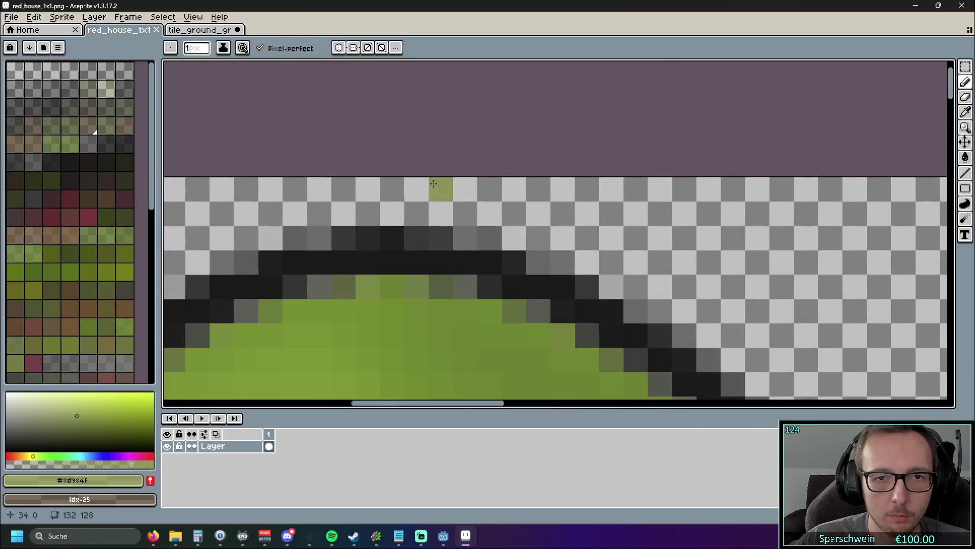
pyautogui.scroll(-4, 429, 189)
pyautogui.scroll(2, 395, 290)
pyautogui.scroll(-2, 394, 290)
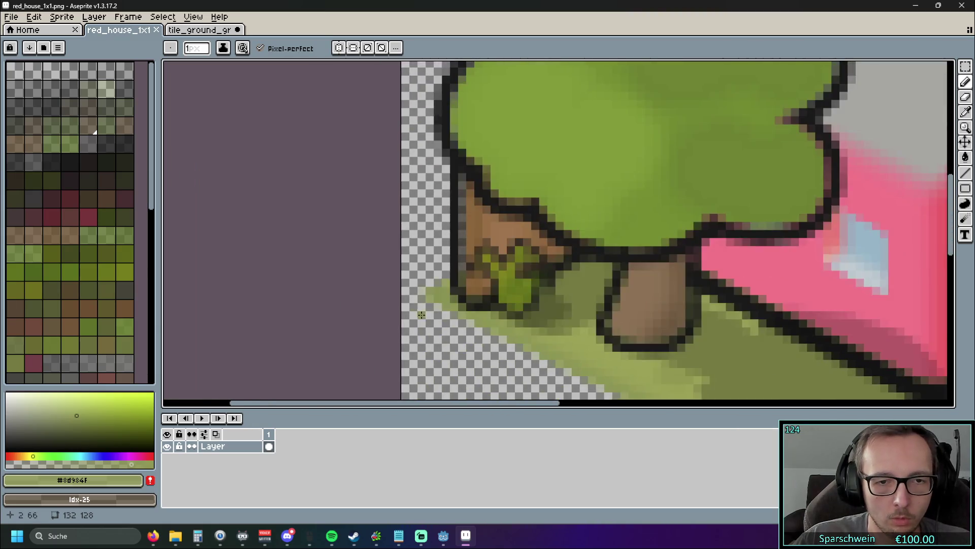
pyautogui.scroll(4, 418, 315)
pyautogui.scroll(-3, 429, 236)
pyautogui.scroll(-2, 429, 236)
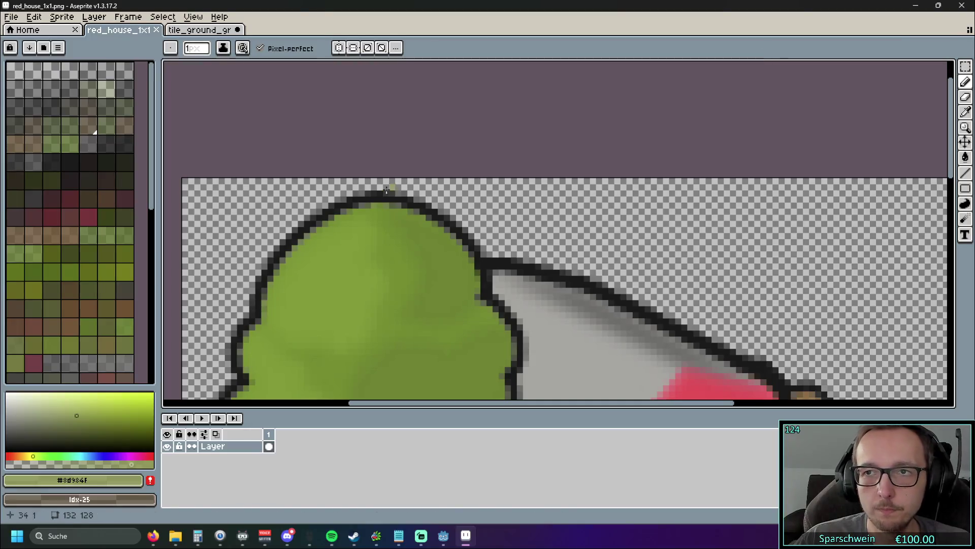
pyautogui.moveTo(611, 273); pyautogui.dragTo(557, 165)
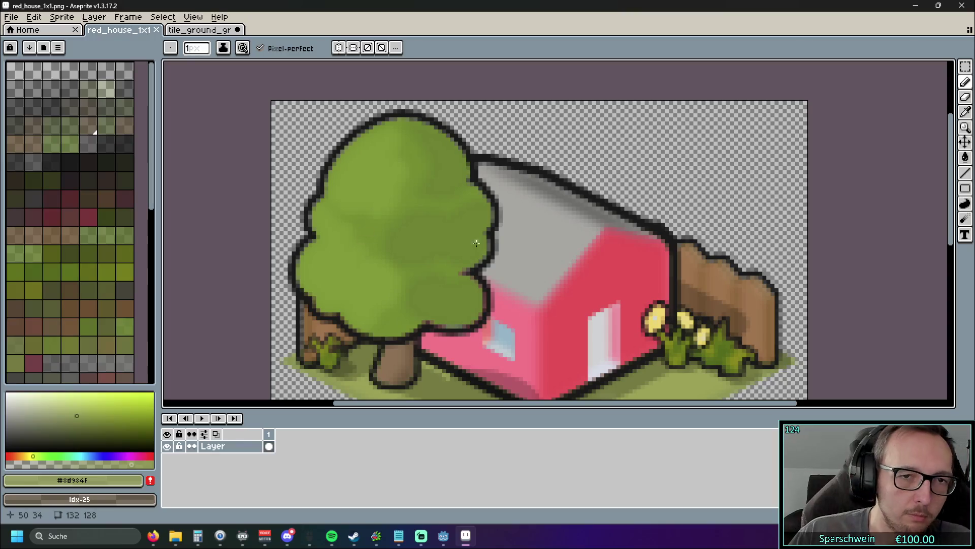
pyautogui.scroll(-1, 483, 239)
pyautogui.scroll(1, 496, 235)
pyautogui.scroll(-1, 492, 249)
pyautogui.scroll(1, 487, 264)
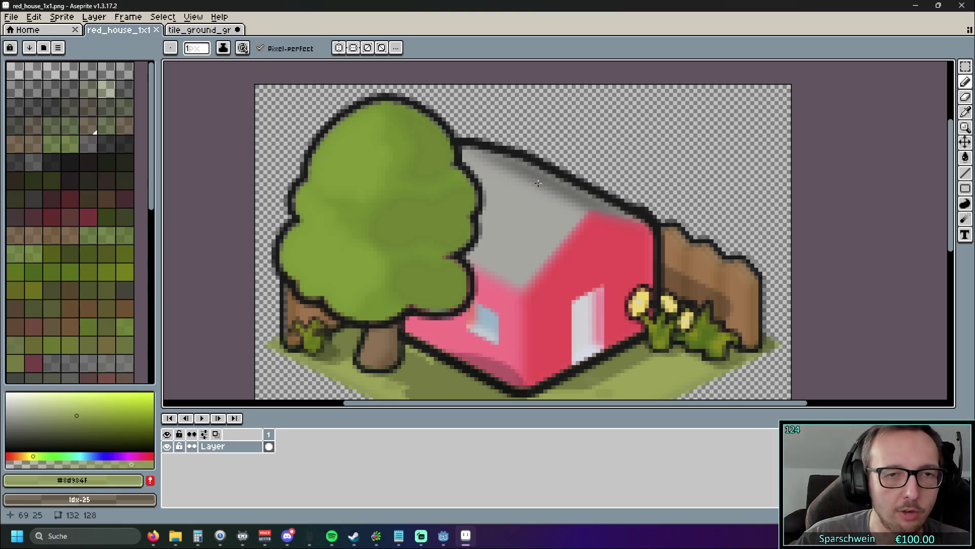
pyautogui.moveTo(477, 124); pyautogui.dragTo(470, 187)
pyautogui.moveTo(570, 192); pyautogui.dragTo(585, 225)
pyautogui.scroll(2, 394, 184)
pyautogui.scroll(2, 393, 180)
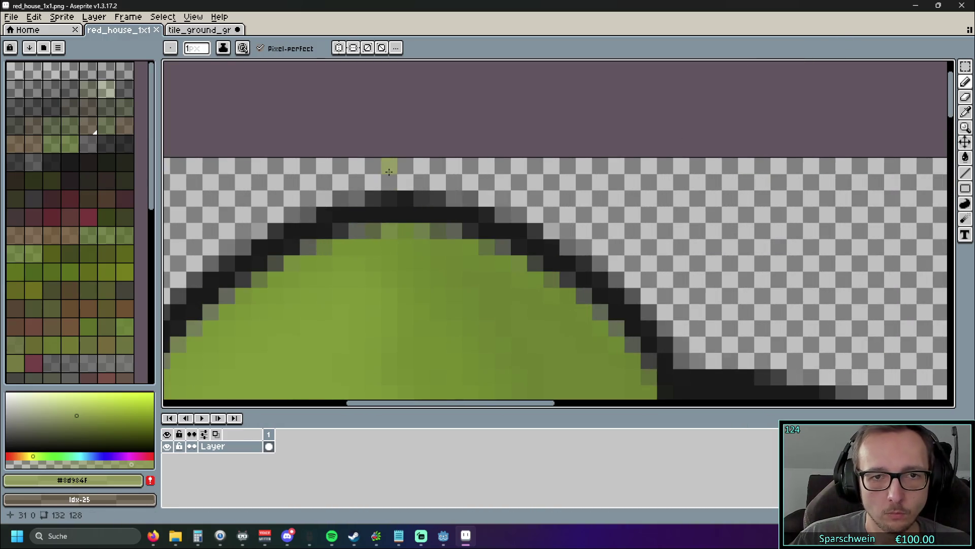
pyautogui.scroll(-3, 594, 211)
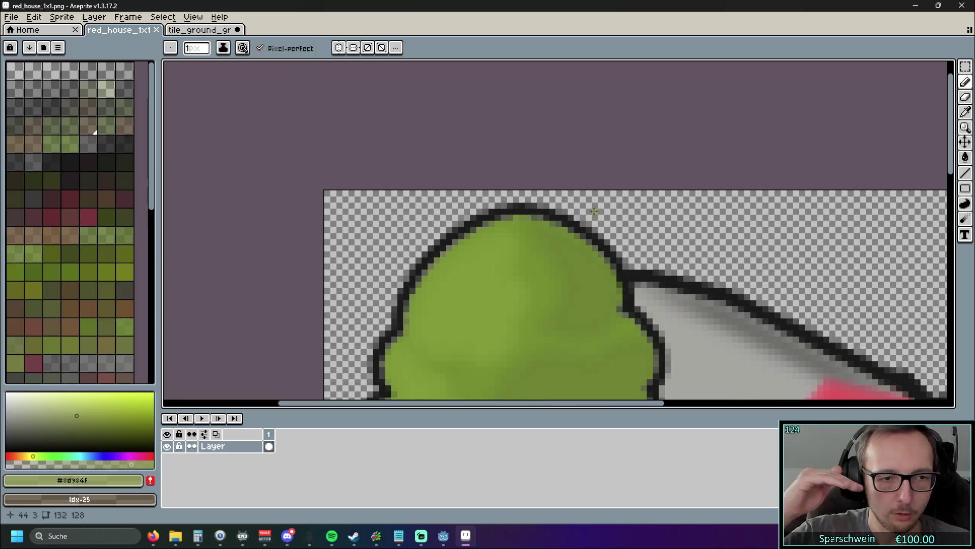
pyautogui.moveTo(740, 199); pyautogui.dragTo(659, 196)
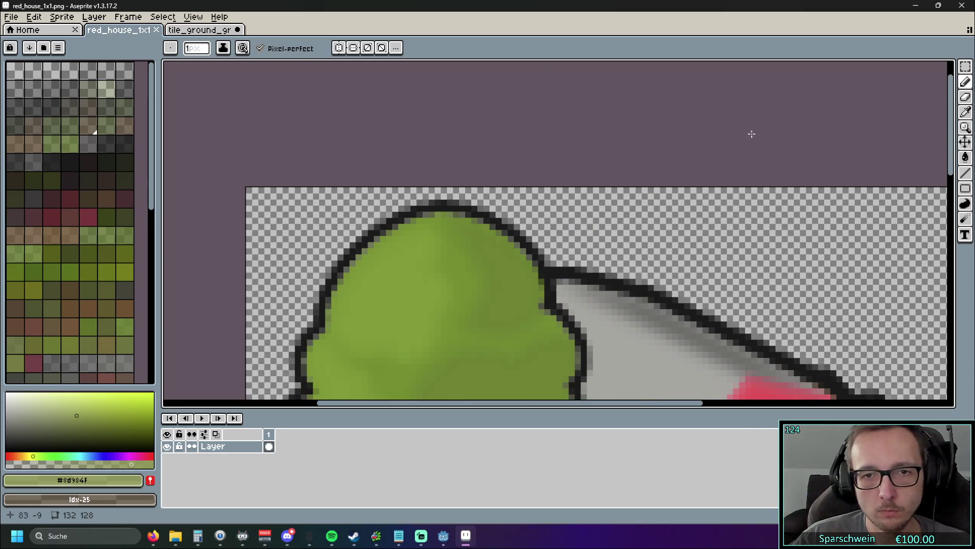
pyautogui.press('w')
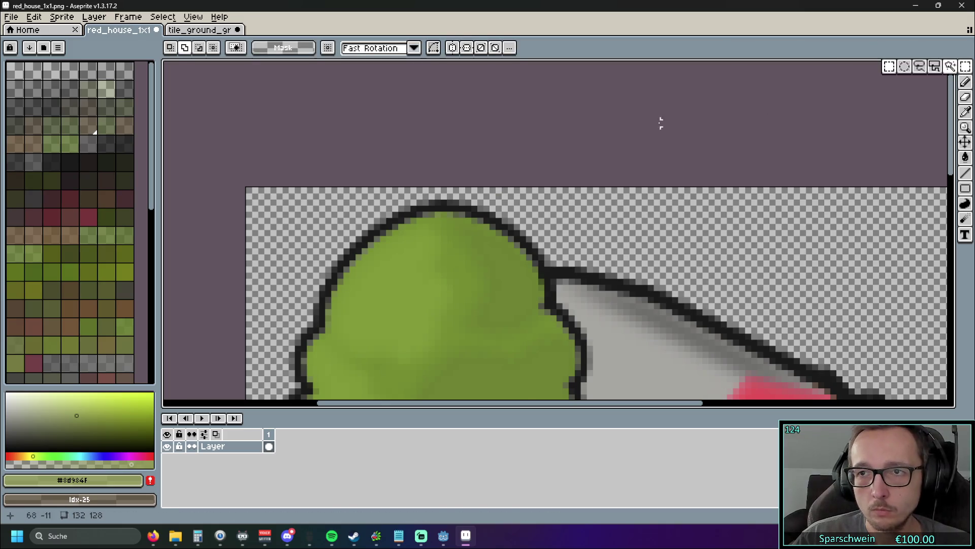
pyautogui.scroll(1, 547, 153)
pyautogui.scroll(-1, 501, 141)
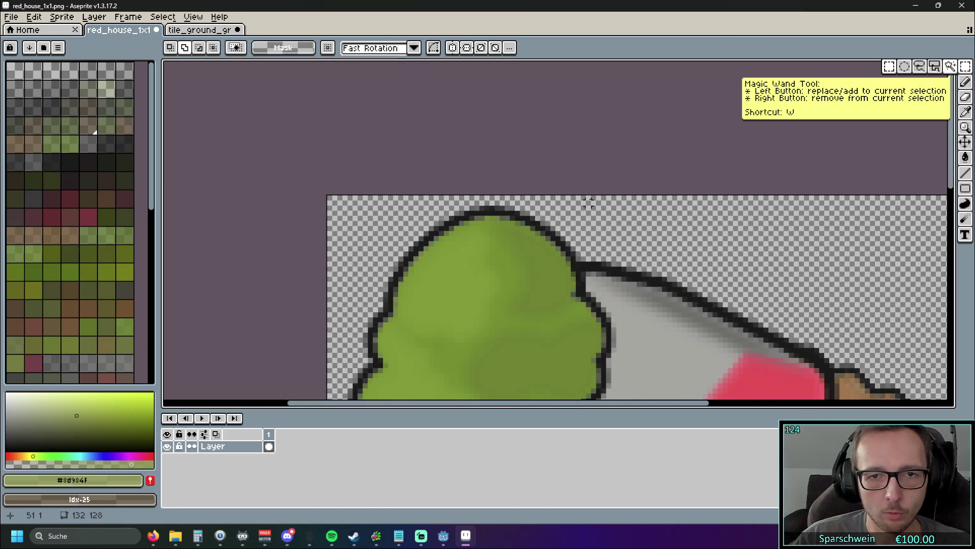
pyautogui.scroll(-1, 501, 142)
pyautogui.scroll(-1, 501, 142)
pyautogui.scroll(-5, 366, 248)
pyautogui.moveTo(366, 248)
pyautogui.mouseDown()
pyautogui.moveTo(282, 263)
pyautogui.moveTo(294, 250)
pyautogui.mouseUp()
pyautogui.scroll(2, 371, 254)
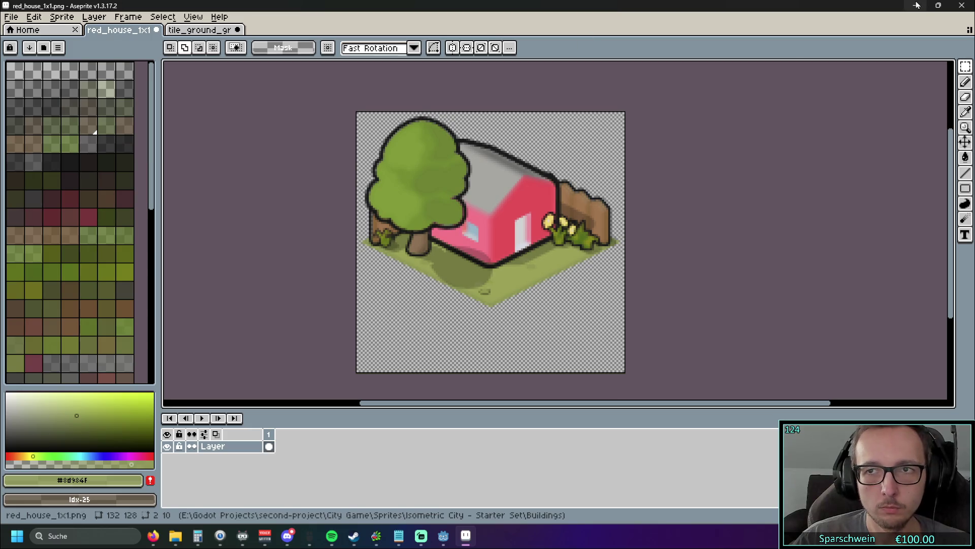
pyautogui.click(444, 535)
# Step: Change line 58's coin formula to use get_size().y/2 and run the project
pyautogui.click(567, 232)
pyautogui.write('/2 + coin_offset_y_to_buildin')
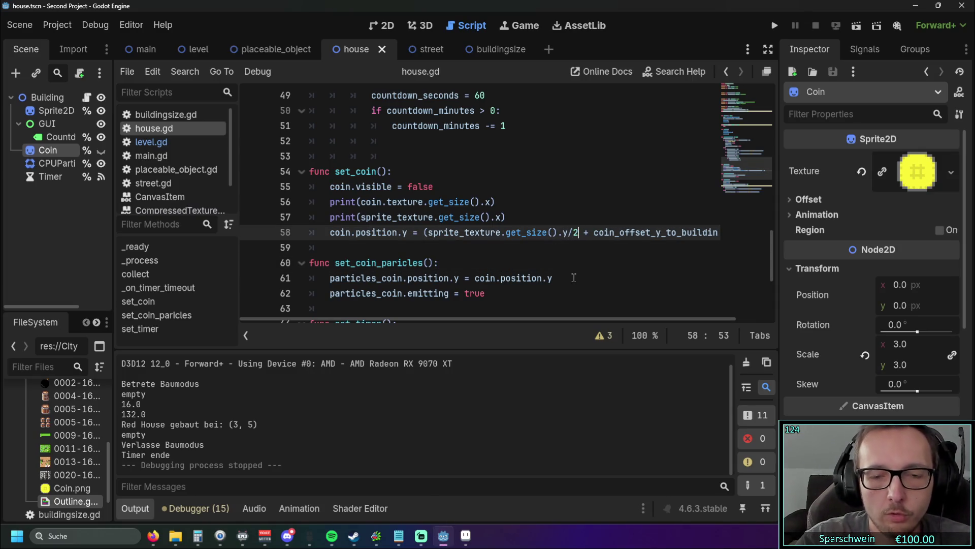
pyautogui.click(570, 253)
pyautogui.moveTo(434, 318); pyautogui.dragTo(546, 319)
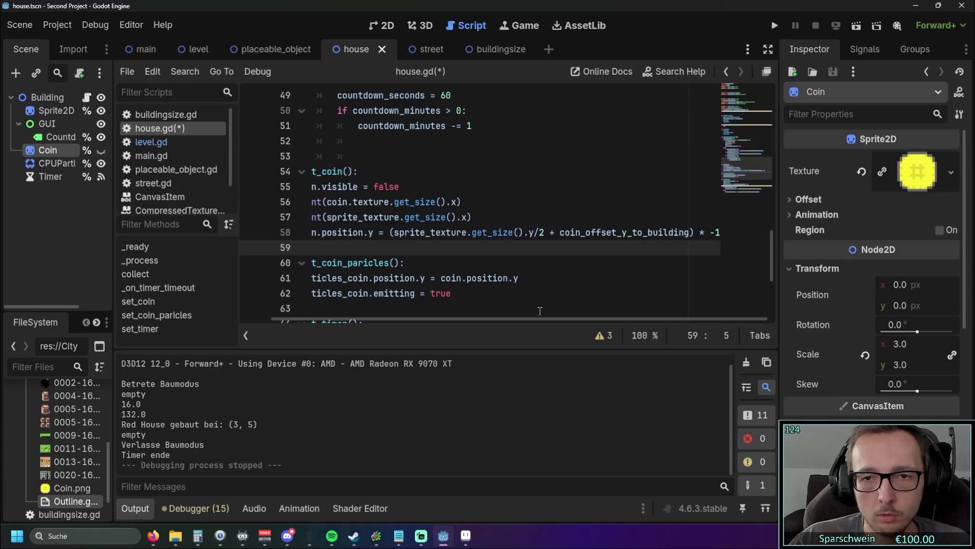
pyautogui.moveTo(583, 322)
pyautogui.mouseDown()
pyautogui.moveTo(437, 315)
pyautogui.moveTo(610, 323)
pyautogui.moveTo(484, 311)
pyautogui.mouseUp()
pyautogui.click(771, 26)
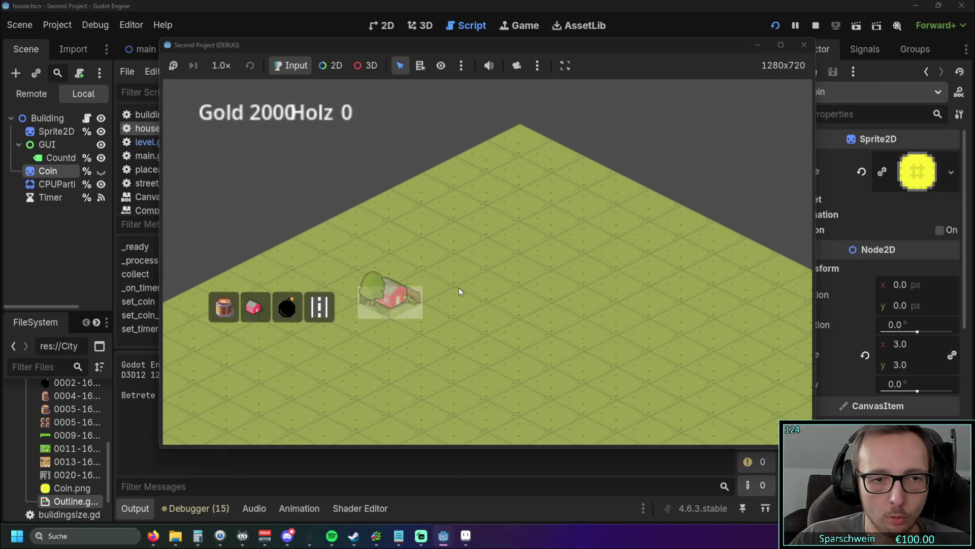
# Step: Place a red house, collect three coins until Gold reaches 2005, then stop the game
pyautogui.click(471, 285)
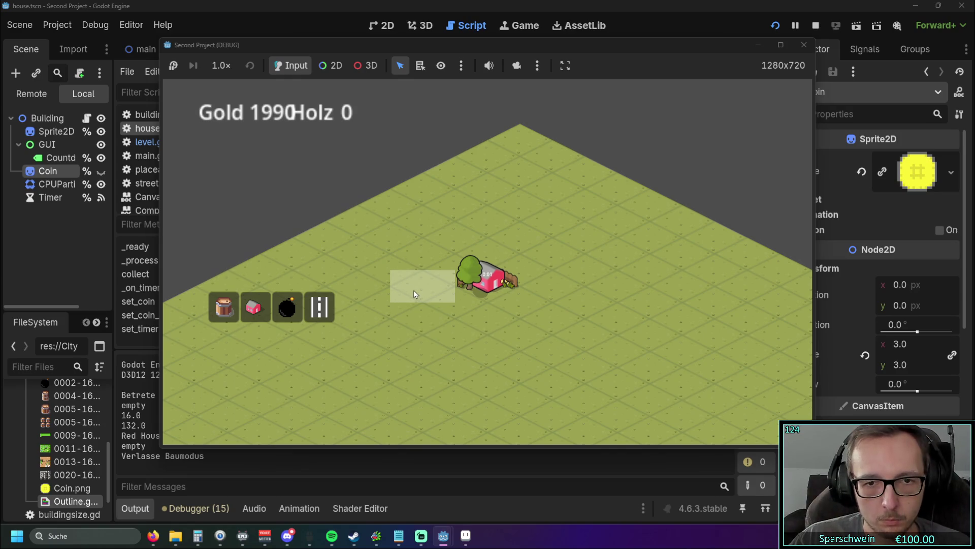
pyautogui.click(470, 295)
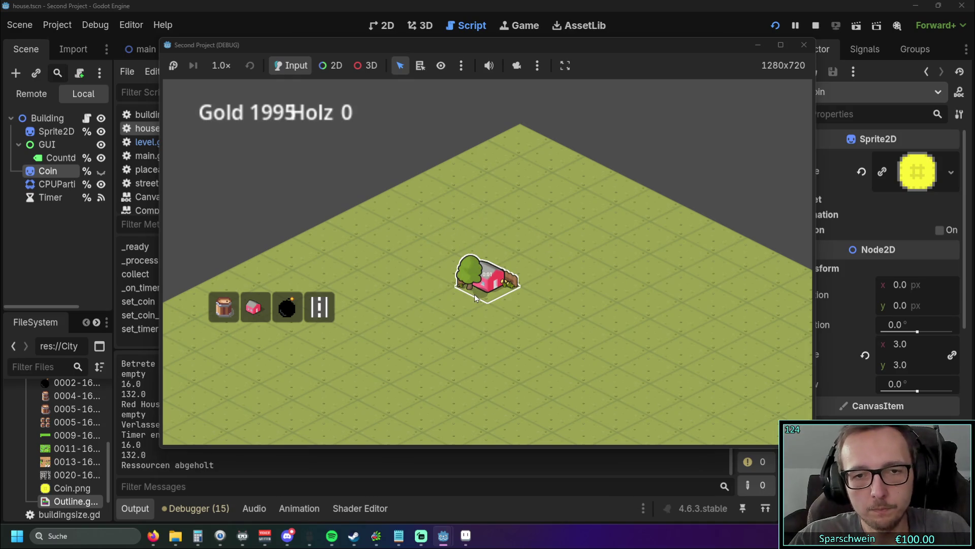
pyautogui.click(480, 290)
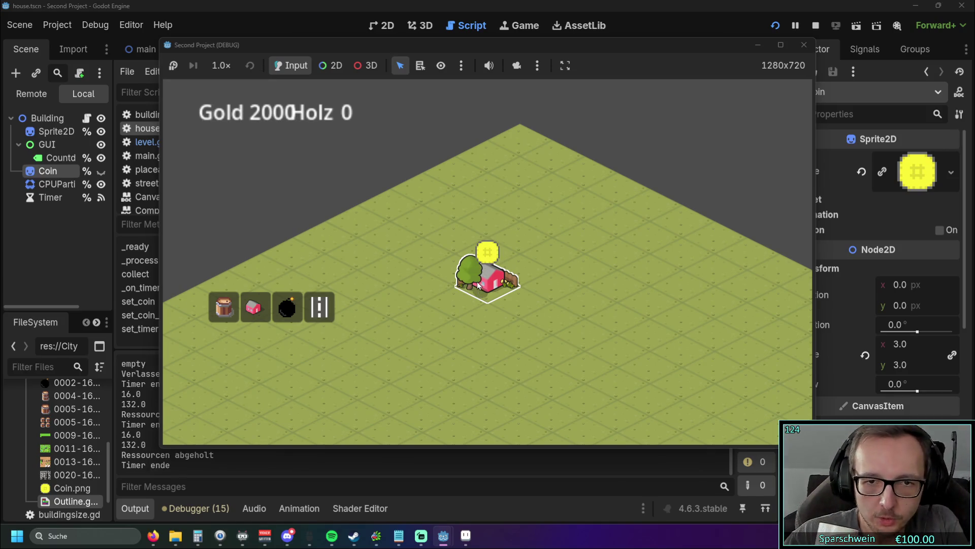
pyautogui.click(478, 286)
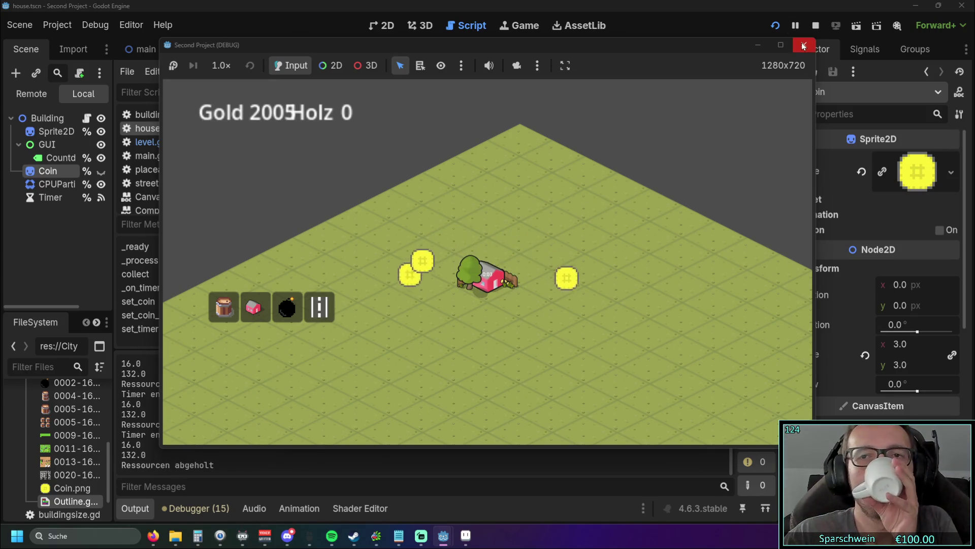
pyautogui.click(802, 44)
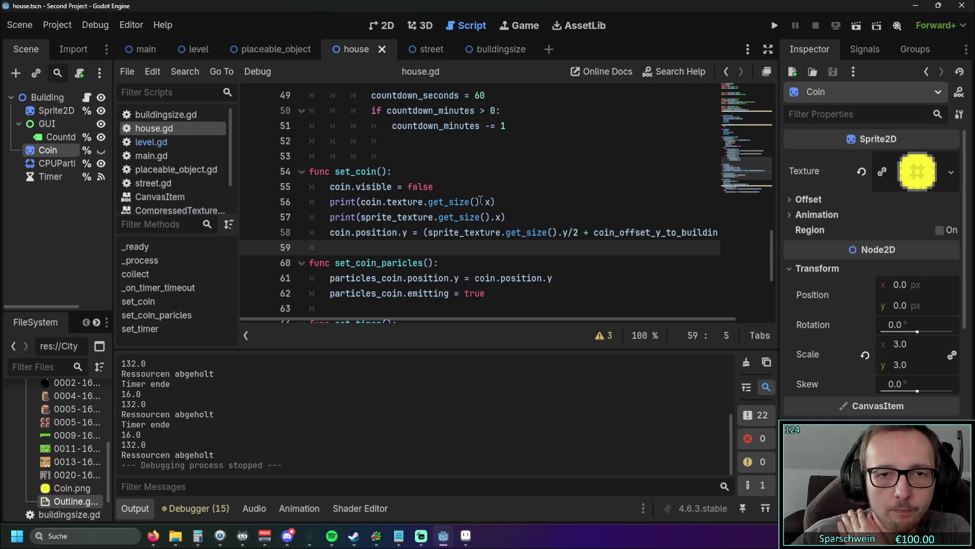
# Step: Change the debug prints on lines 56 and 57 from get_size().x to get_size().y
pyautogui.doubleClick(498, 217)
pyautogui.write('y')
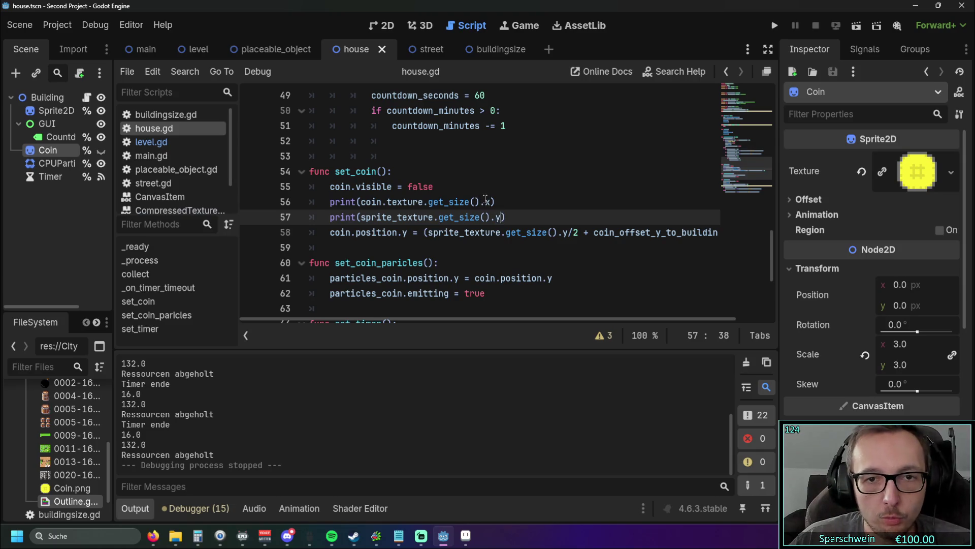
pyautogui.doubleClick(488, 202)
pyautogui.write('y')
pyautogui.press('Right')
# Step: Run the game, place a red house on the map, and stop the run
pyautogui.click(774, 27)
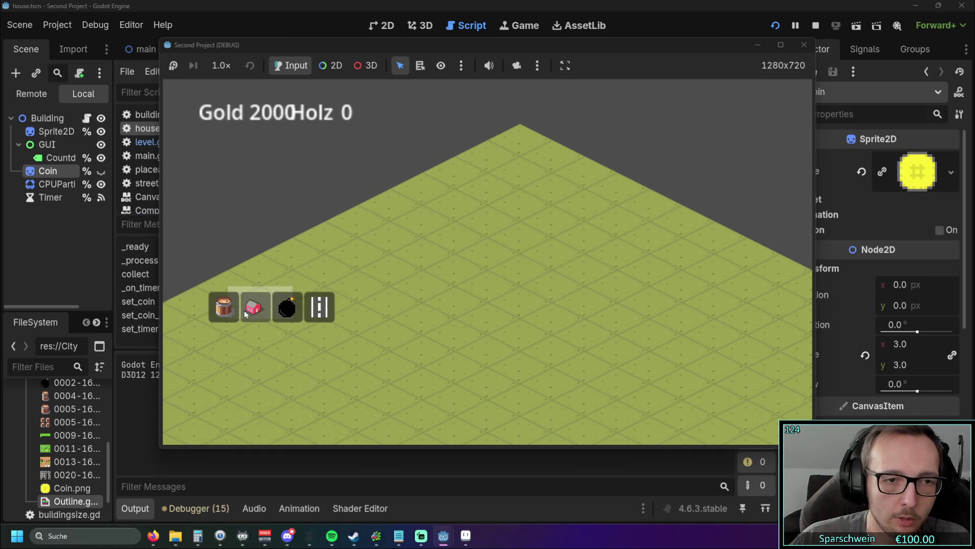
pyautogui.click(254, 307)
pyautogui.click(505, 276)
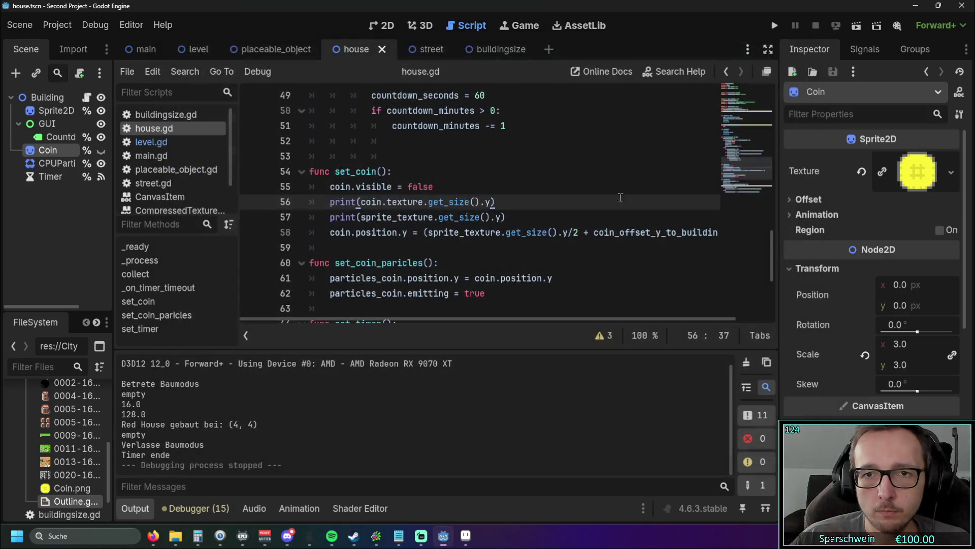
pyautogui.click(804, 45)
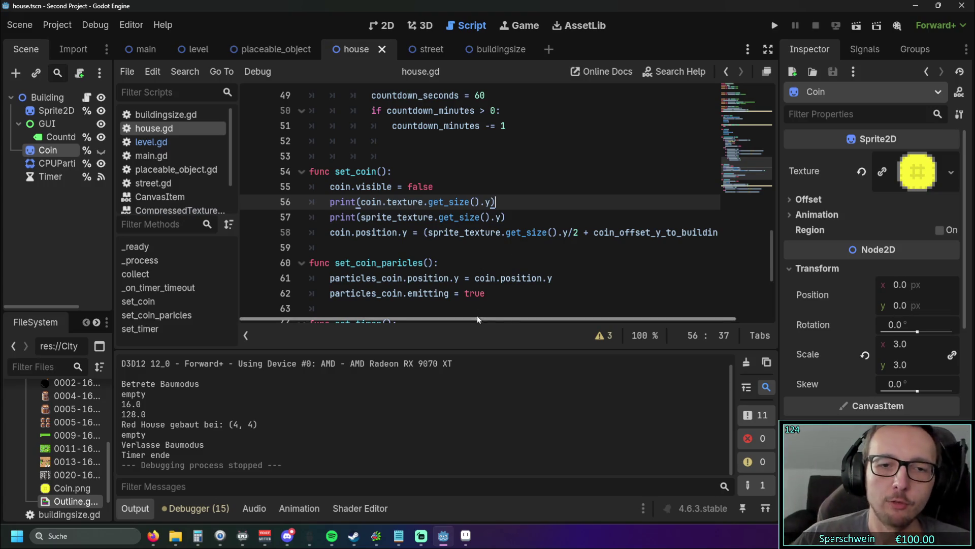
# Step: Inspect the line 58 coin formula, including the get_size documentation popup
pyautogui.moveTo(477, 318); pyautogui.dragTo(603, 318)
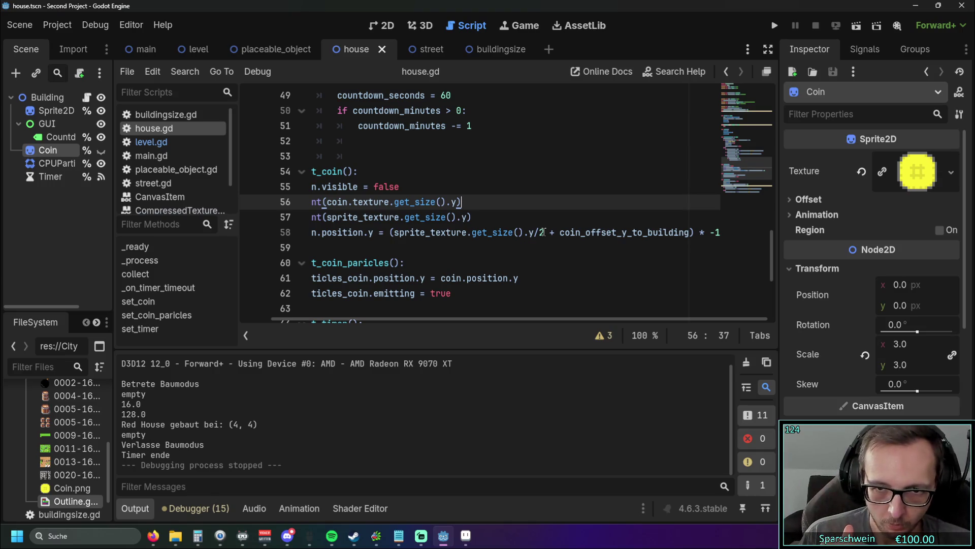
pyautogui.hotkey('ctrl', 'shift', 'Left')
pyautogui.hotkey('ctrl', 'shift', 'Left')
pyautogui.hotkey('ctrl', 'shift', 'Left')
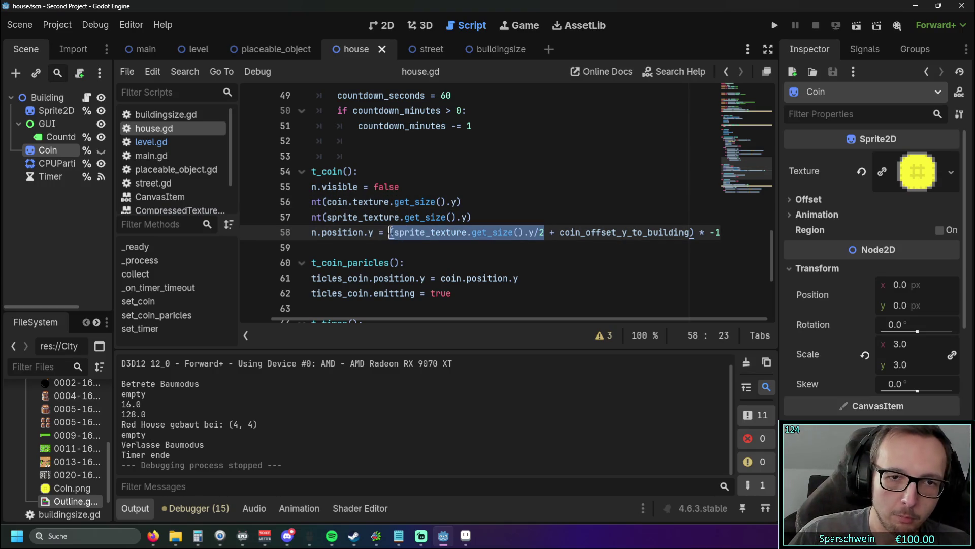
pyautogui.click(478, 251)
pyautogui.moveTo(440, 317); pyautogui.dragTo(462, 319)
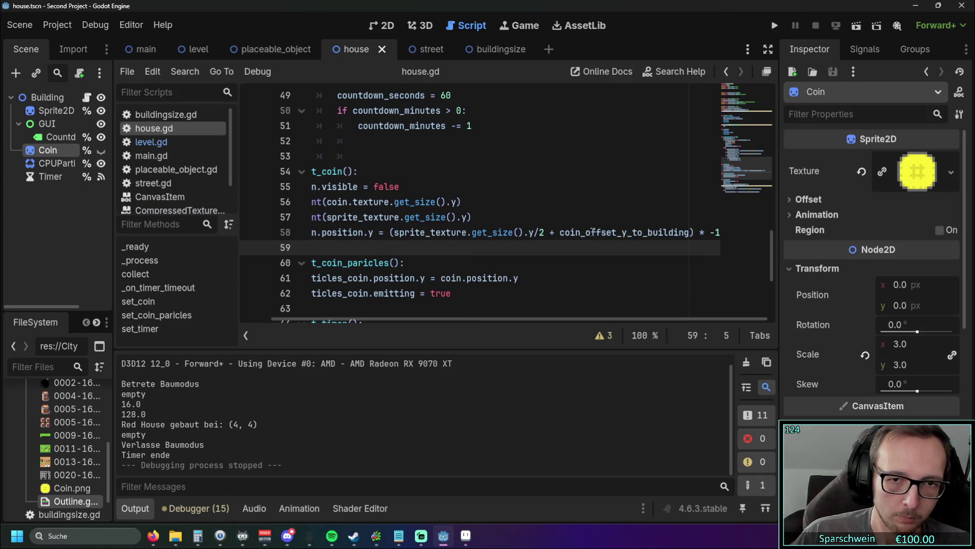
pyautogui.moveTo(490, 318); pyautogui.dragTo(444, 320)
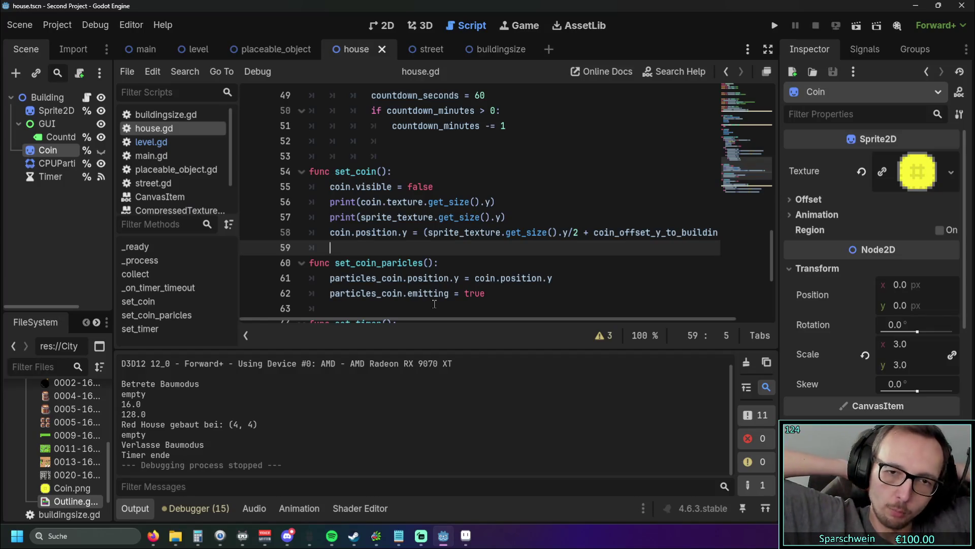
pyautogui.moveTo(430, 319)
pyautogui.mouseDown()
pyautogui.moveTo(635, 305)
pyautogui.moveTo(724, 227)
pyautogui.mouseUp()
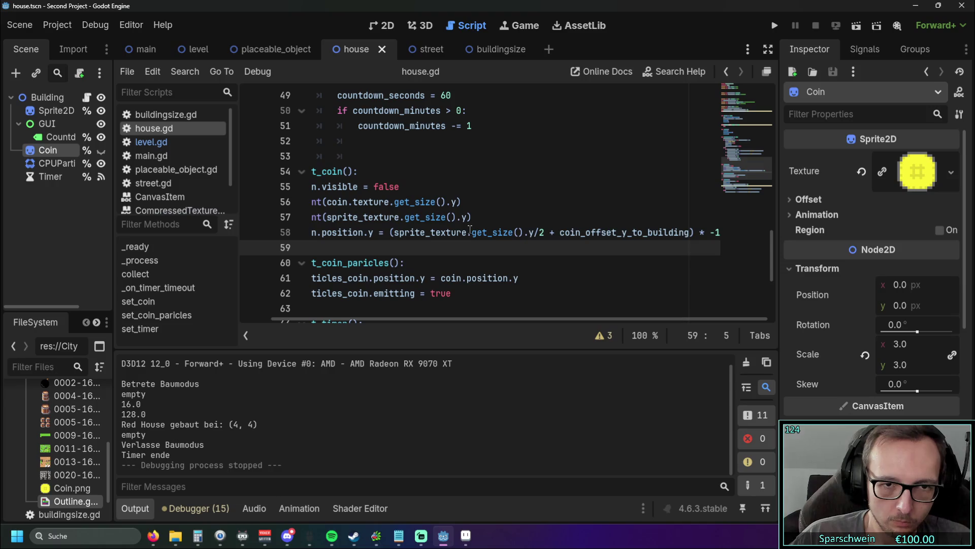
pyautogui.click(638, 191)
pyautogui.moveTo(692, 233); pyautogui.dragTo(390, 233)
pyautogui.click(486, 262)
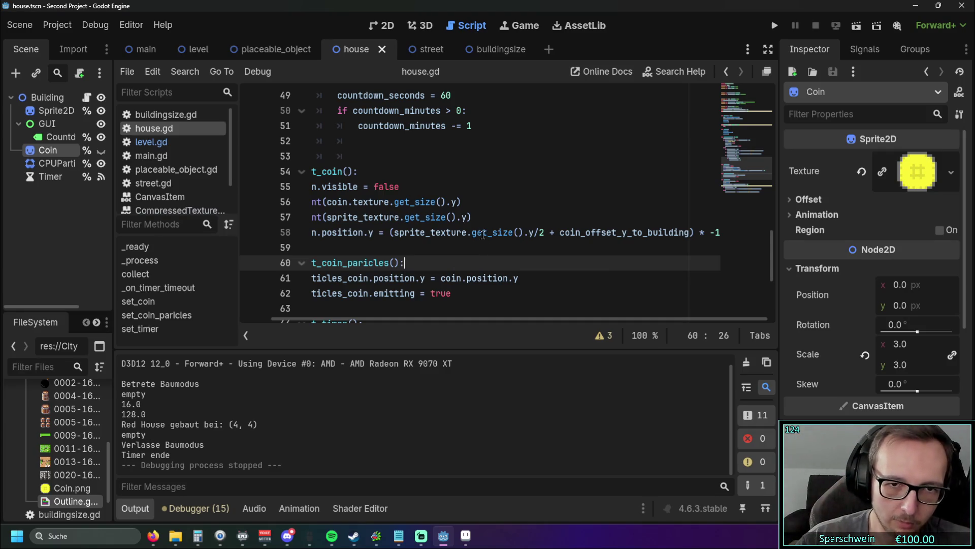
pyautogui.moveTo(483, 235)
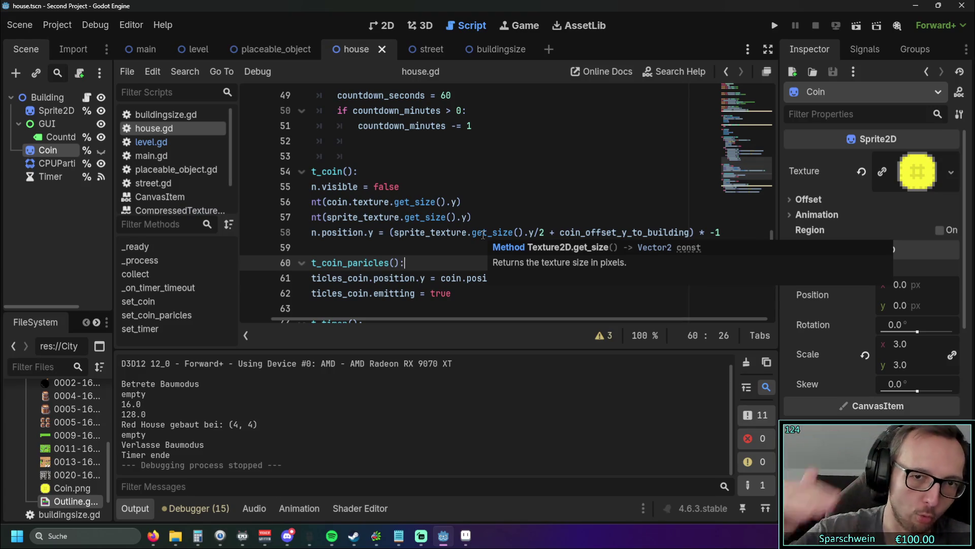
pyautogui.click(508, 201)
# Step: Replace the + before coin_offset_y_to_building with - and run the game
pyautogui.doubleClick(552, 232)
pyautogui.write('-')
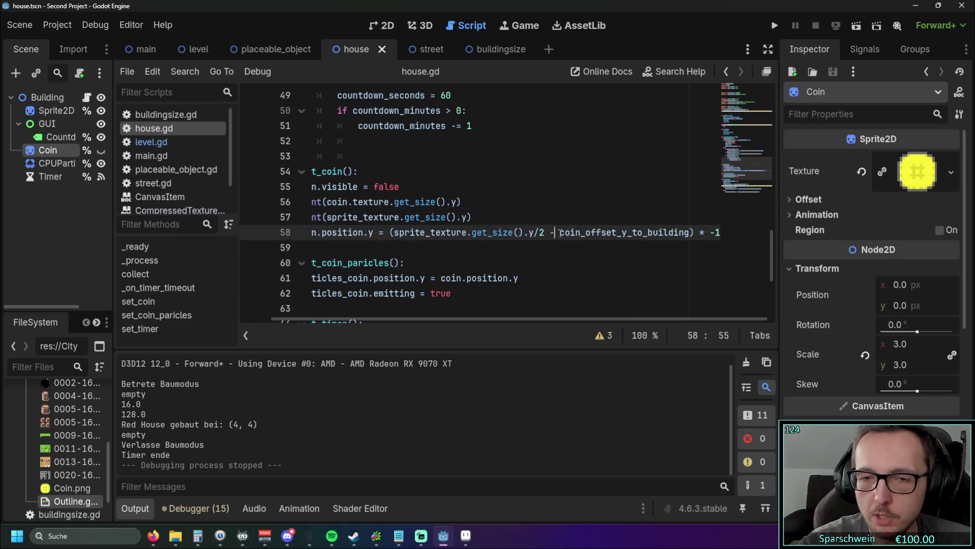
pyautogui.click(541, 155)
pyautogui.moveTo(395, 232); pyautogui.dragTo(693, 232)
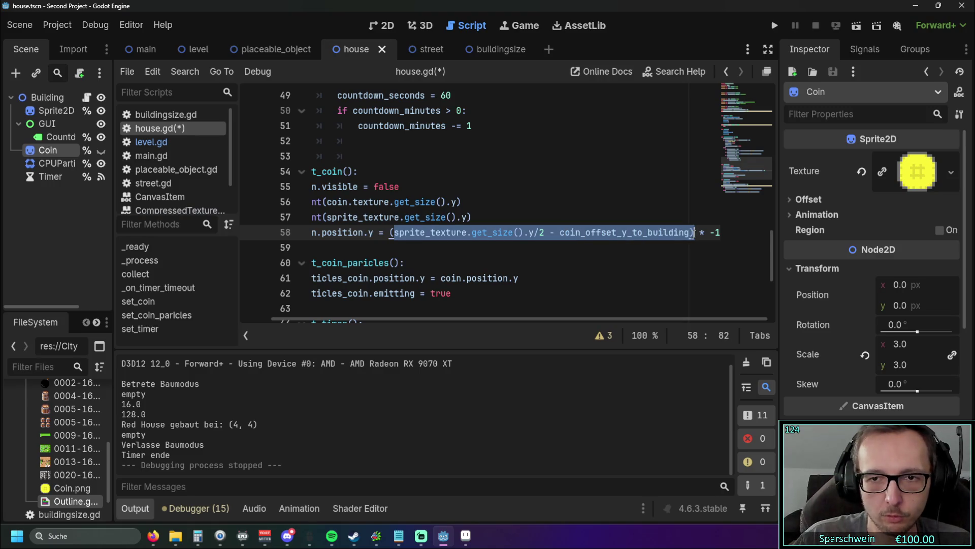
pyautogui.click(561, 247)
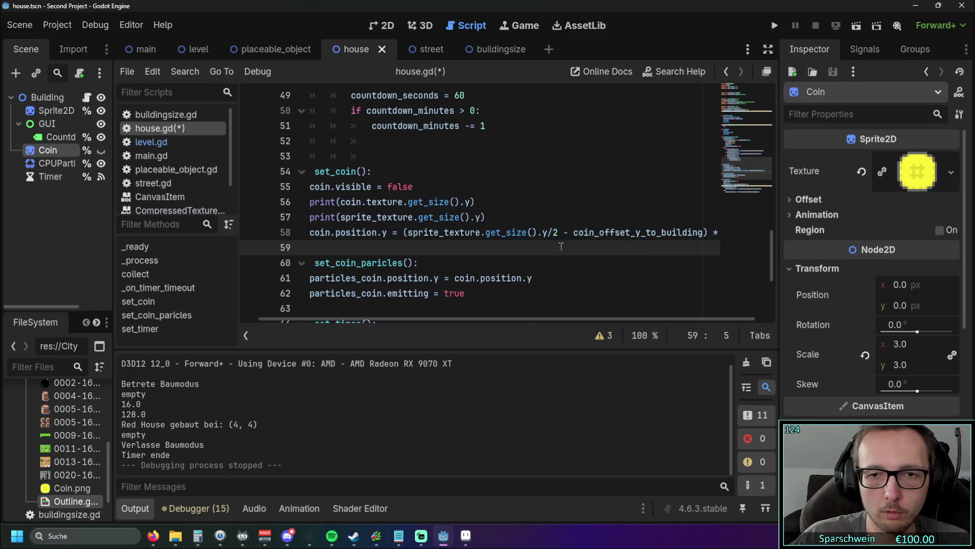
pyautogui.click(775, 28)
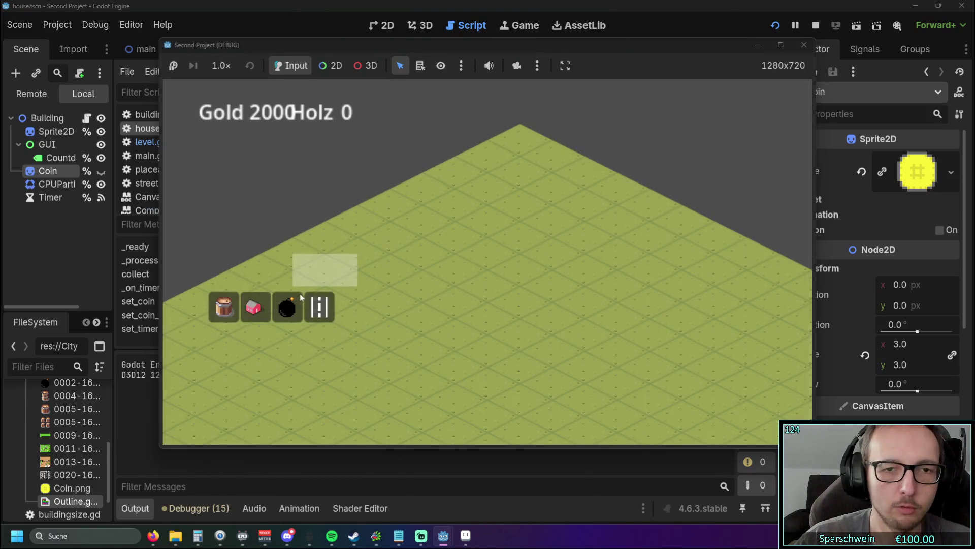
# Step: Build a red house, collect its coin, and stop the game
pyautogui.click(468, 275)
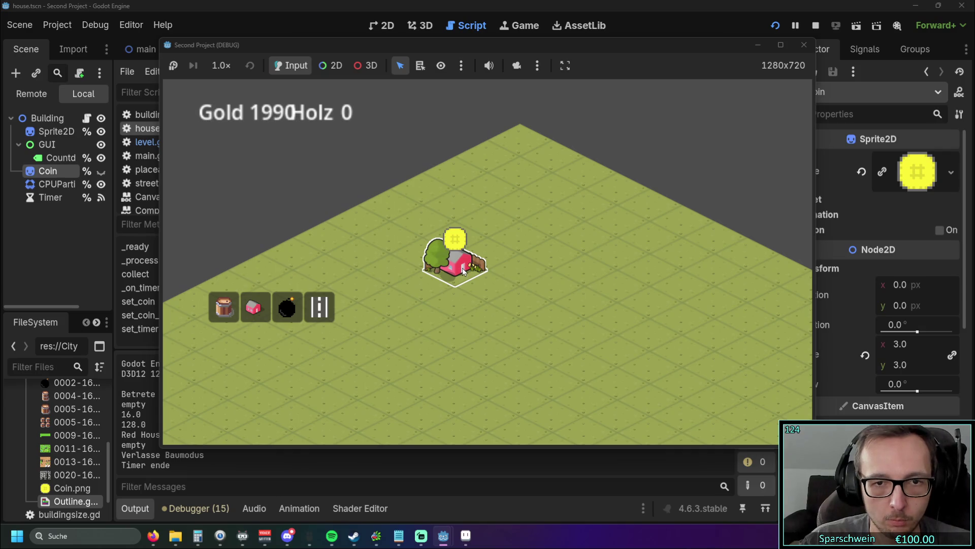
pyautogui.click(464, 271)
pyautogui.click(803, 45)
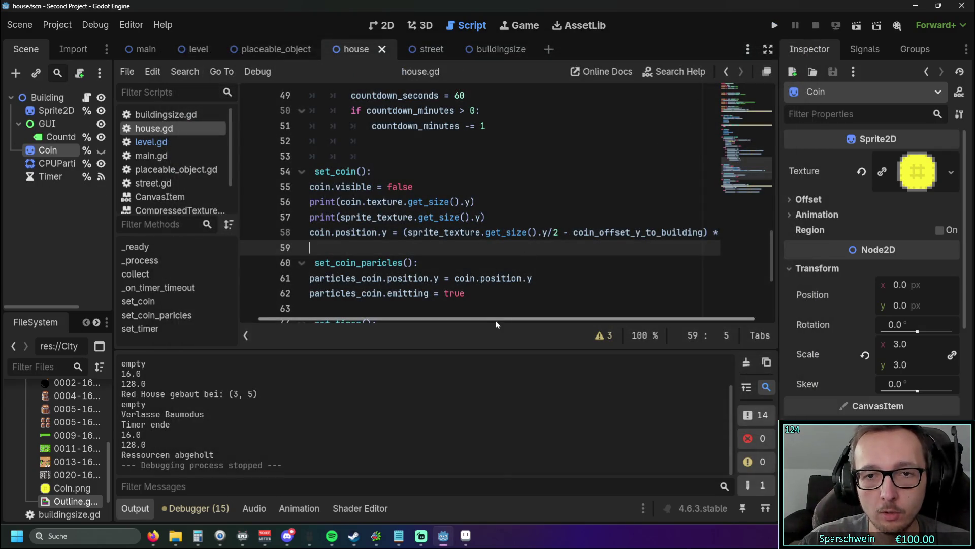
# Step: Review the minus on line 58, then relaunch and close the game
pyautogui.moveTo(554, 319); pyautogui.dragTo(566, 318)
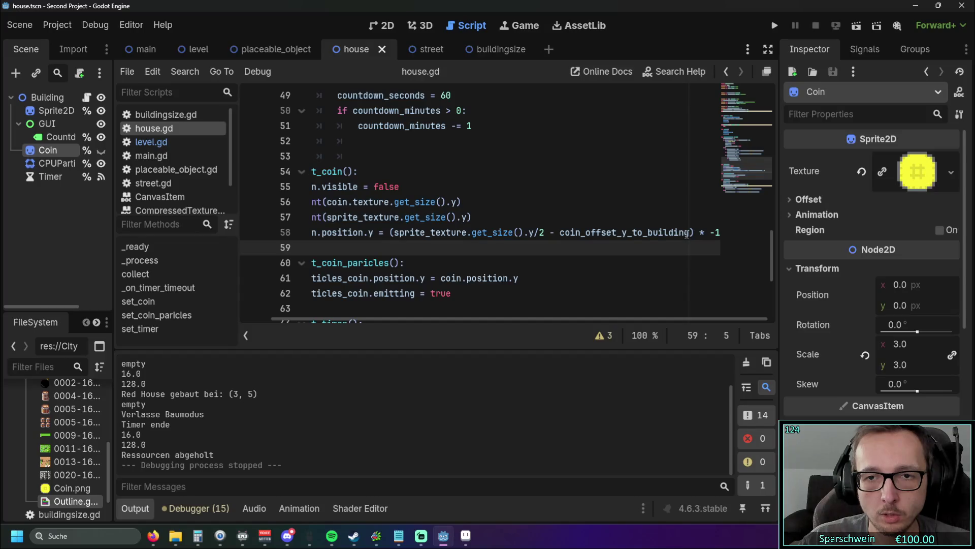
pyautogui.click(555, 232)
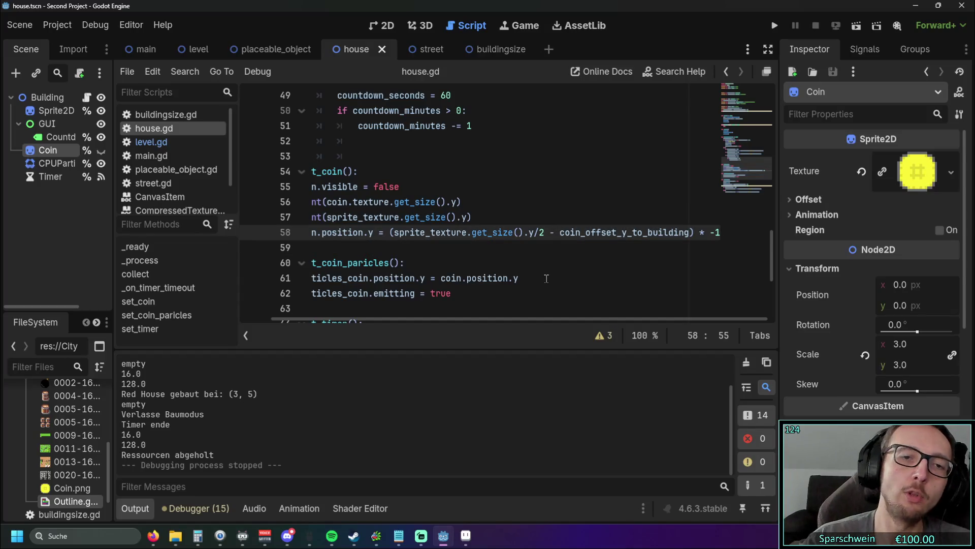
pyautogui.moveTo(532, 318); pyautogui.dragTo(417, 328)
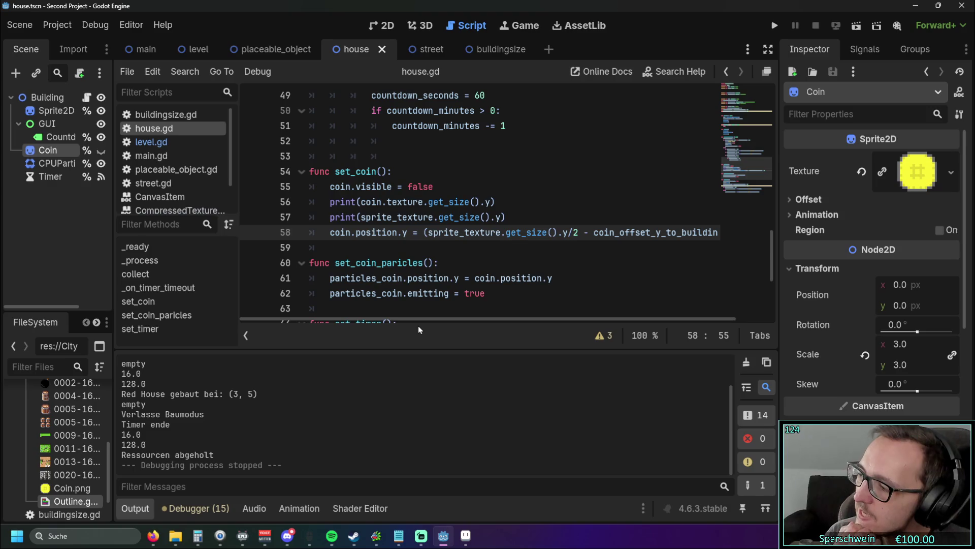
pyautogui.click(773, 25)
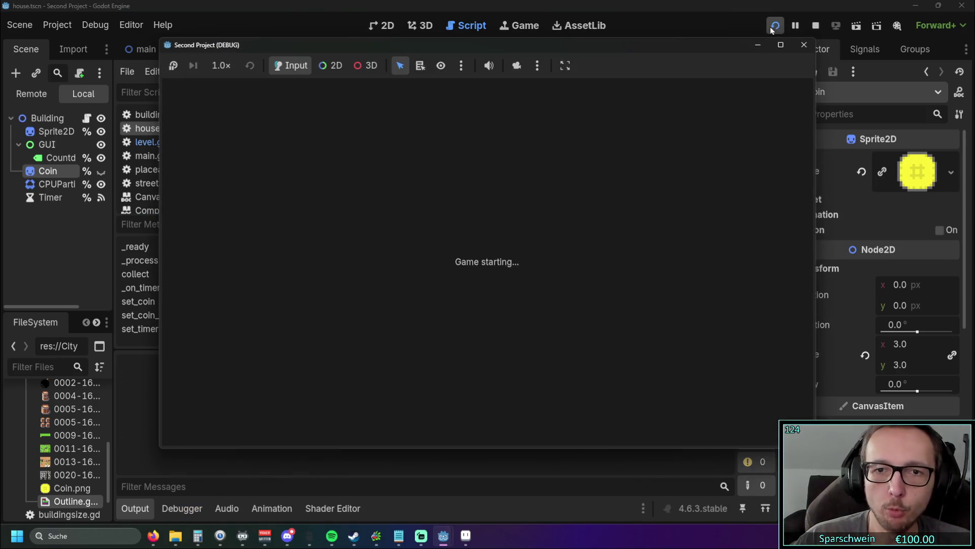
pyautogui.click(803, 45)
pyautogui.moveTo(561, 322); pyautogui.dragTo(486, 321)
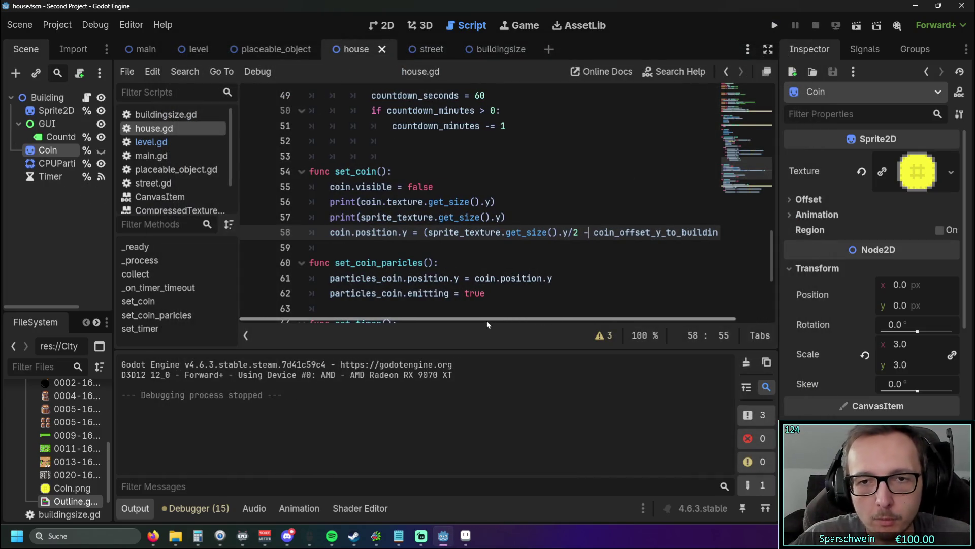
# Step: Copy coin.texture.get_size().y from line 56 and paste it into the line 58 formula
pyautogui.doubleClick(370, 202)
pyautogui.keyDown('shift'); pyautogui.click(492, 202); pyautogui.keyUp('shift')
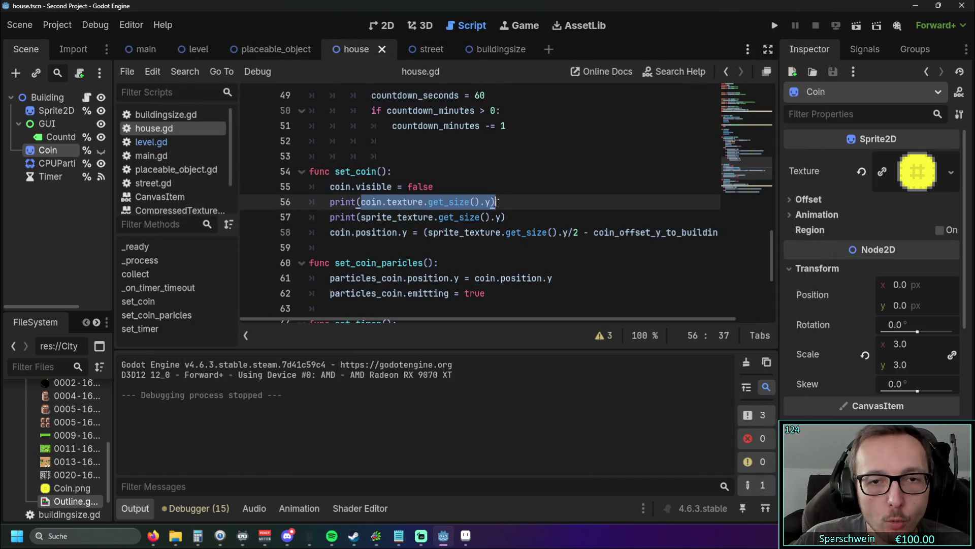
pyautogui.hotkey('ctrl', 'c')
pyautogui.click(589, 232)
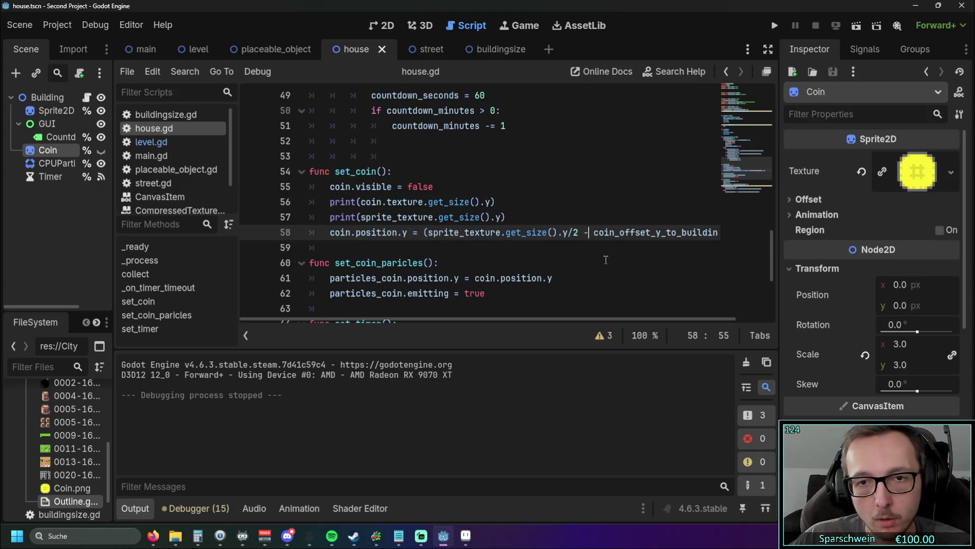
pyautogui.hotkey('ctrl', 'v')
pyautogui.moveTo(539, 325); pyautogui.dragTo(615, 321)
pyautogui.write(')')
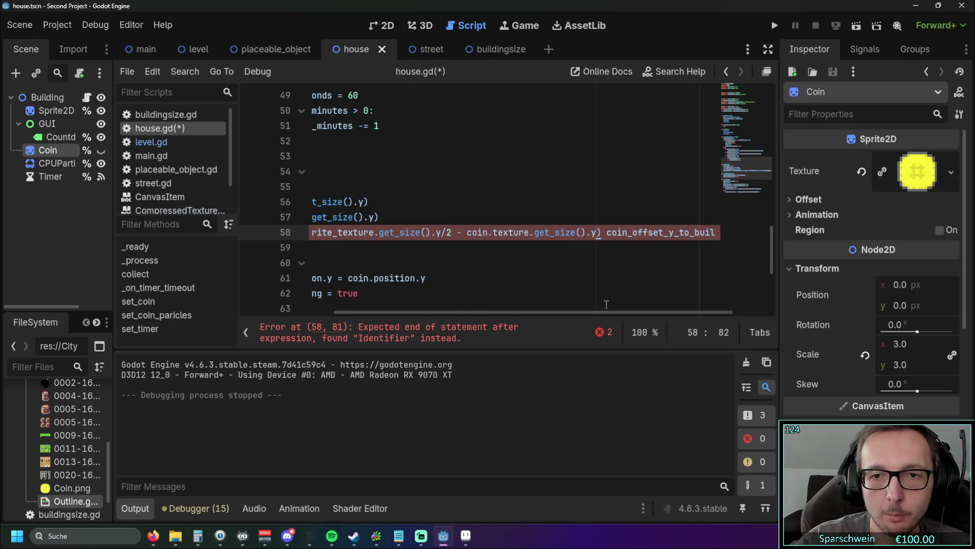
pyautogui.write(' -')
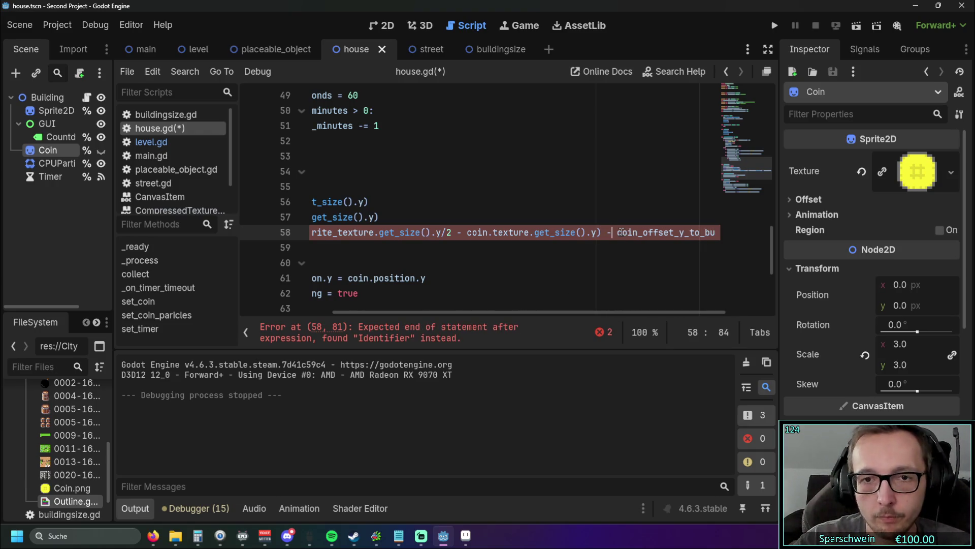
# Step: Replace the first minus with + and add a closing bracket before the times minus one
pyautogui.click(462, 233)
pyautogui.press('BackSpace')
pyautogui.write('+')
pyautogui.moveTo(475, 313)
pyautogui.mouseDown()
pyautogui.moveTo(598, 313)
pyautogui.moveTo(442, 304)
pyautogui.moveTo(599, 313)
pyautogui.mouseUp()
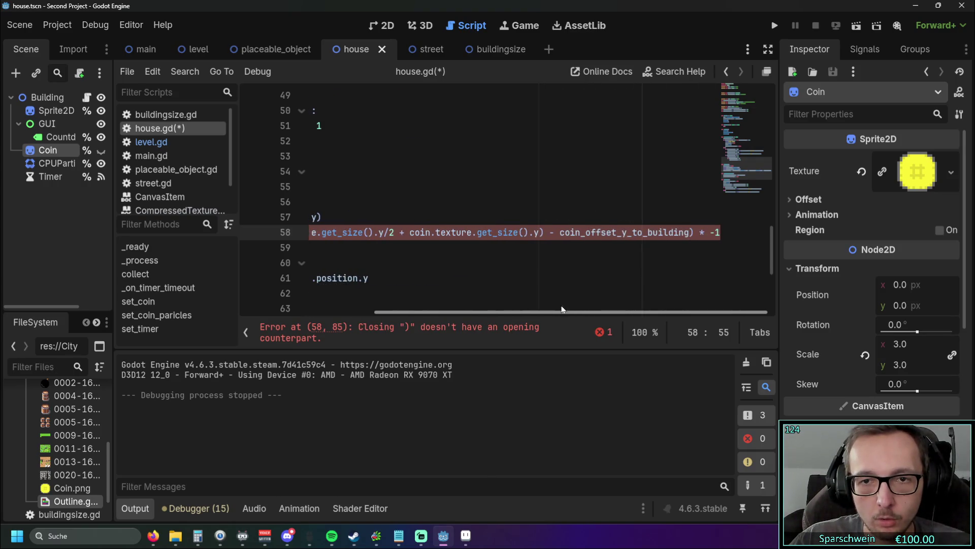
pyautogui.click(694, 232)
pyautogui.write(')')
# Step: Add the formula's opening bracket and remove the auto-inserted closing bracket
pyautogui.moveTo(553, 312)
pyautogui.mouseDown()
pyautogui.moveTo(461, 308)
pyautogui.moveTo(567, 304)
pyautogui.mouseUp()
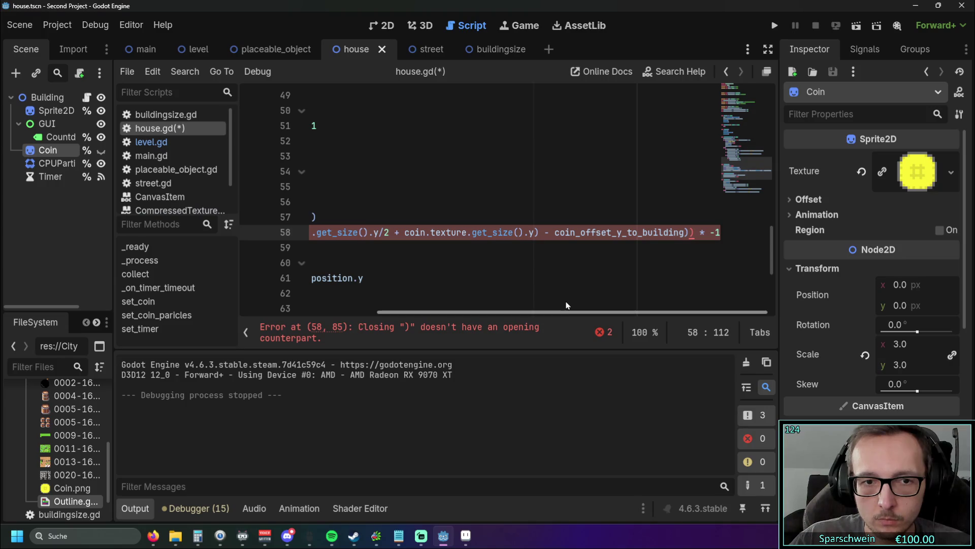
pyautogui.moveTo(568, 304); pyautogui.dragTo(451, 302)
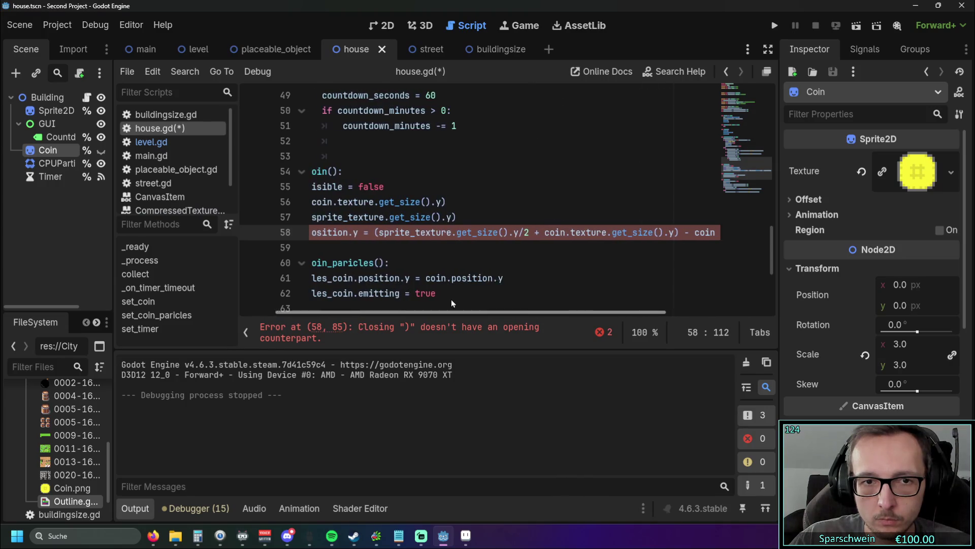
pyautogui.click(378, 232)
pyautogui.write('(')
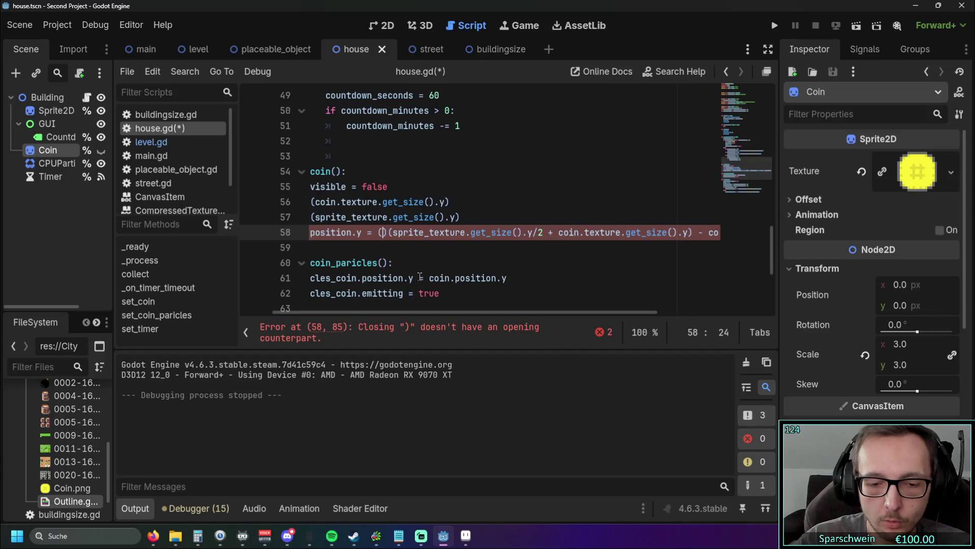
pyautogui.press('Delete')
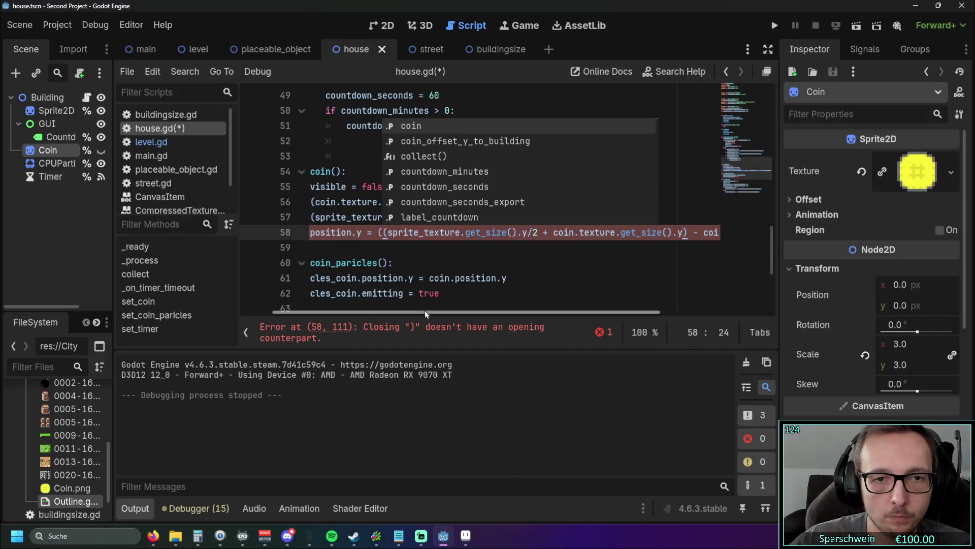
pyautogui.moveTo(627, 312); pyautogui.dragTo(735, 253)
pyautogui.click(694, 232)
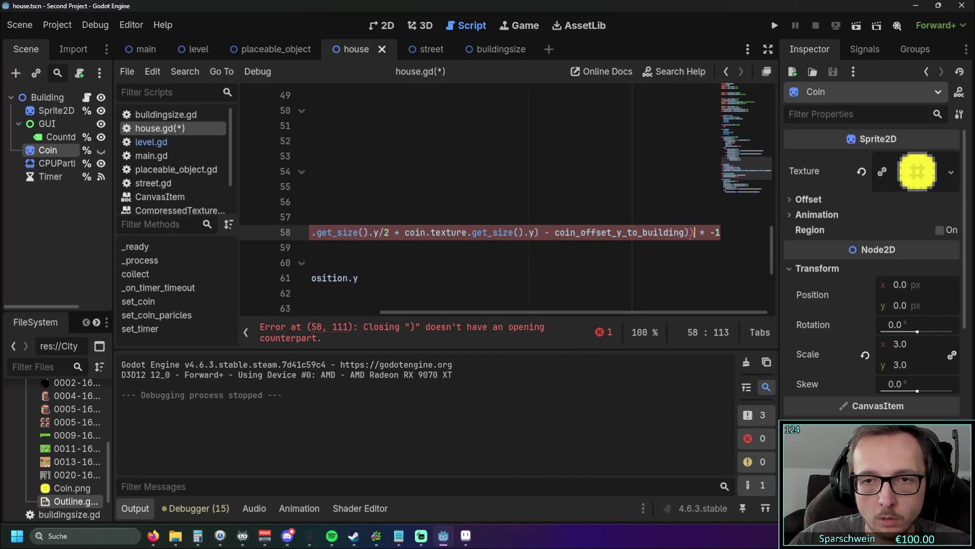
pyautogui.click(709, 283)
pyautogui.hscroll(-5, 608, 164)
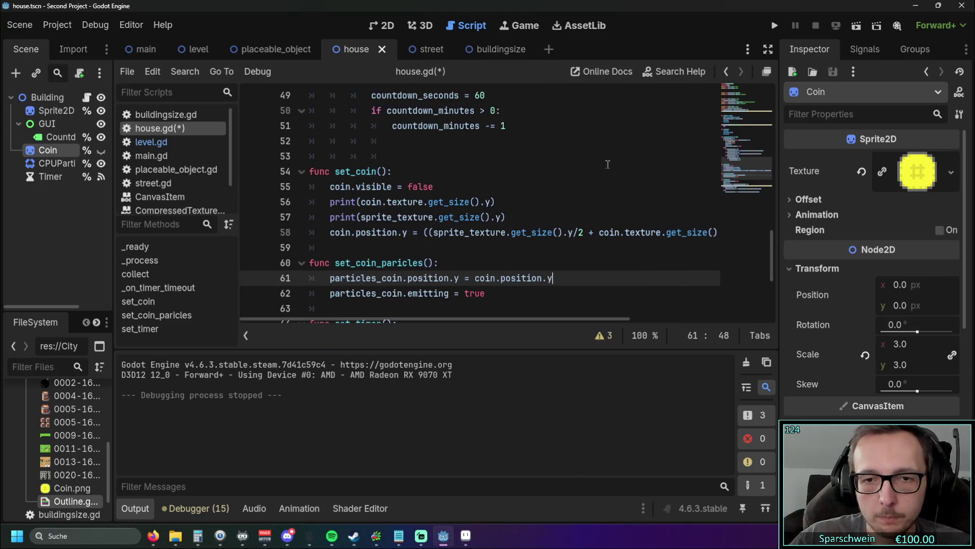
# Step: Run the game and place a red house on the map
pyautogui.click(774, 25)
pyautogui.click(263, 311)
pyautogui.click(423, 282)
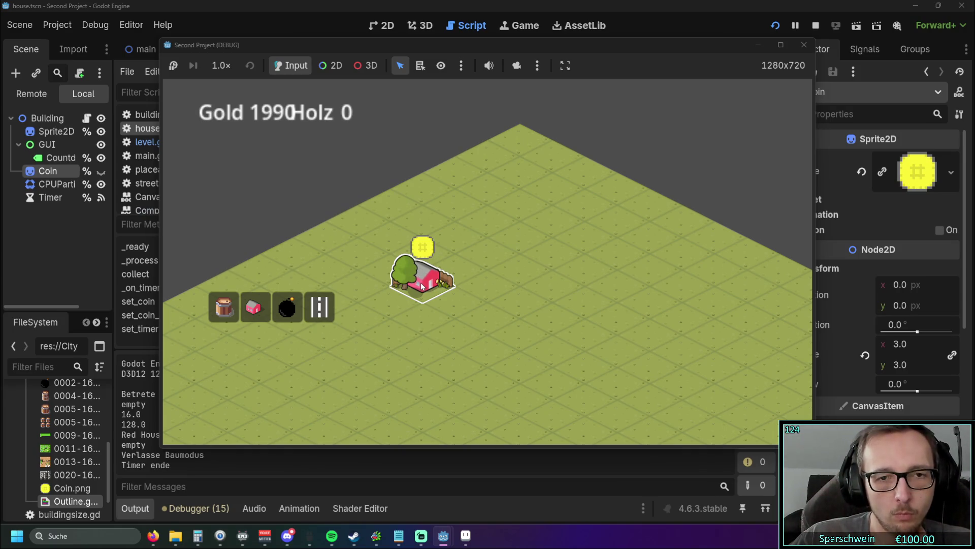
# Step: Stop the test run after checking the coin above the house
pyautogui.click(802, 45)
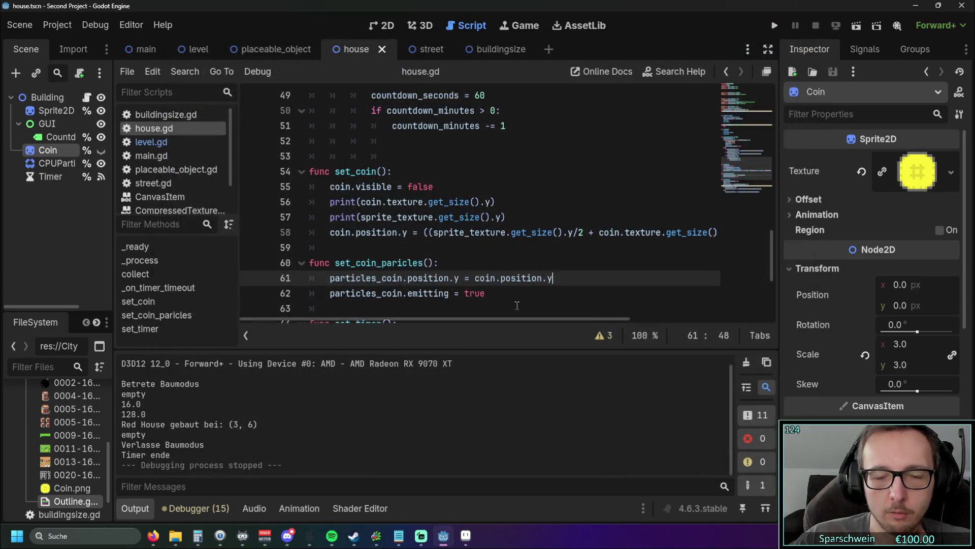
# Step: Multiply the coin texture height on line 58 by 3 and relaunch the game
pyautogui.moveTo(484, 321)
pyautogui.mouseDown()
pyautogui.moveTo(453, 322)
pyautogui.moveTo(618, 322)
pyautogui.mouseUp()
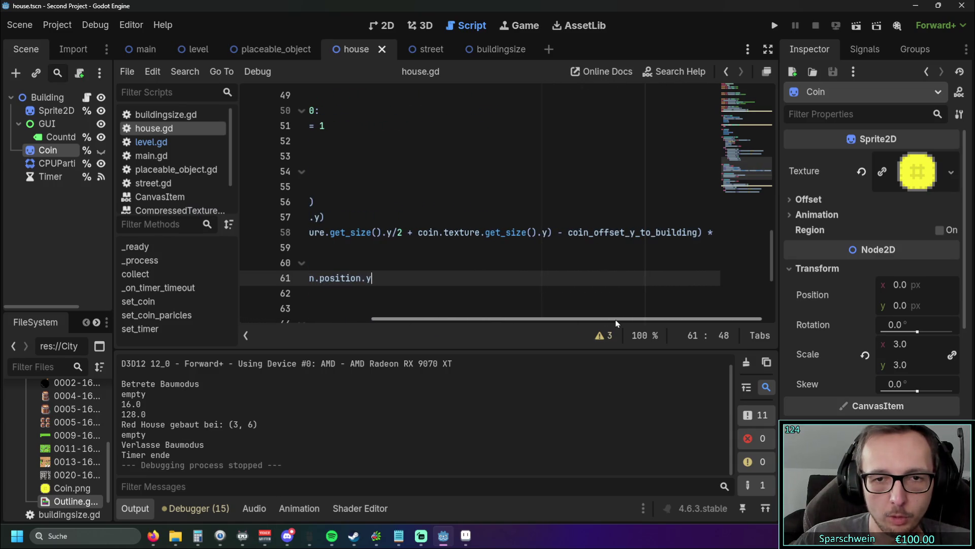
pyautogui.click(547, 233)
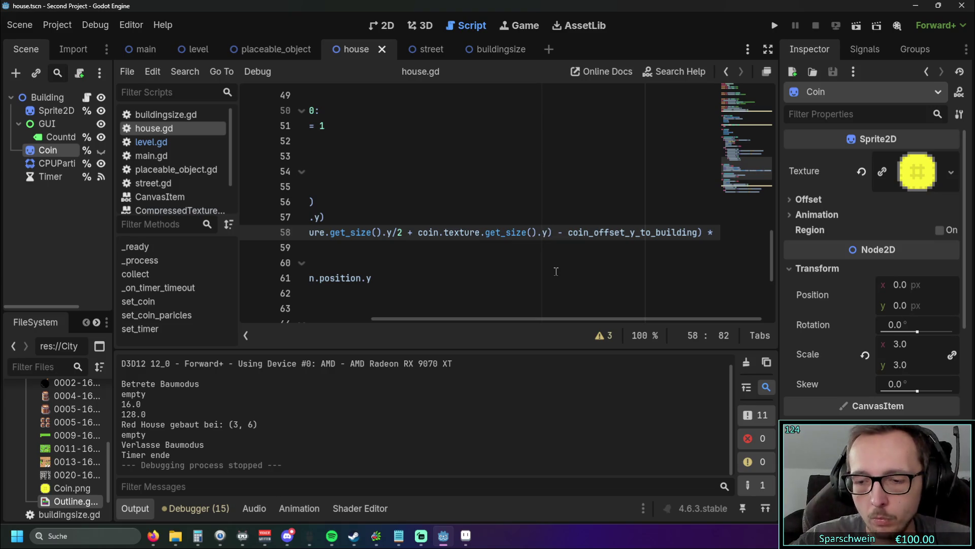
pyautogui.write('*3')
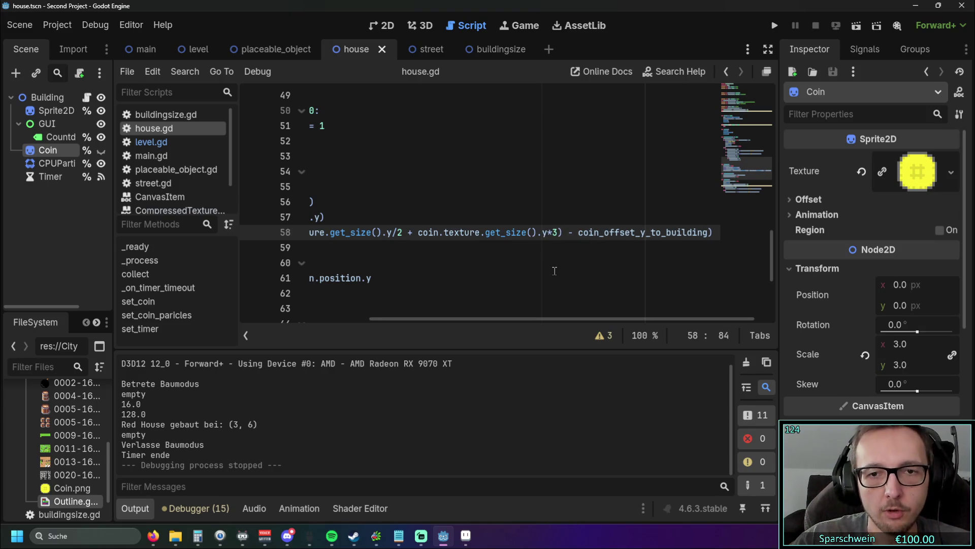
pyautogui.click(776, 29)
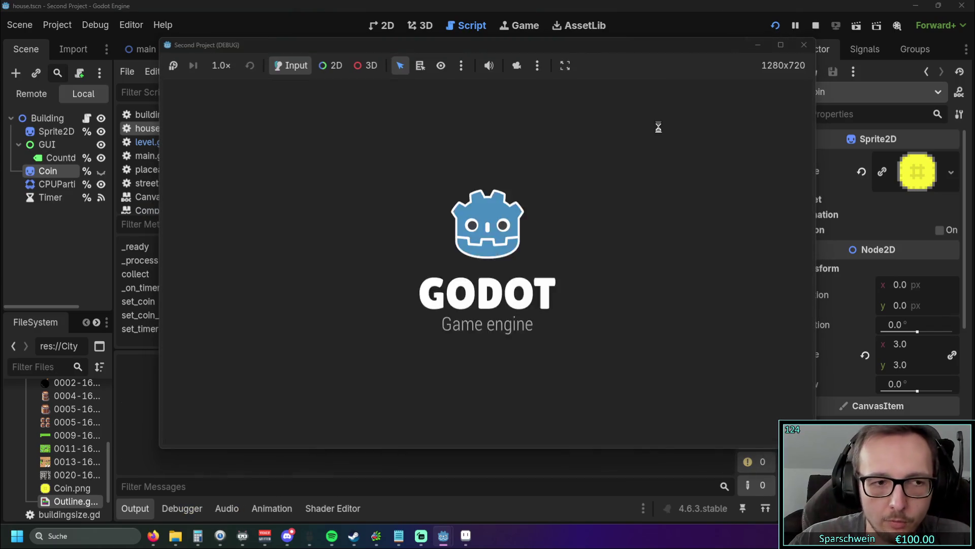
# Step: Build a red house and collect five coins to reach Gold 2015, then return with F8
pyautogui.click(254, 307)
pyautogui.click(455, 262)
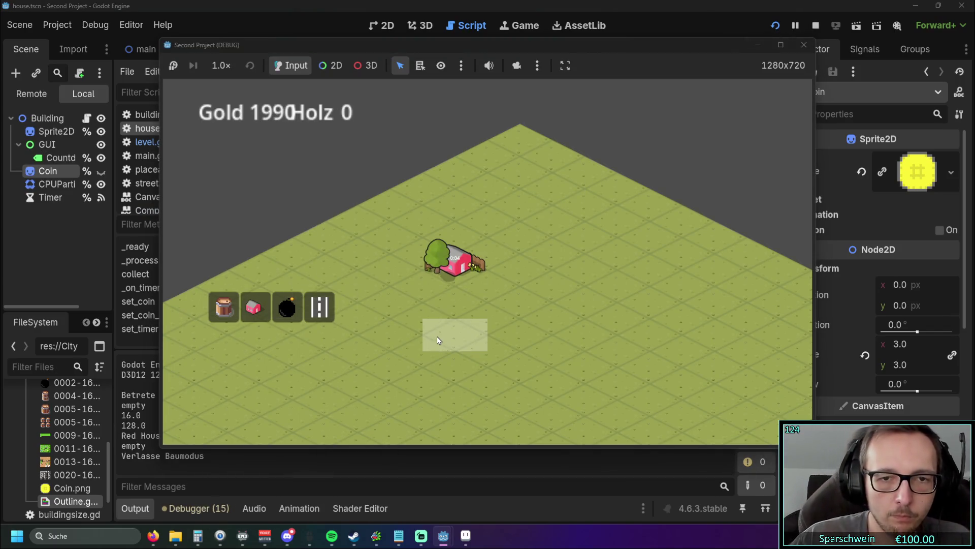
pyautogui.click(462, 268)
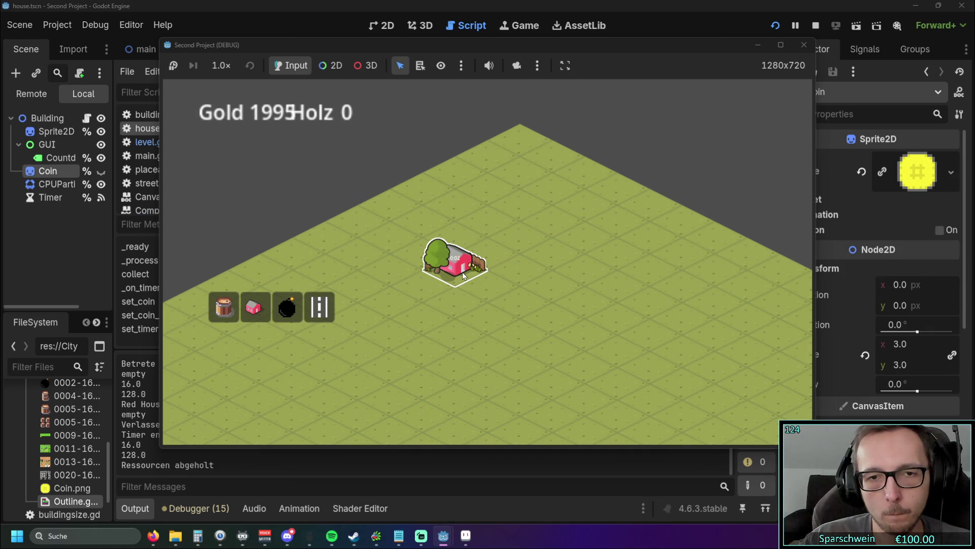
pyautogui.click(463, 270)
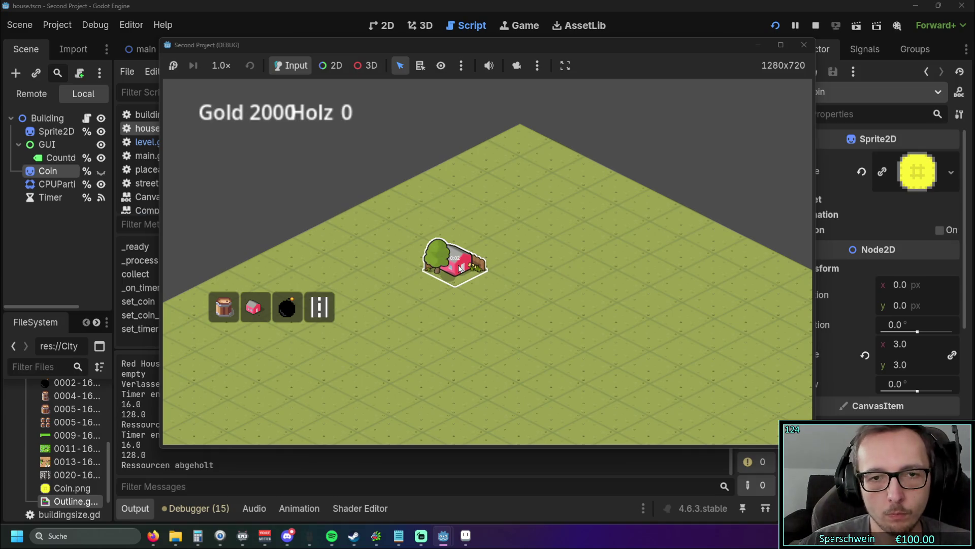
pyautogui.click(460, 267)
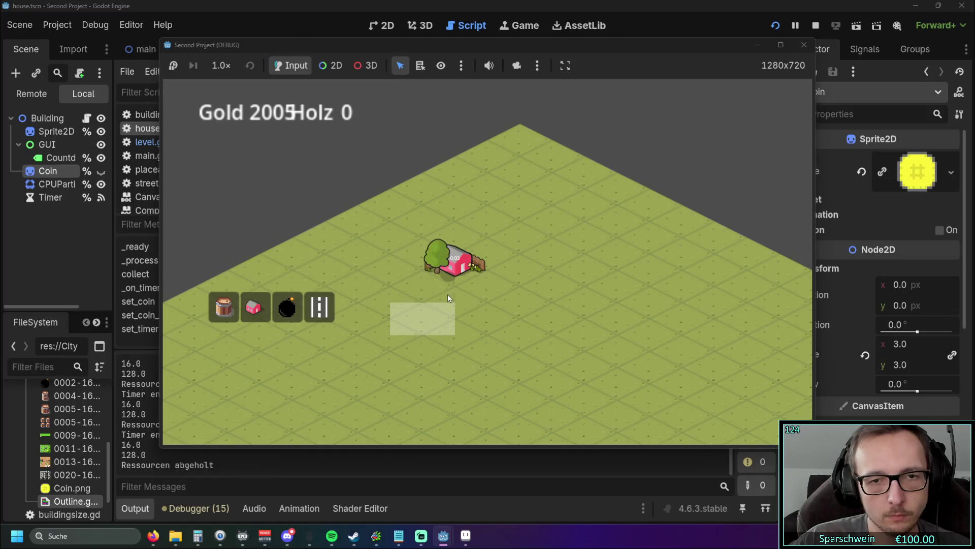
pyautogui.click(465, 267)
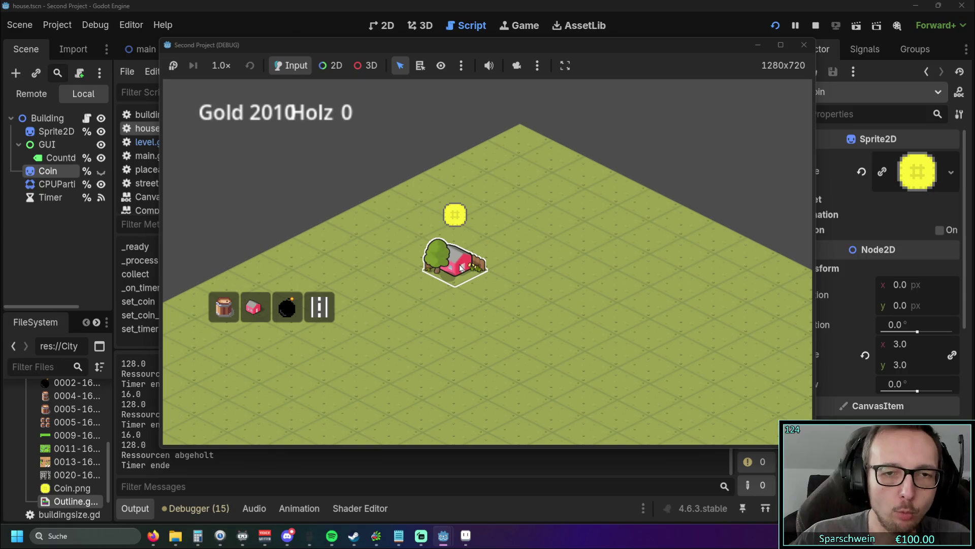
pyautogui.click(462, 268)
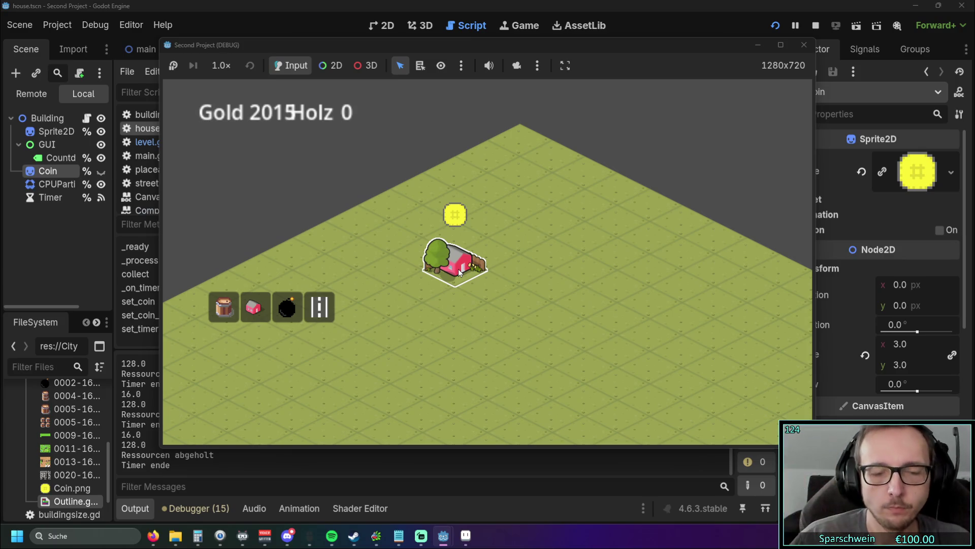
pyautogui.press('F8')
pyautogui.moveTo(474, 319); pyautogui.dragTo(417, 318)
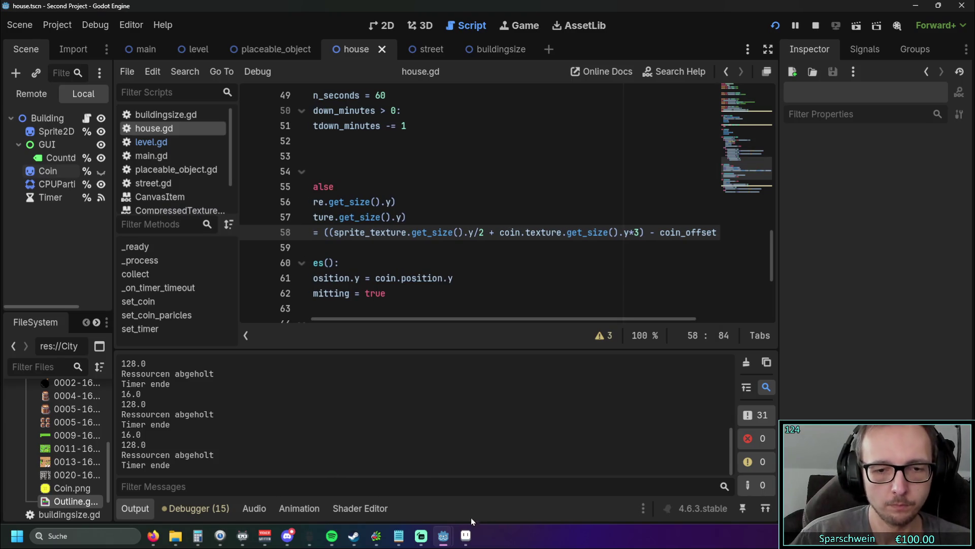
# Step: Stop the running test game by closing its window from the taskbar preview
pyautogui.click(465, 535)
pyautogui.click(468, 542)
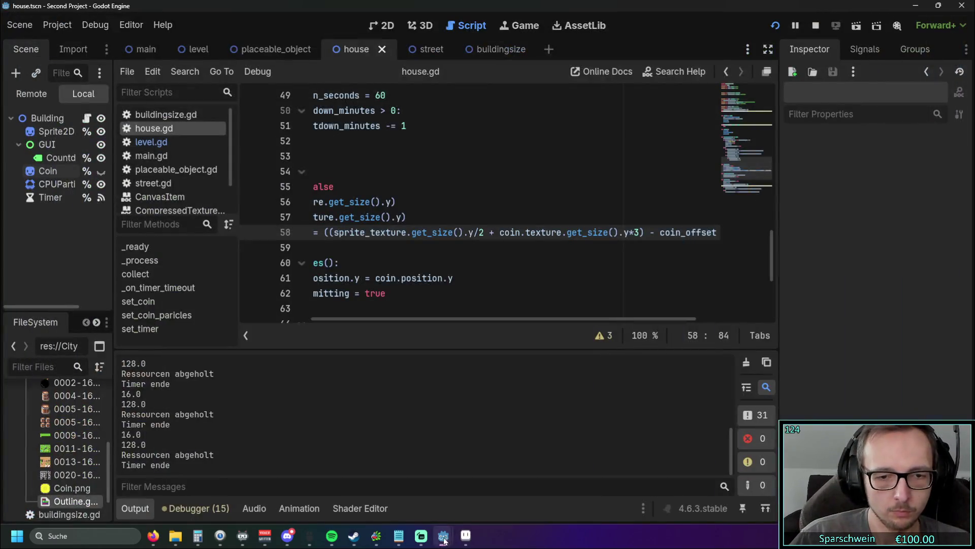
pyautogui.moveTo(452, 531)
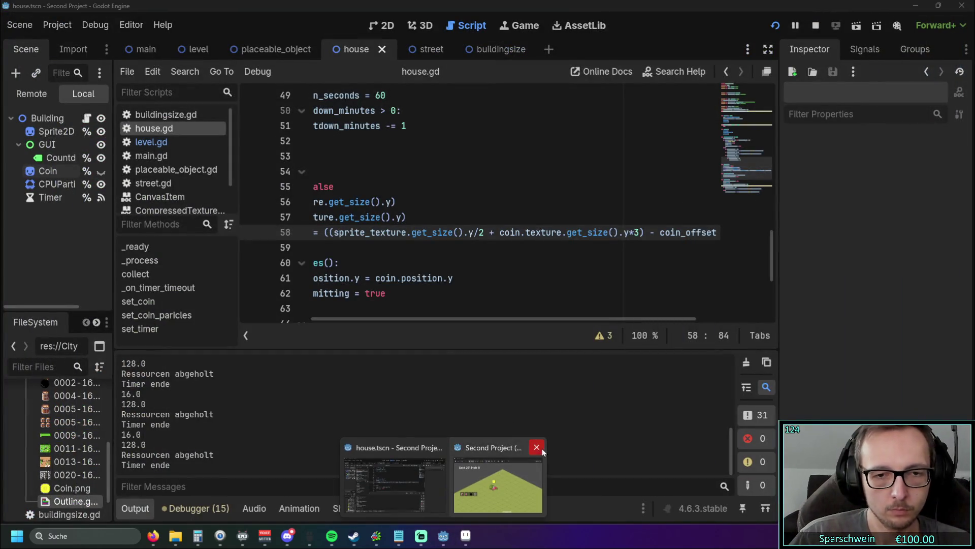
pyautogui.click(538, 447)
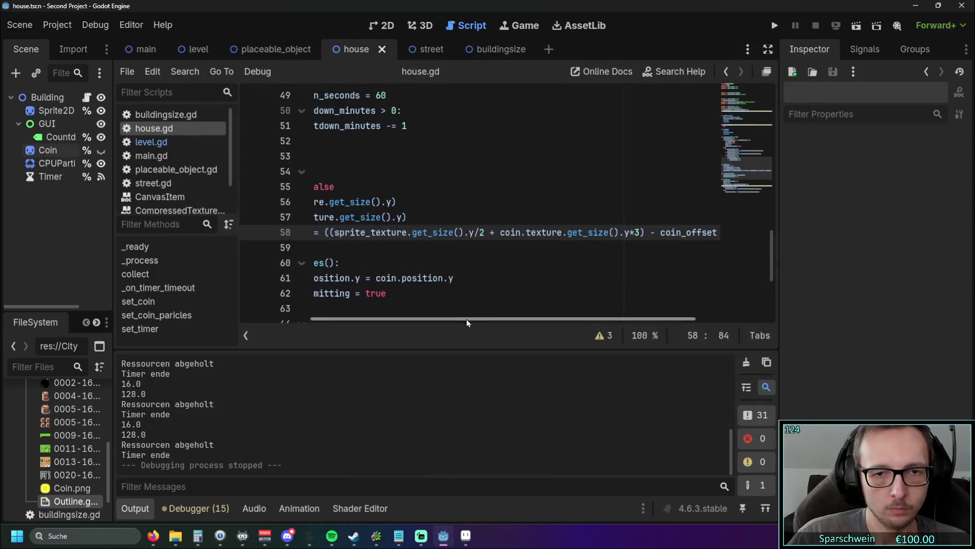
# Step: Delete the '*3' multiplier from the coin height on line 58 and rerun the project
pyautogui.moveTo(466, 319); pyautogui.dragTo(429, 325)
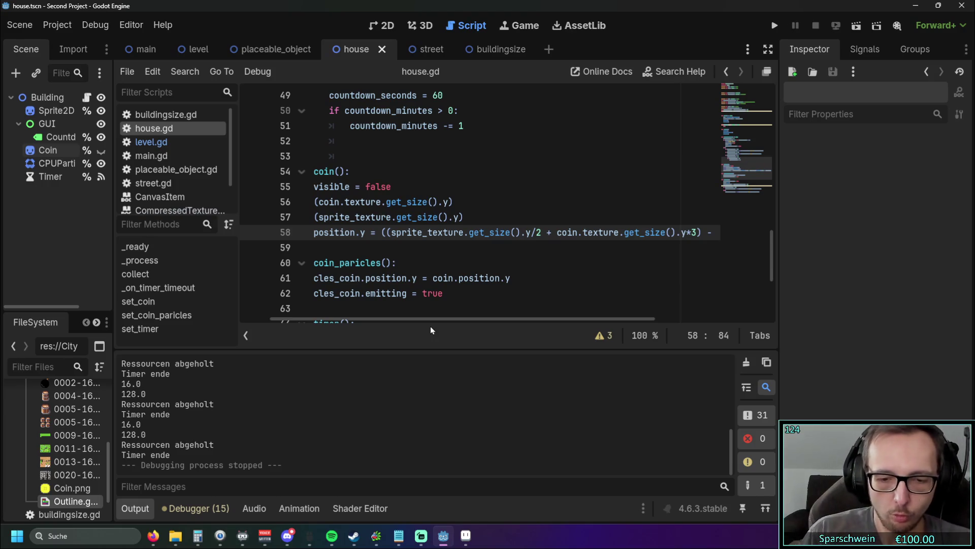
pyautogui.moveTo(422, 320); pyautogui.dragTo(541, 319)
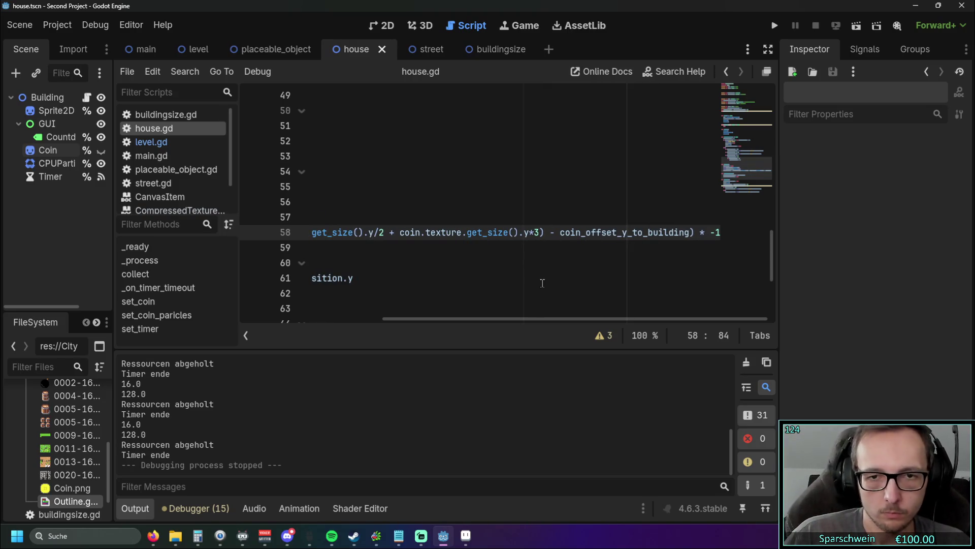
pyautogui.press('BackSpace')
pyautogui.press('BackSpace')
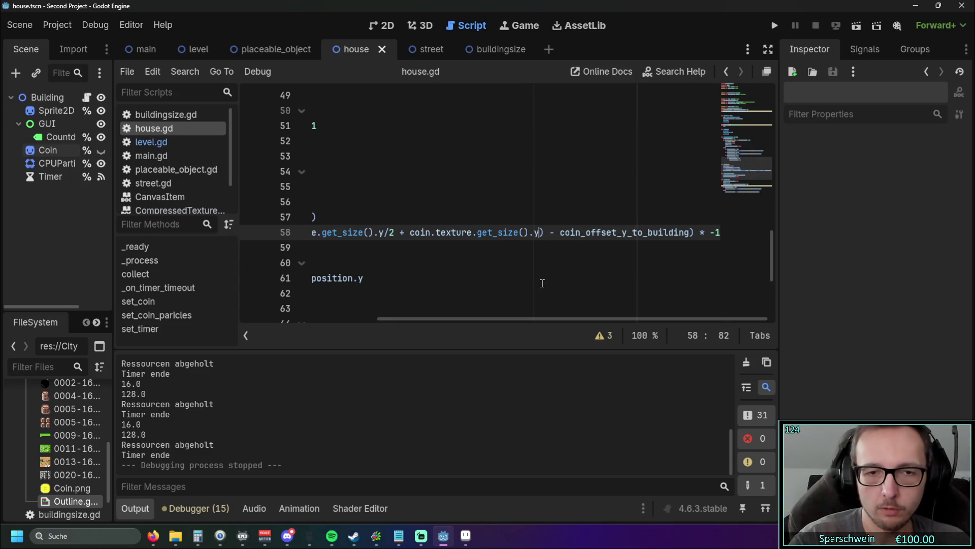
pyautogui.moveTo(540, 320)
pyautogui.mouseDown()
pyautogui.moveTo(511, 318)
pyautogui.moveTo(659, 319)
pyautogui.moveTo(452, 317)
pyautogui.mouseUp()
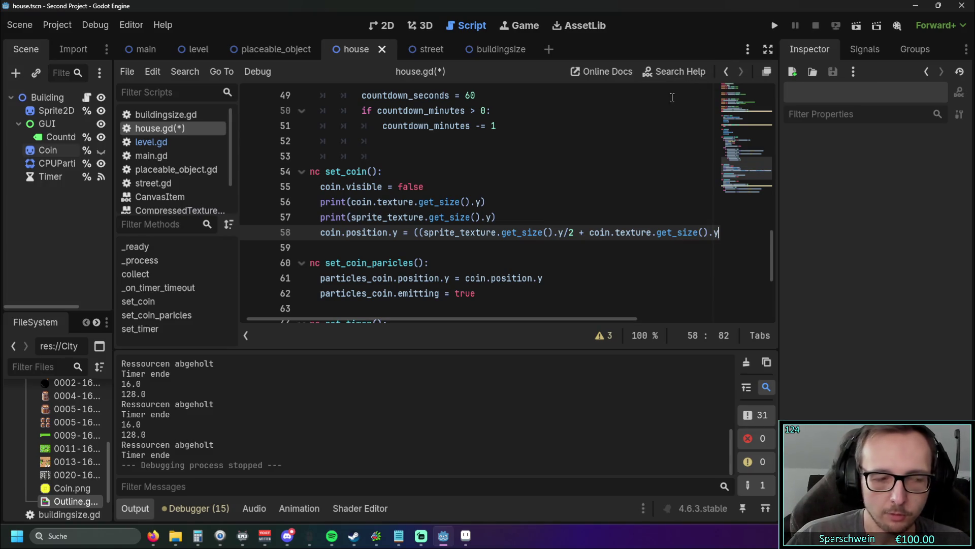
pyautogui.moveTo(443, 319)
pyautogui.mouseDown()
pyautogui.moveTo(574, 317)
pyautogui.moveTo(450, 311)
pyautogui.mouseUp()
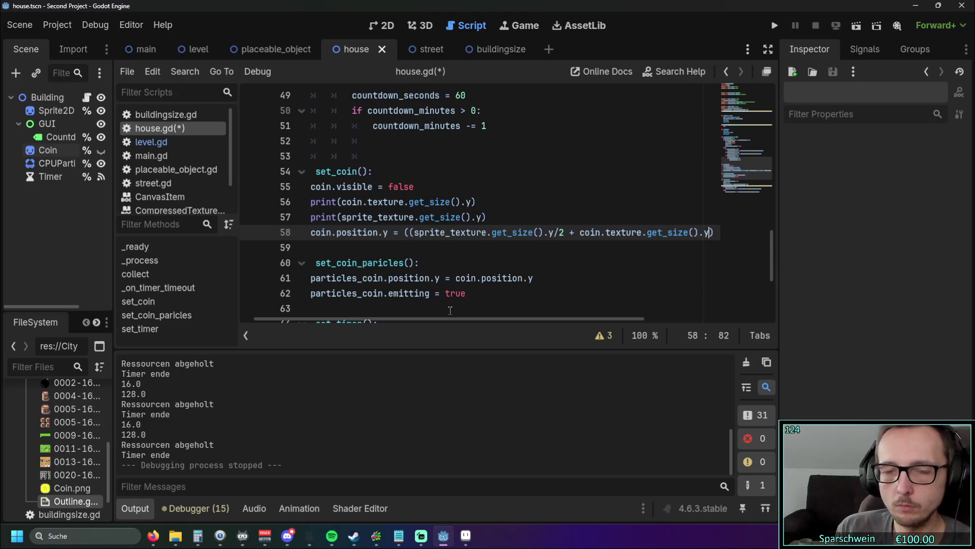
pyautogui.moveTo(450, 309); pyautogui.dragTo(436, 310)
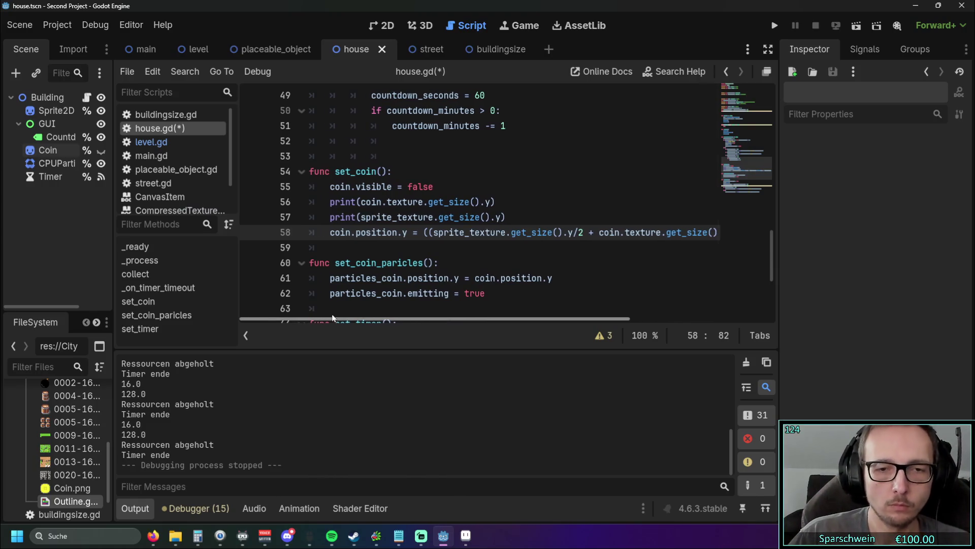
pyautogui.click(784, 24)
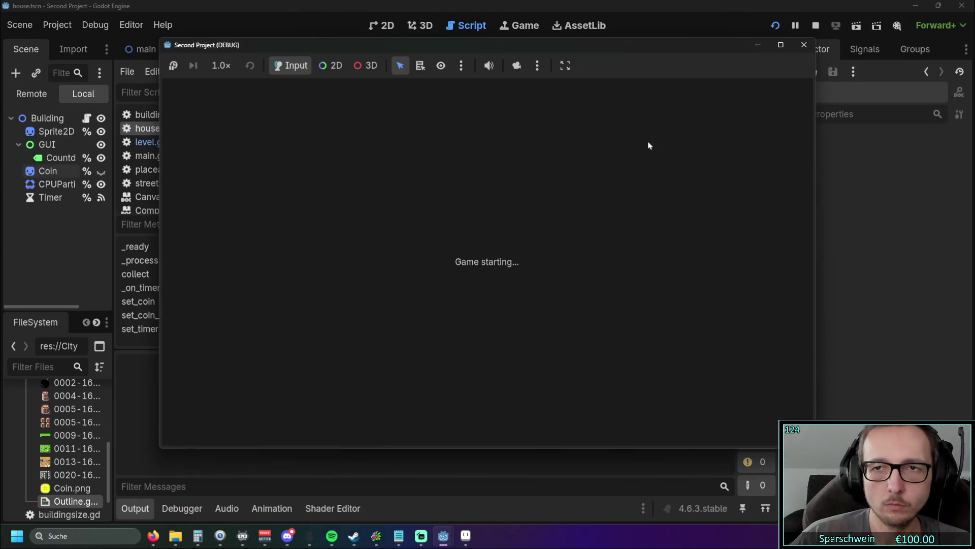
# Step: Build a red house, collect the coin above it, then stop the game
pyautogui.click(254, 307)
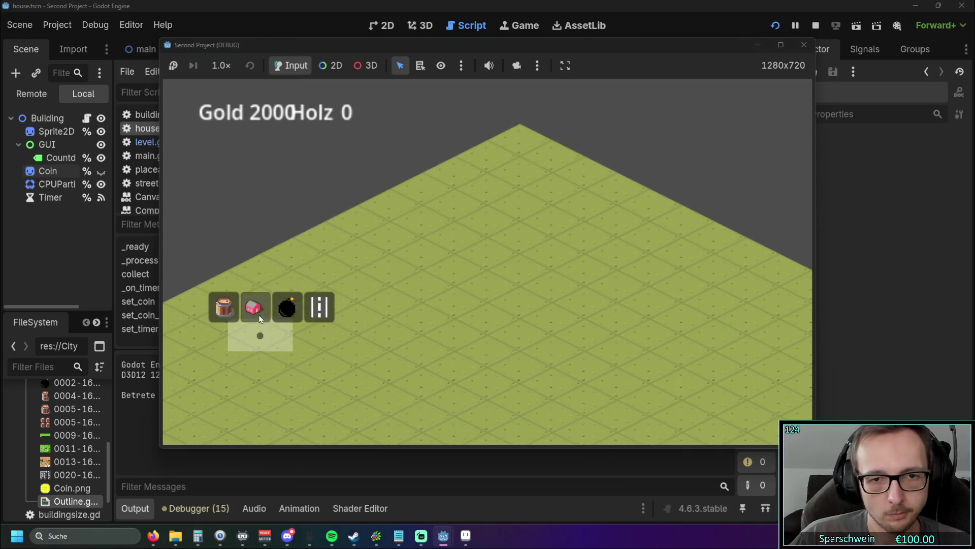
pyautogui.click(462, 272)
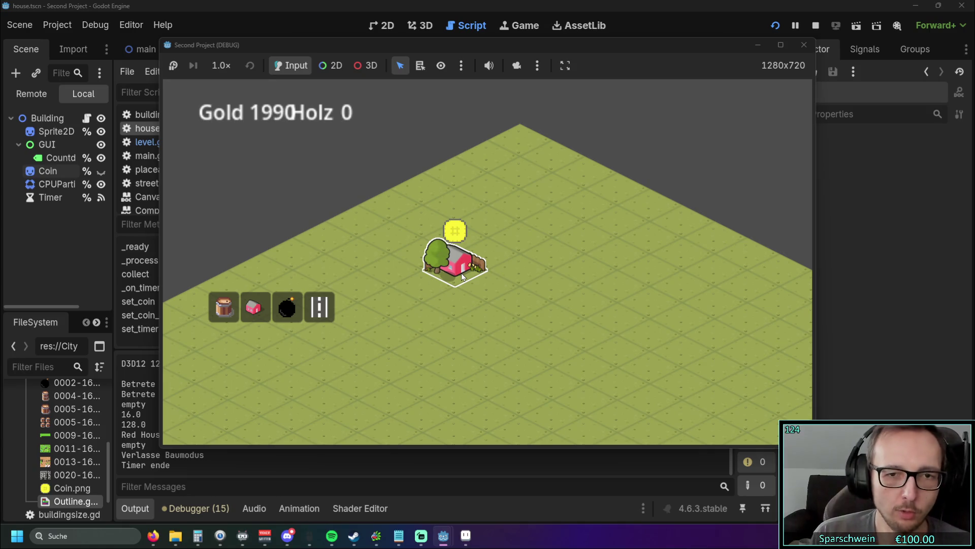
pyautogui.click(461, 273)
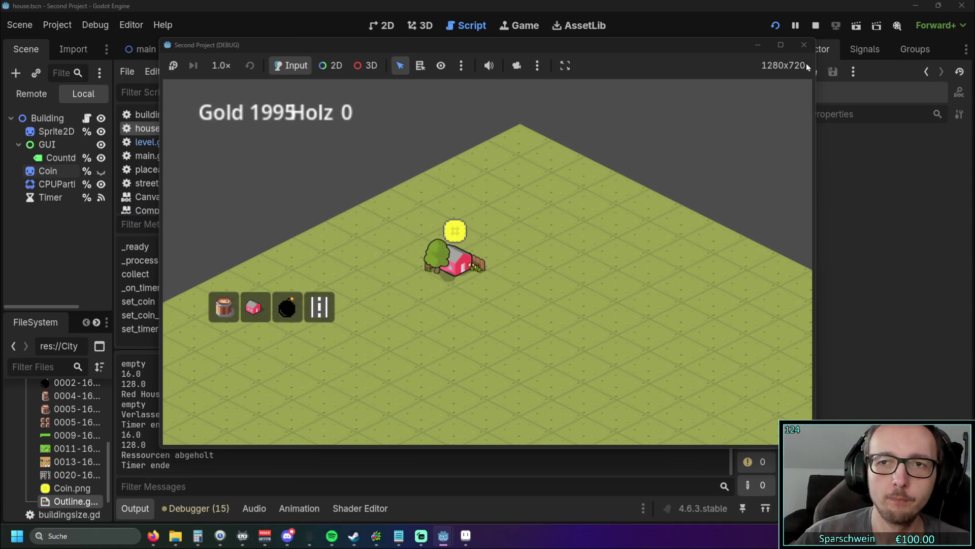
pyautogui.click(803, 44)
# Step: Set the Coin node's Inspector scale to 1 and launch the game again
pyautogui.click(56, 110)
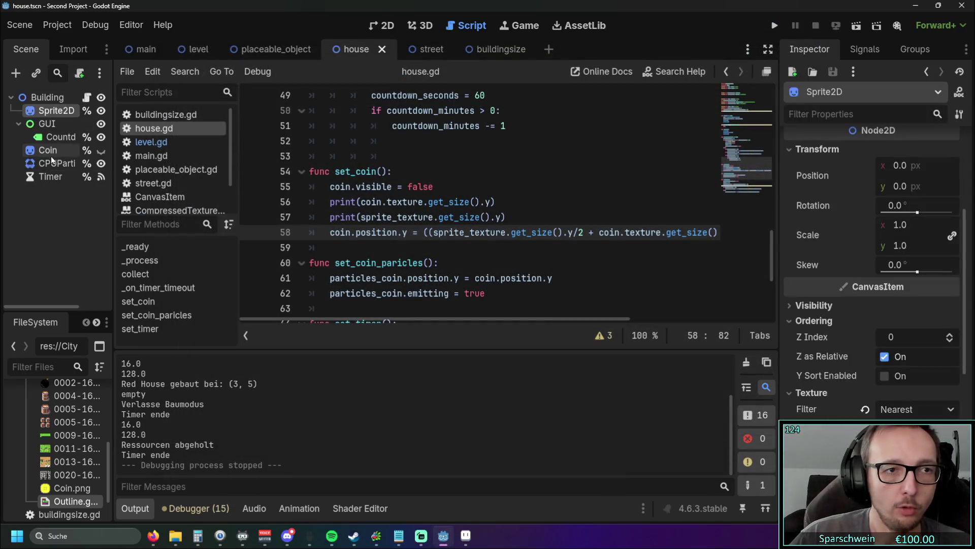
pyautogui.click(48, 150)
pyautogui.click(896, 345)
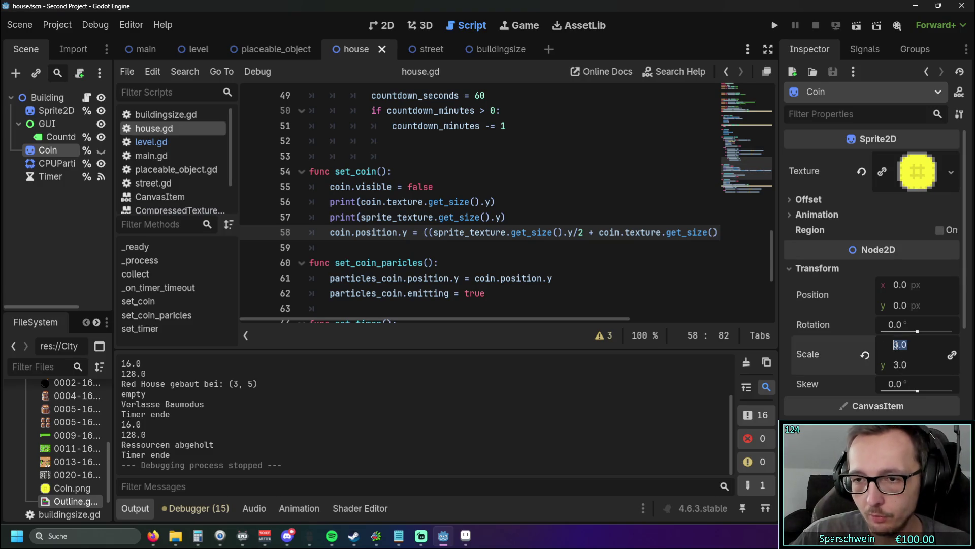
pyautogui.write('1')
pyautogui.press('Return')
pyautogui.click(776, 26)
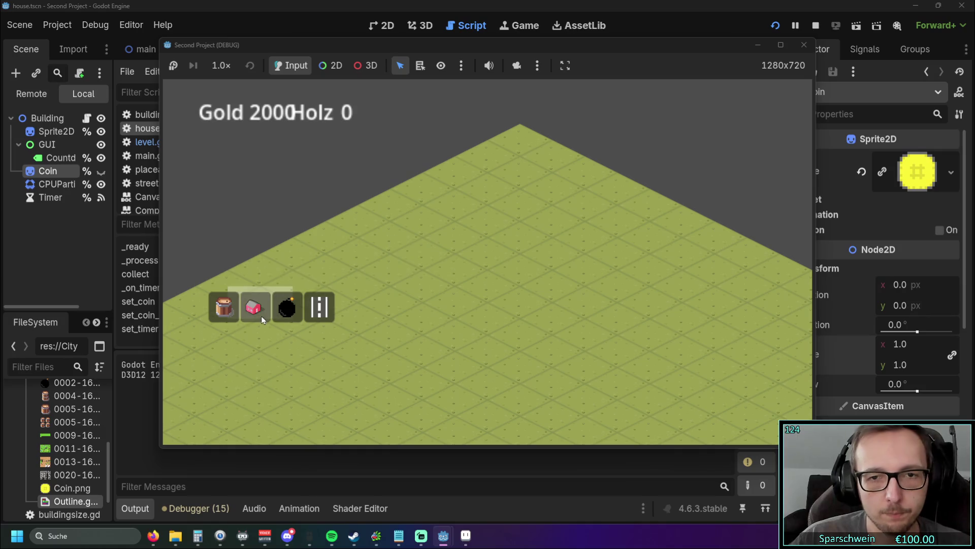
# Step: Place a red house, discard a Greenshot region capture of it, then switch to Aseprite
pyautogui.click(261, 315)
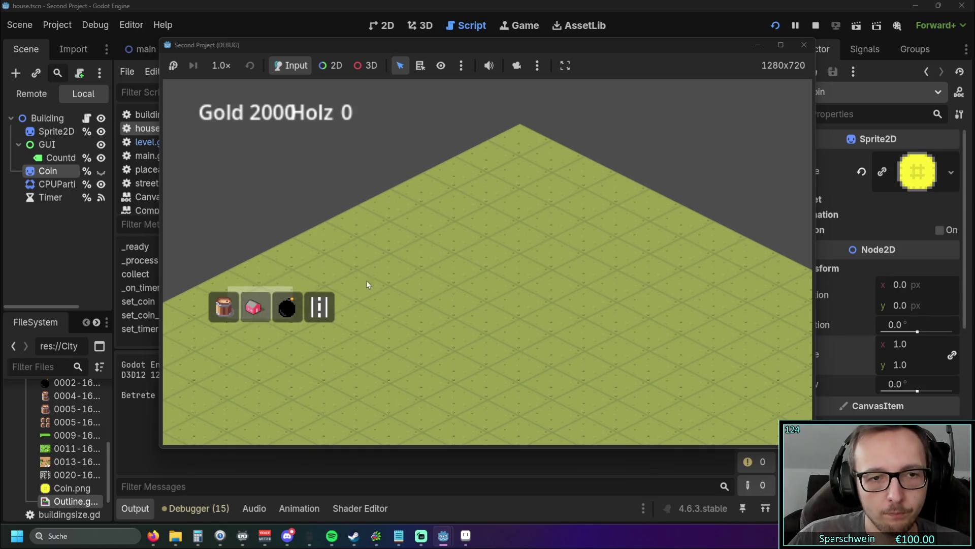
pyautogui.click(486, 260)
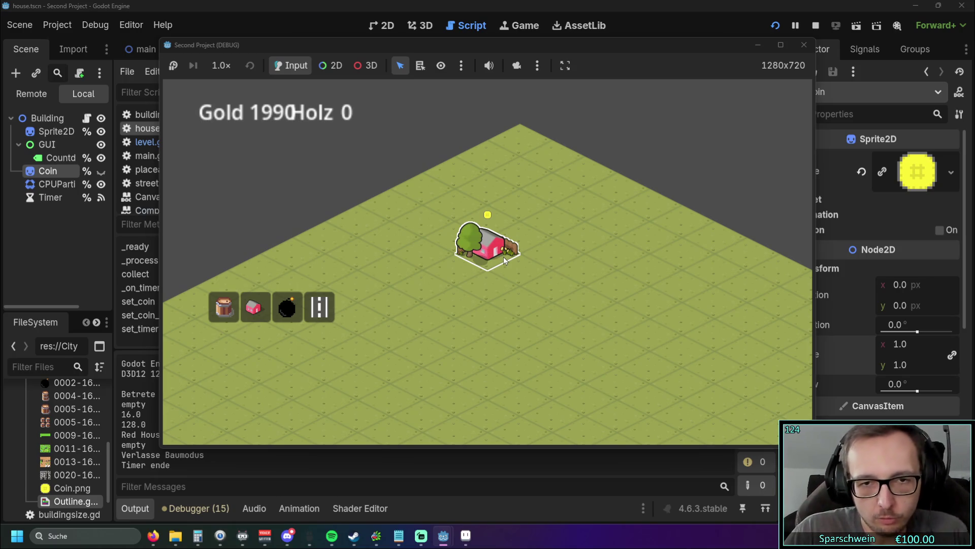
pyautogui.press('Print')
pyautogui.moveTo(428, 191); pyautogui.dragTo(627, 388)
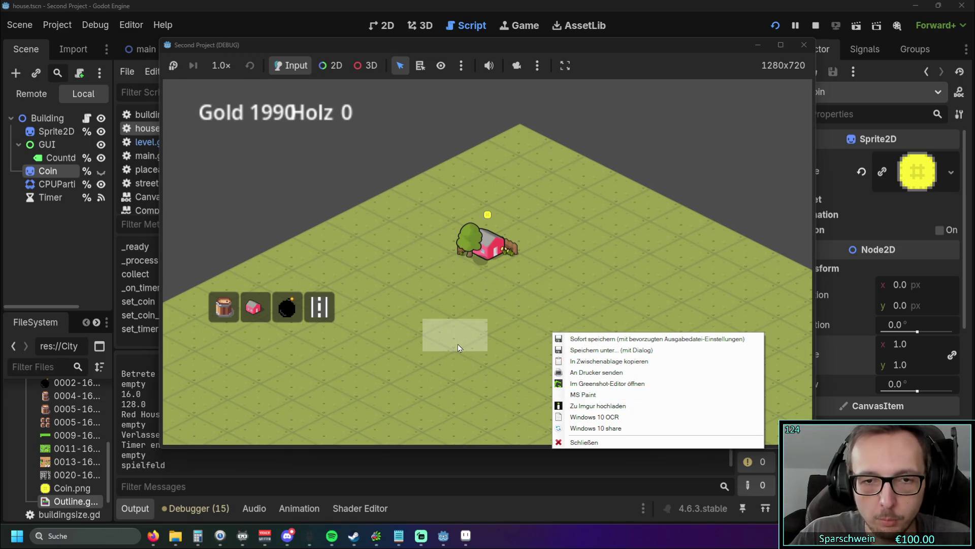
pyautogui.click(579, 441)
pyautogui.click(472, 541)
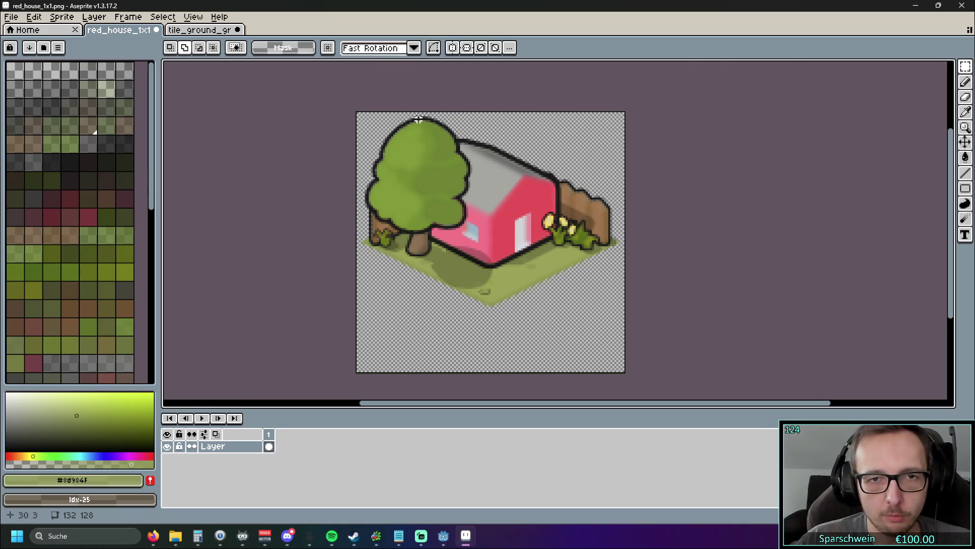
# Step: Minimize Aseprite after reviewing red_house_1x1.png to reveal the running Godot game
pyautogui.click(963, 10)
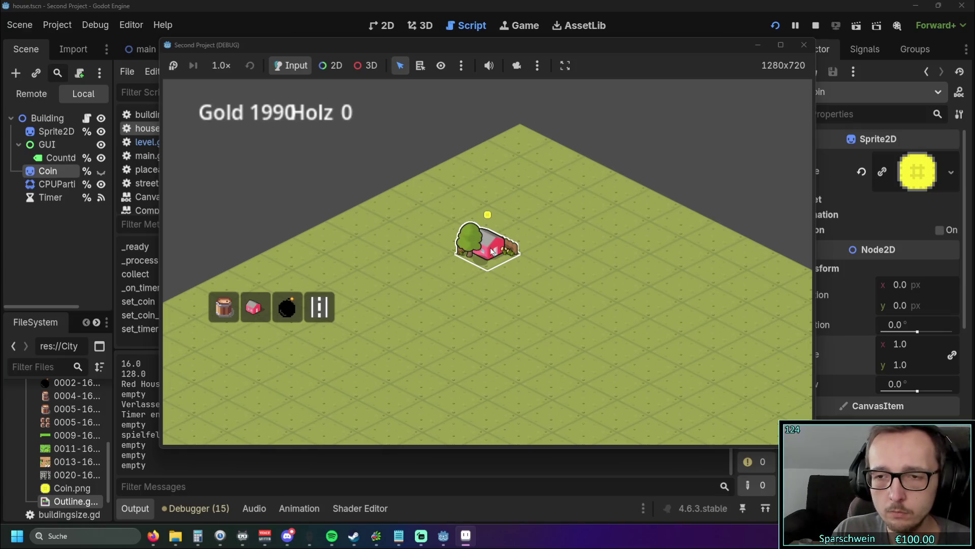
# Step: Collect the house's coins to reach Gold 1995, close the game, and open Aseprite's File menu
pyautogui.click(492, 250)
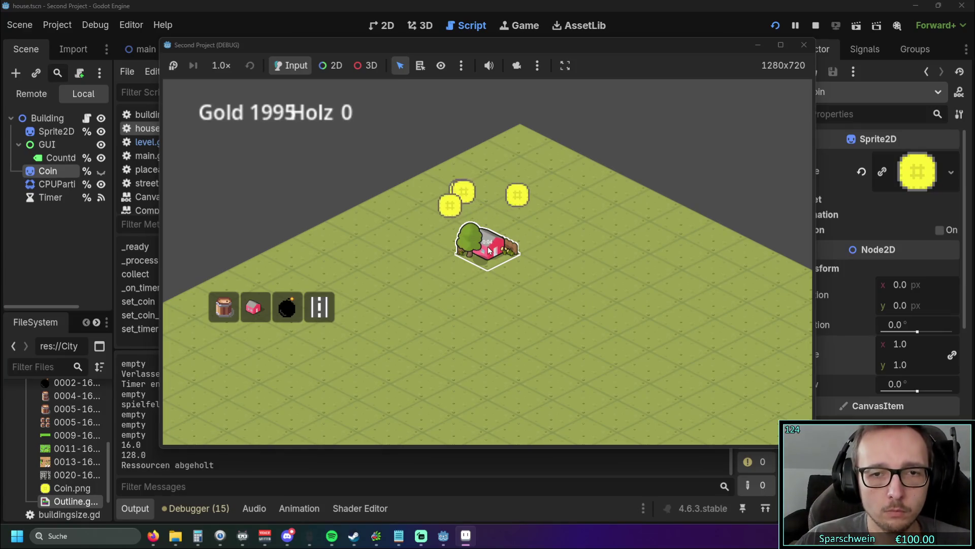
pyautogui.click(804, 45)
pyautogui.click(466, 536)
pyautogui.click(11, 17)
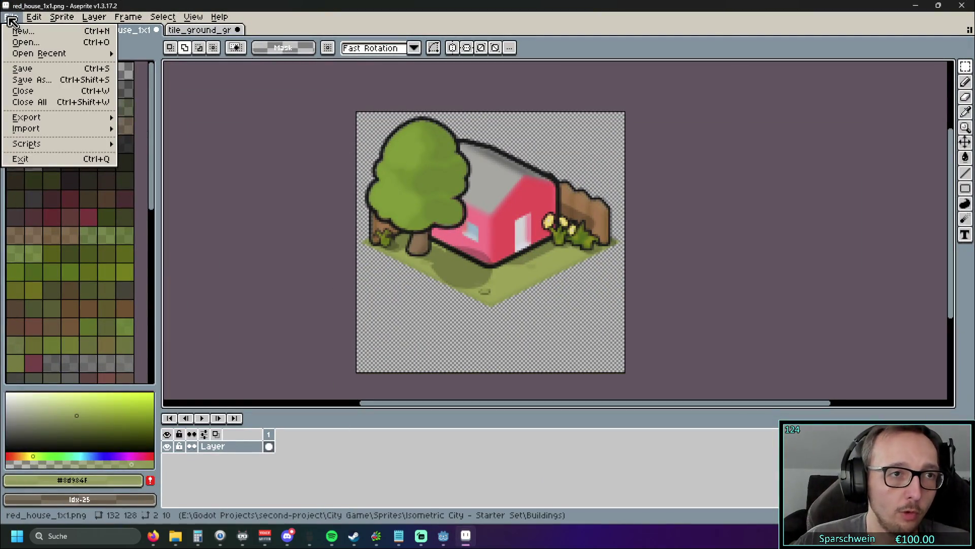
# Step: Open coind.aseprite from the Sprites folder
pyautogui.click(25, 43)
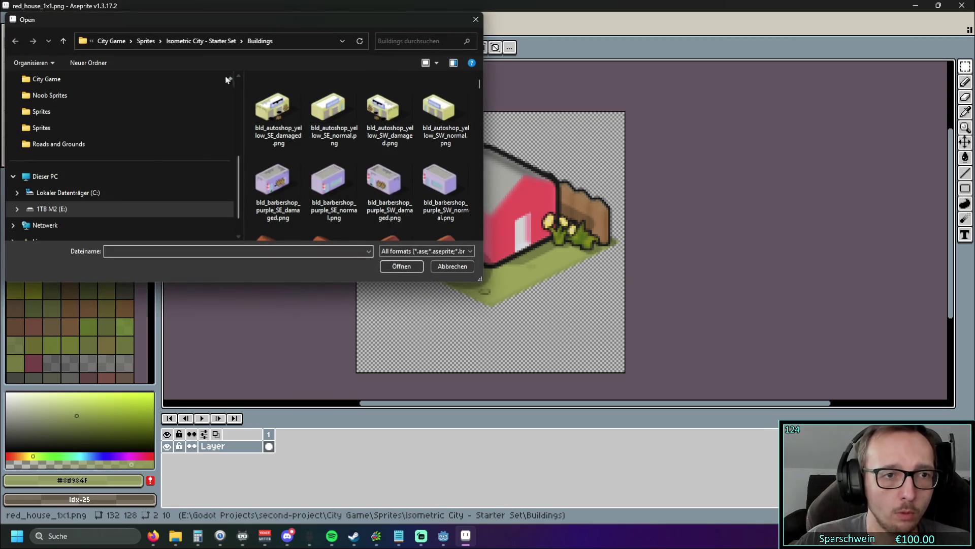
pyautogui.click(146, 41)
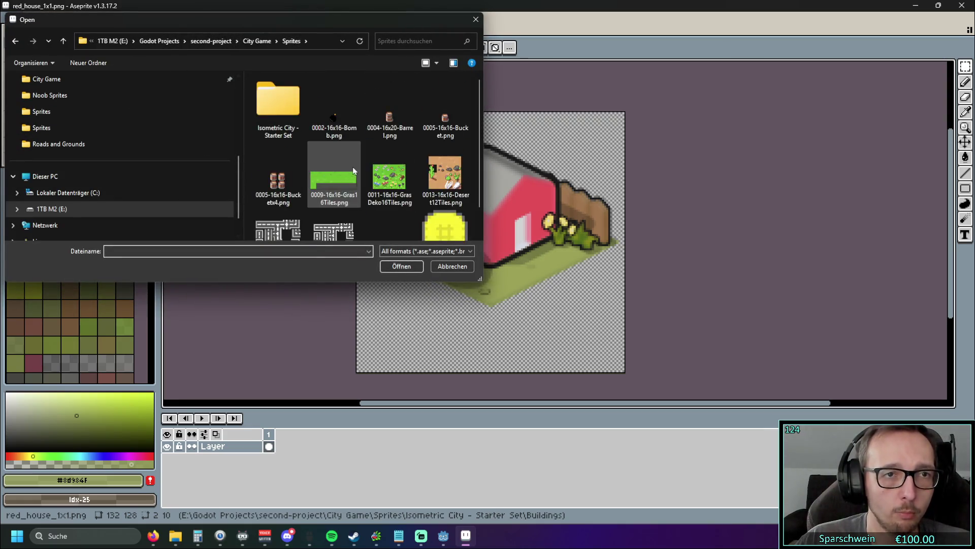
pyautogui.scroll(-1, 396, 193)
pyautogui.click(438, 213)
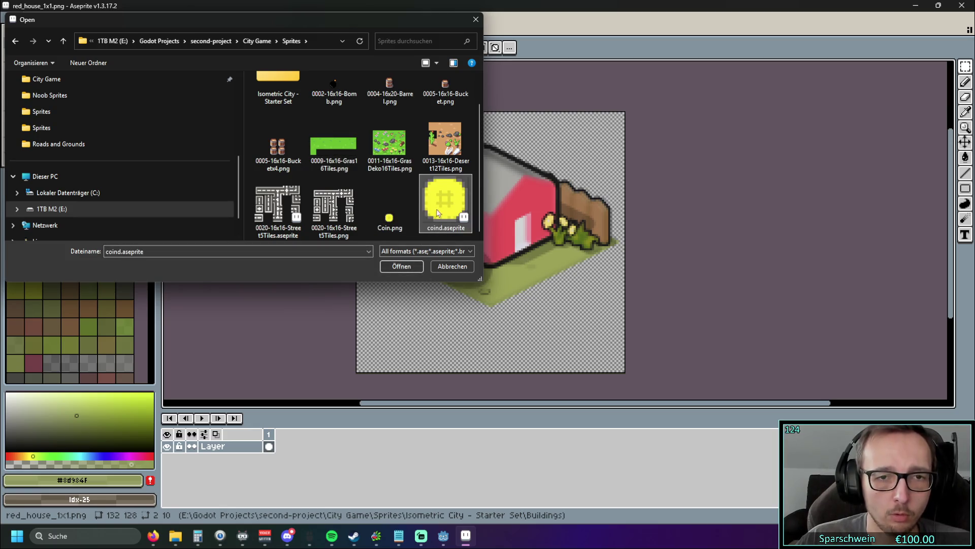
pyautogui.click(404, 265)
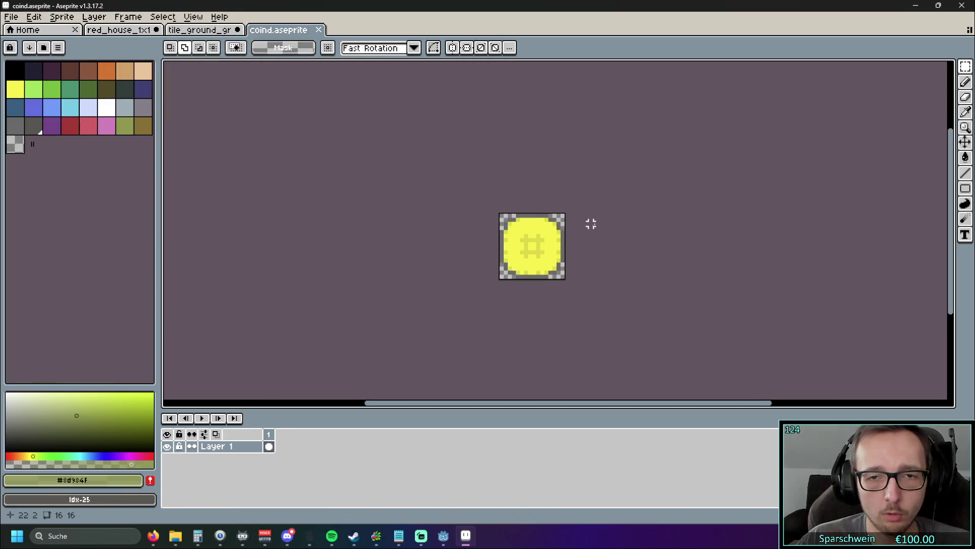
# Step: Enter 48×48 in the Canvas Size dialog, then cancel it
pyautogui.click(94, 17)
pyautogui.moveTo(73, 18)
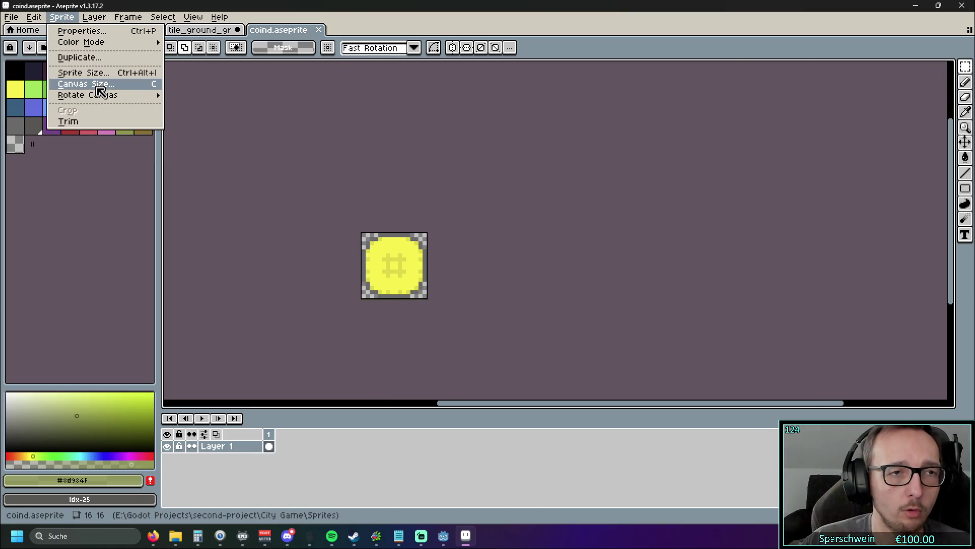
pyautogui.click(100, 85)
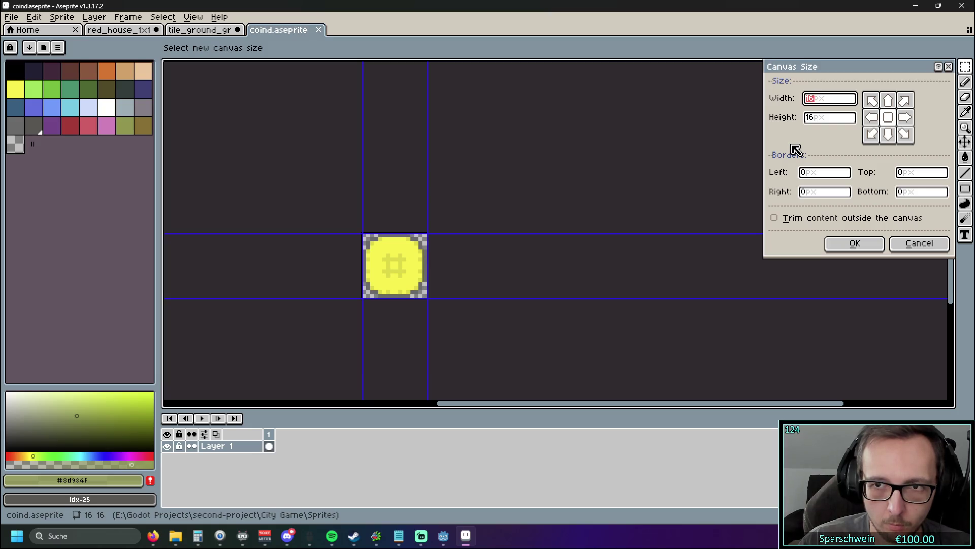
pyautogui.write('48')
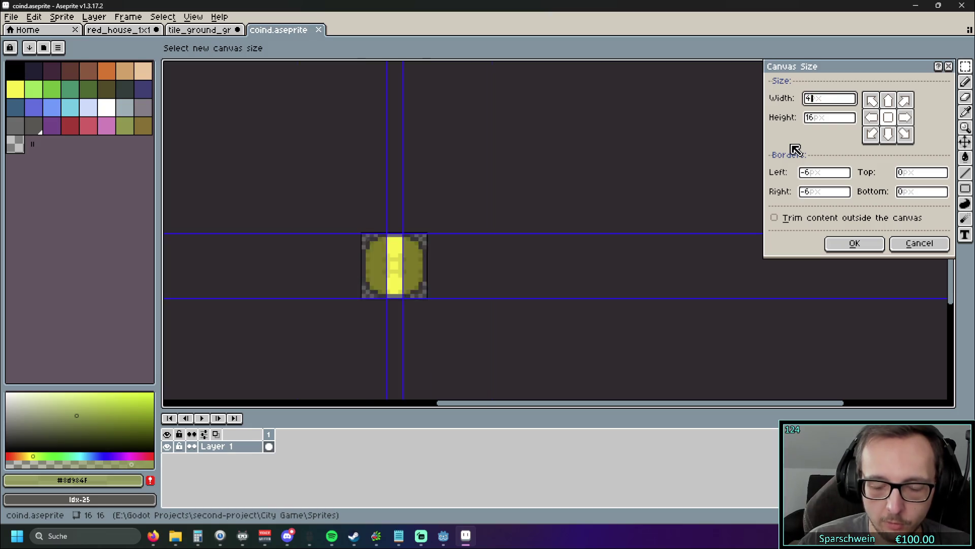
pyautogui.click(827, 117)
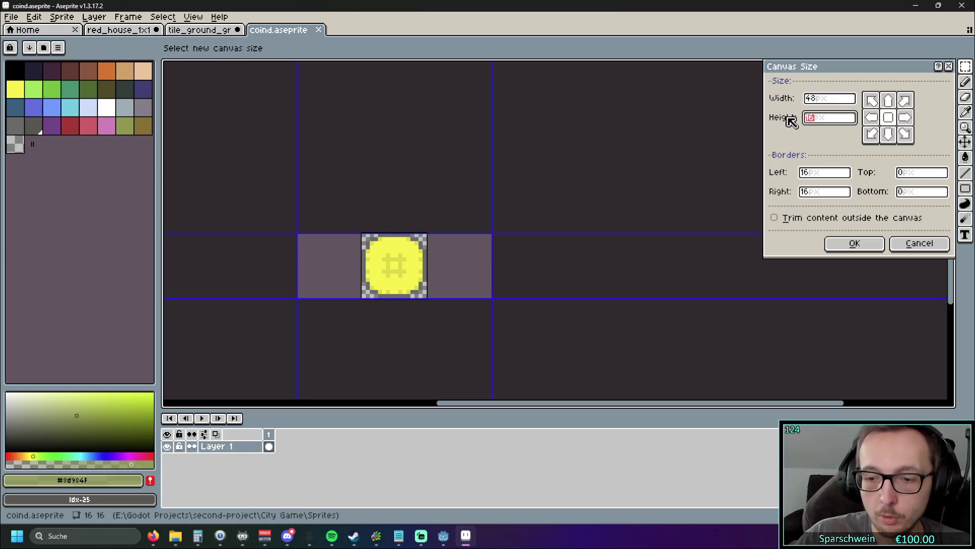
pyautogui.write('48')
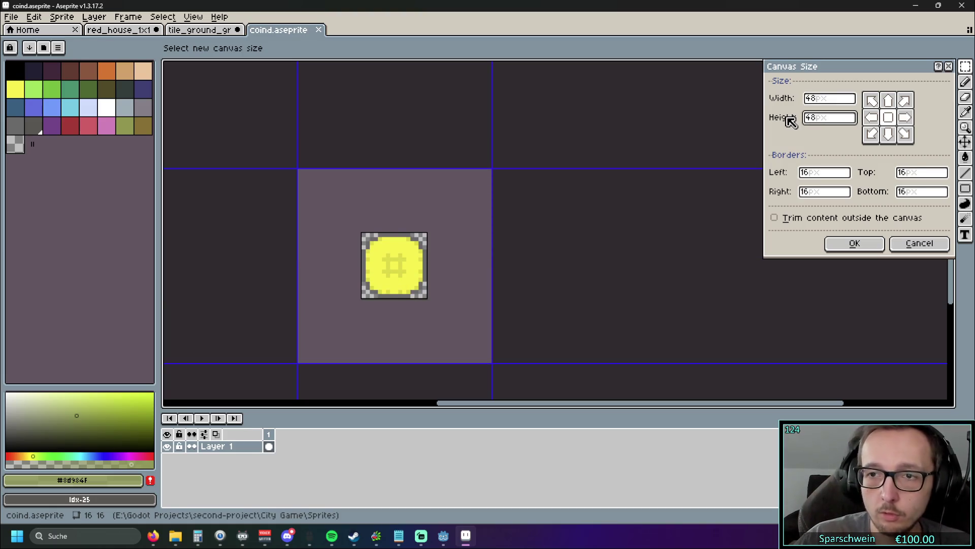
pyautogui.click(896, 244)
# Step: Scale the sprite to 48×48 pixels via Sprite Size with locked ratio
pyautogui.click(109, 20)
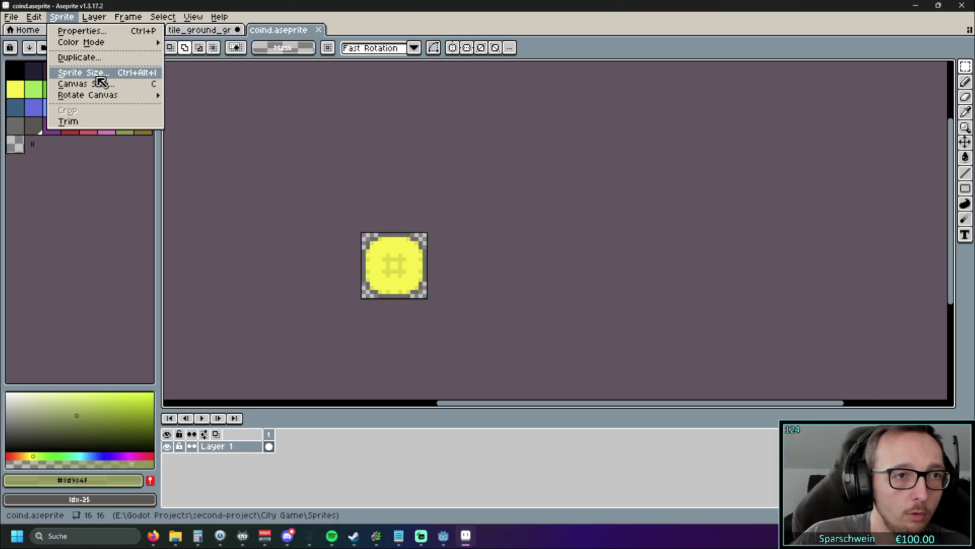
pyautogui.click(99, 72)
pyautogui.write('48')
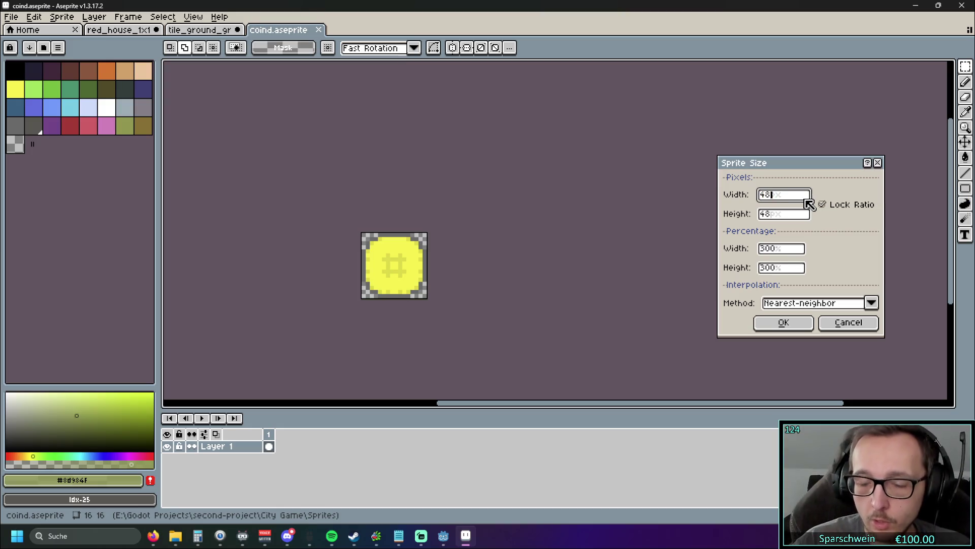
pyautogui.click(783, 322)
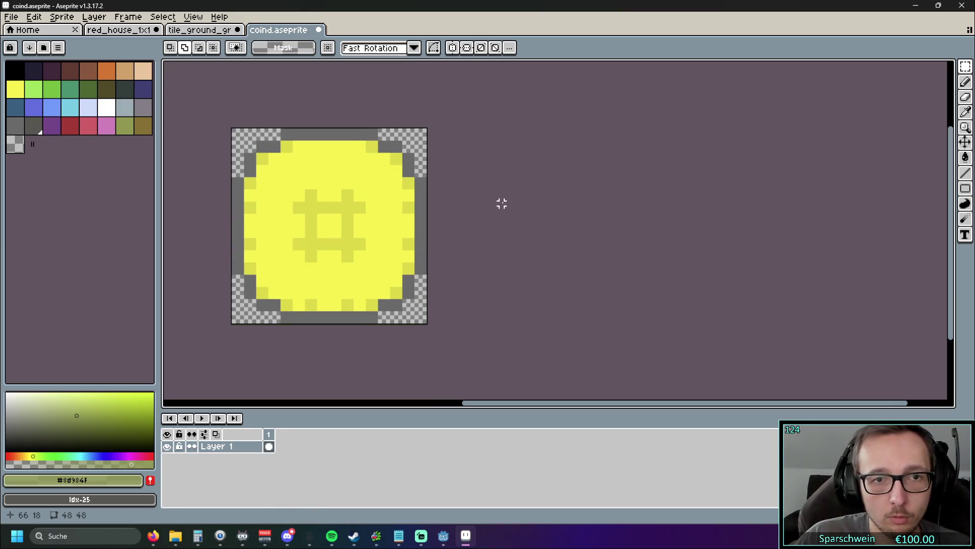
# Step: Centre the enlarged coin and paint yellow pixels along its left edge with the Pencil
pyautogui.moveTo(502, 203); pyautogui.dragTo(599, 218)
pyautogui.scroll(1, 577, 173)
pyautogui.moveTo(576, 172); pyautogui.dragTo(669, 136)
pyautogui.scroll(1, 655, 147)
pyautogui.scroll(-1, 653, 148)
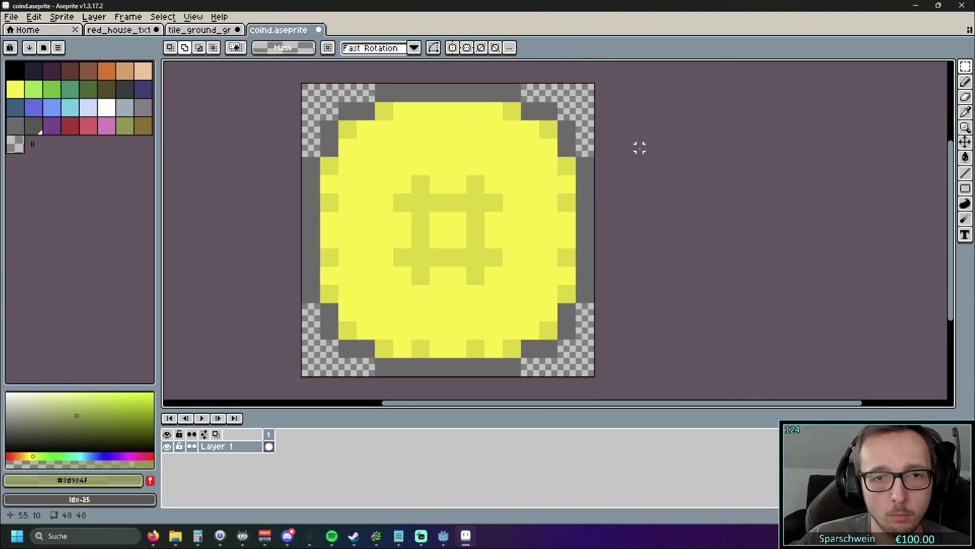
pyautogui.click(15, 89)
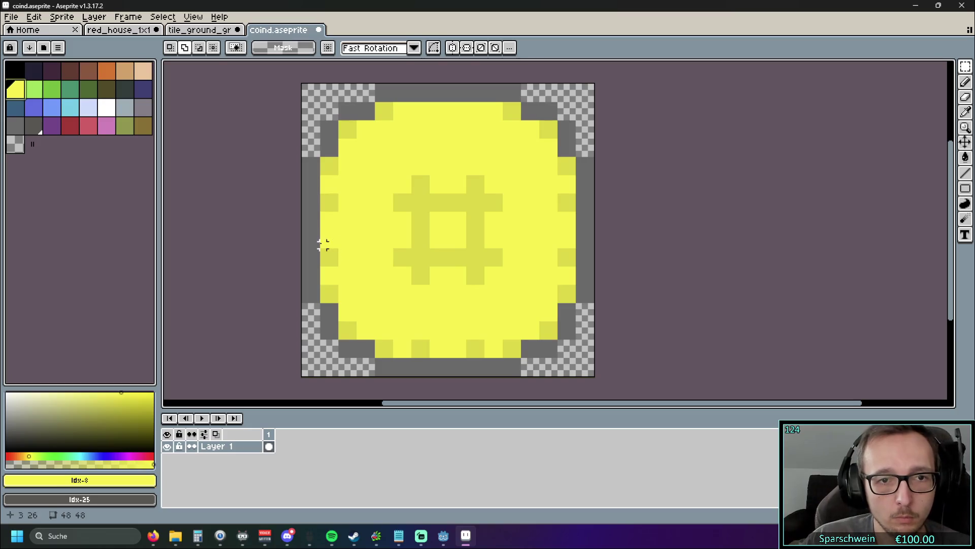
pyautogui.scroll(1, 356, 229)
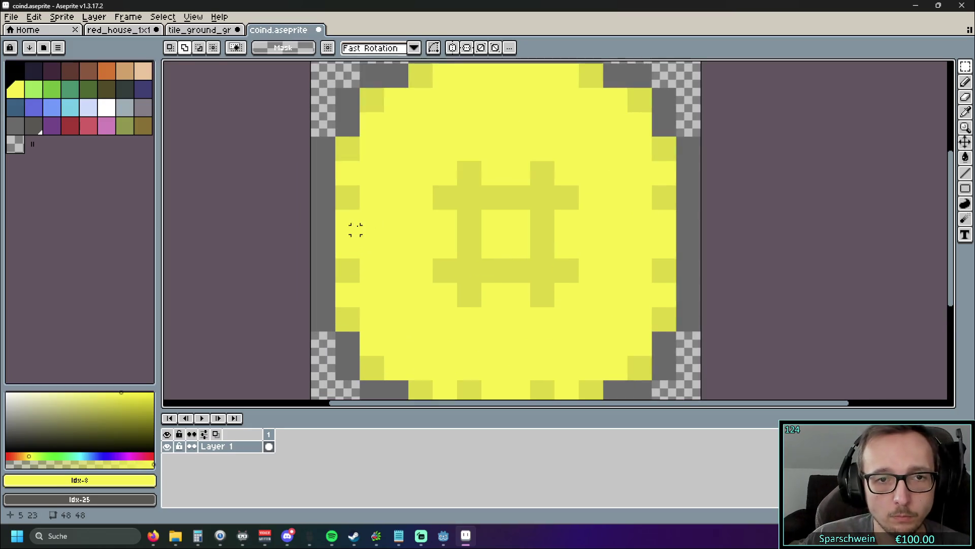
pyautogui.moveTo(330, 161); pyautogui.dragTo(345, 235)
pyautogui.click(371, 213)
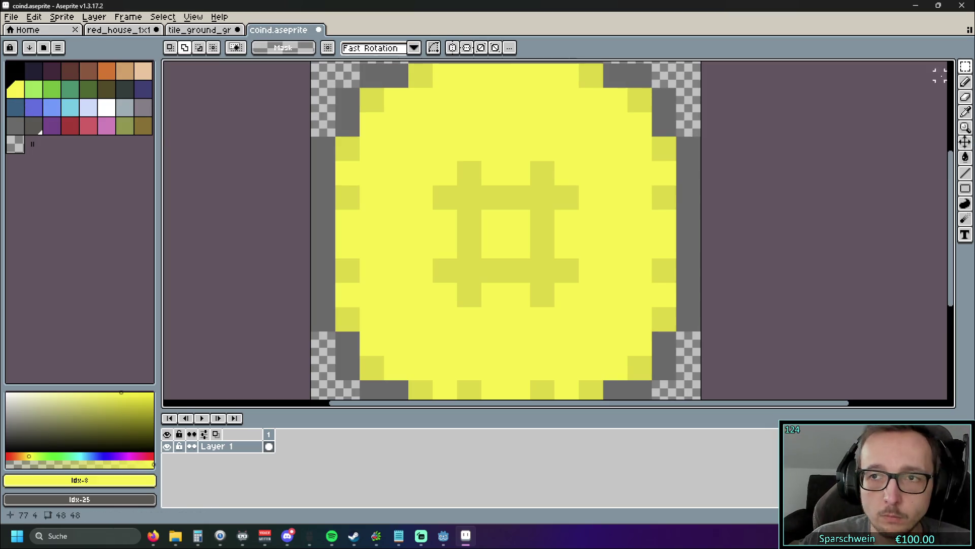
pyautogui.press('b')
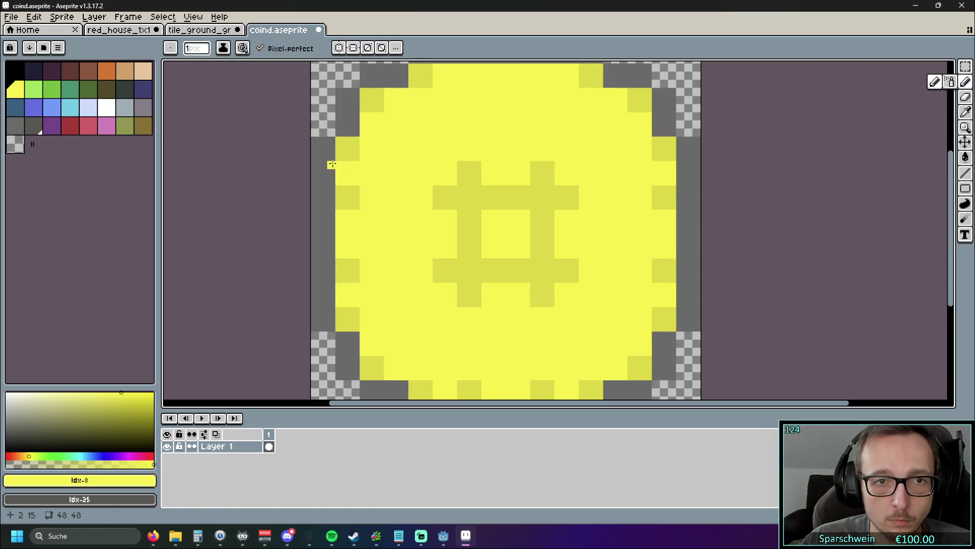
pyautogui.moveTo(331, 164); pyautogui.dragTo(330, 178)
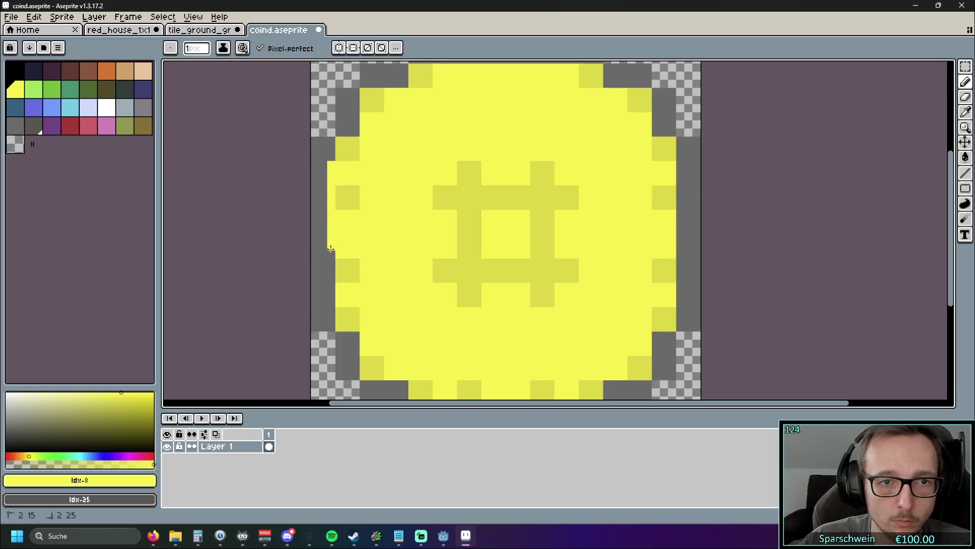
# Step: Sample the grey outline colour and fill the lower-left corner with grey pixels
pyautogui.moveTo(397, 288); pyautogui.dragTo(394, 283)
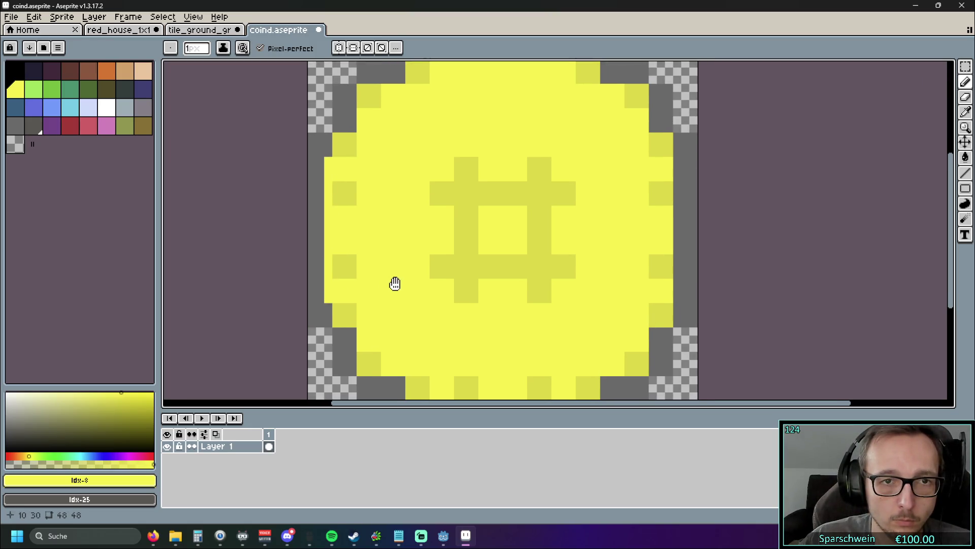
pyautogui.moveTo(366, 193)
pyautogui.mouseDown()
pyautogui.moveTo(344, 220)
pyautogui.moveTo(329, 209)
pyautogui.moveTo(335, 181)
pyautogui.moveTo(361, 251)
pyautogui.moveTo(374, 181)
pyautogui.moveTo(388, 211)
pyautogui.mouseUp()
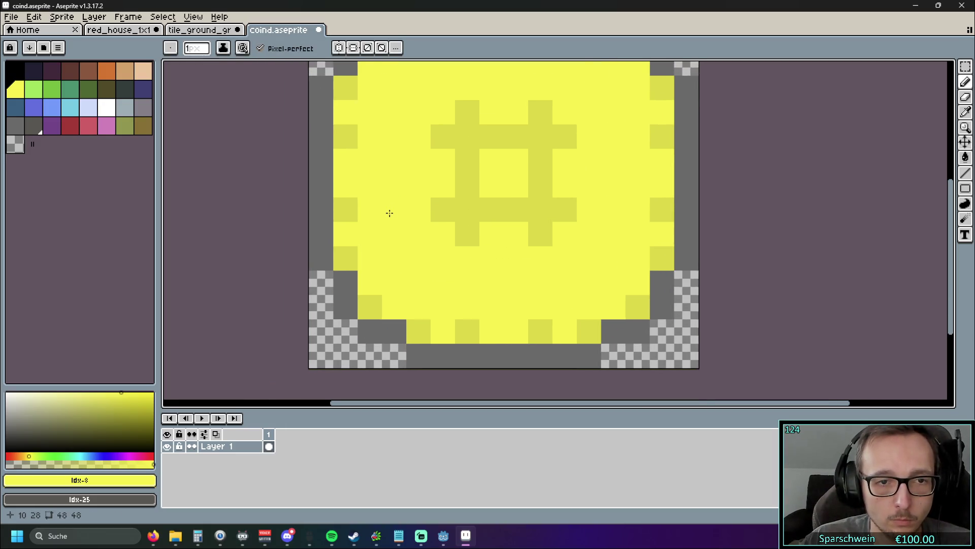
pyautogui.scroll(2, 387, 211)
pyautogui.click(969, 119)
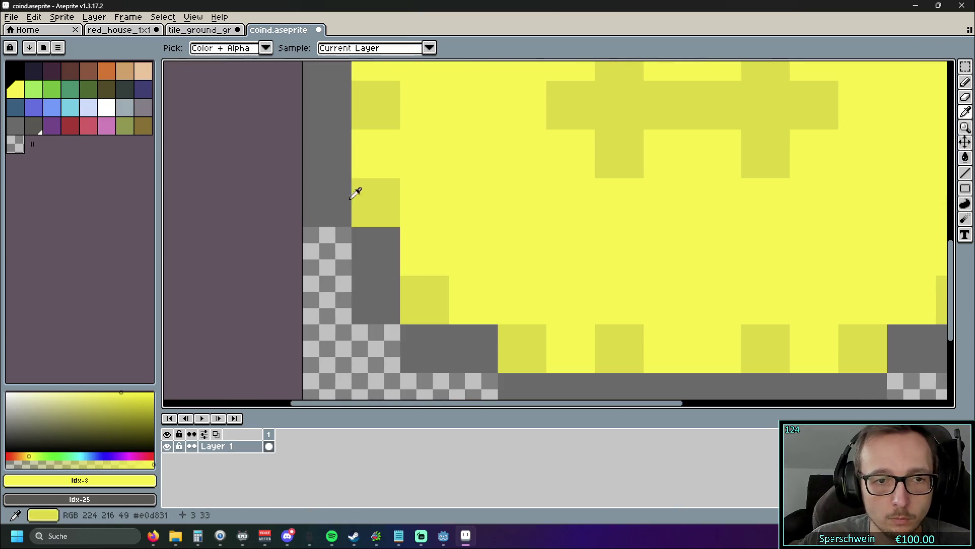
pyautogui.click(352, 253)
pyautogui.scroll(1, 261, 201)
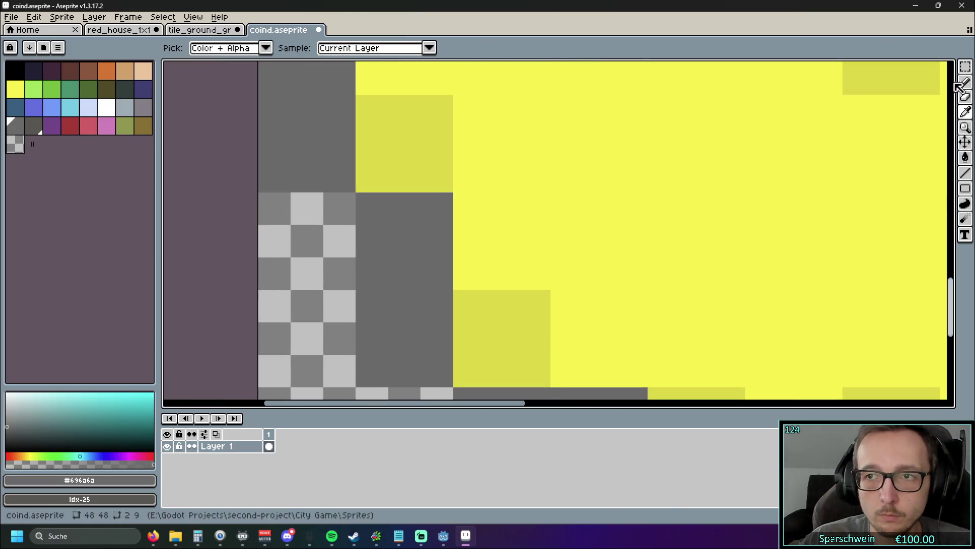
pyautogui.press('b')
pyautogui.click(320, 214)
pyautogui.moveTo(317, 216)
pyautogui.mouseDown()
pyautogui.moveTo(340, 239)
pyautogui.moveTo(350, 278)
pyautogui.mouseUp()
pyautogui.scroll(-2, 377, 302)
pyautogui.hscroll(1, 376, 301)
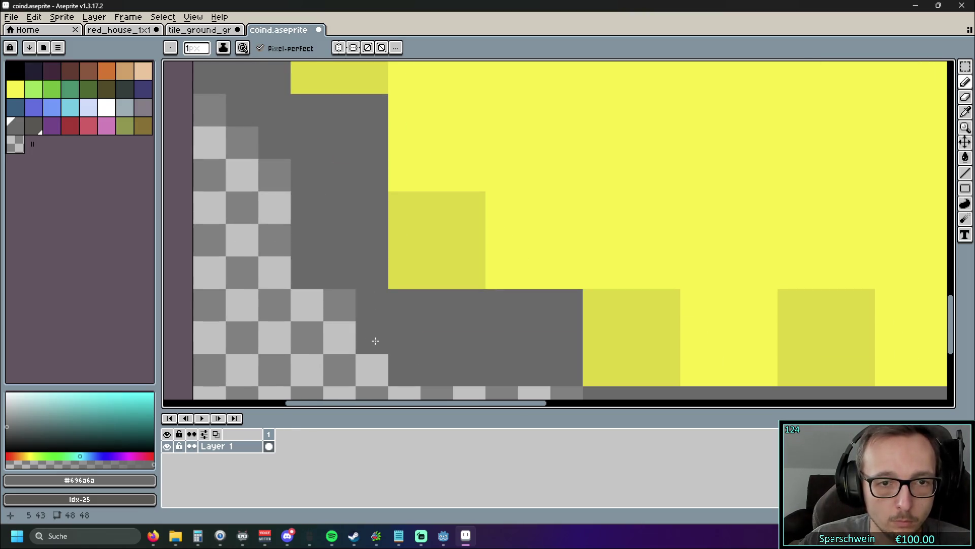
pyautogui.scroll(-3, 374, 340)
pyautogui.hscroll(3, 375, 340)
pyautogui.moveTo(474, 293); pyautogui.dragTo(449, 296)
# Step: Extend the grey outline diagonally into a stepped curve, undoing stray corner pixels
pyautogui.click(472, 325)
pyautogui.scroll(-3, 581, 306)
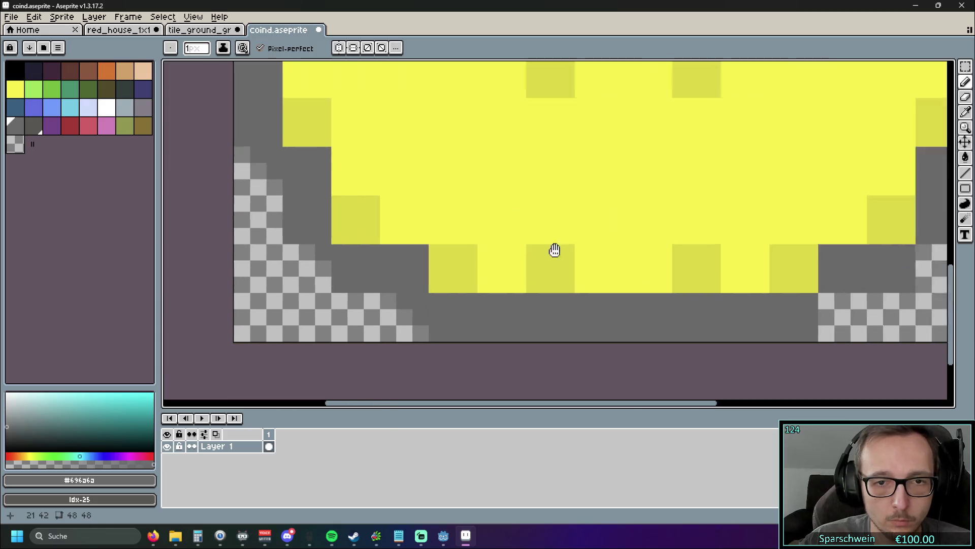
pyautogui.hscroll(5, 555, 250)
pyautogui.click(504, 319)
pyautogui.click(501, 333)
pyautogui.click(516, 317)
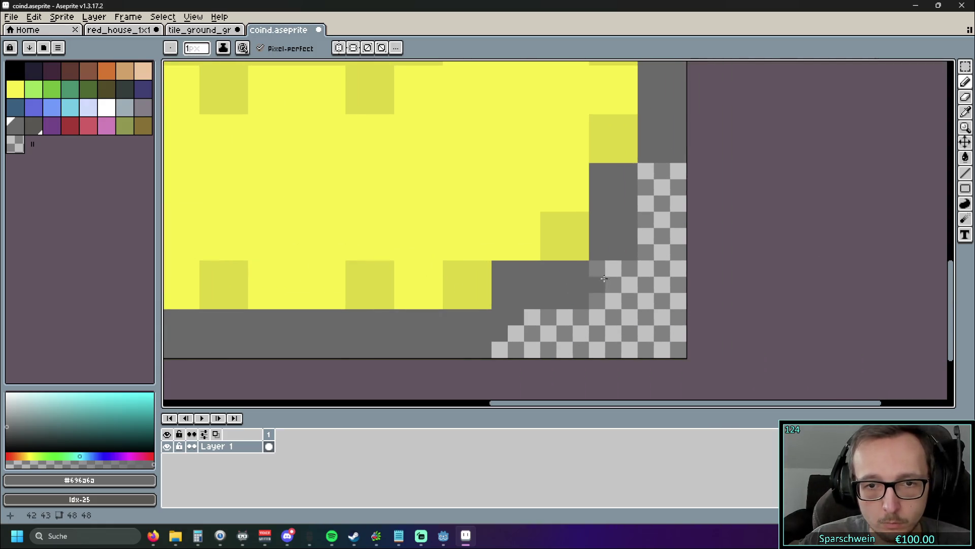
pyautogui.click(583, 253)
pyautogui.click(649, 169)
pyautogui.hotkey('ctrl', 'z')
pyautogui.click(562, 252)
pyautogui.click(576, 241)
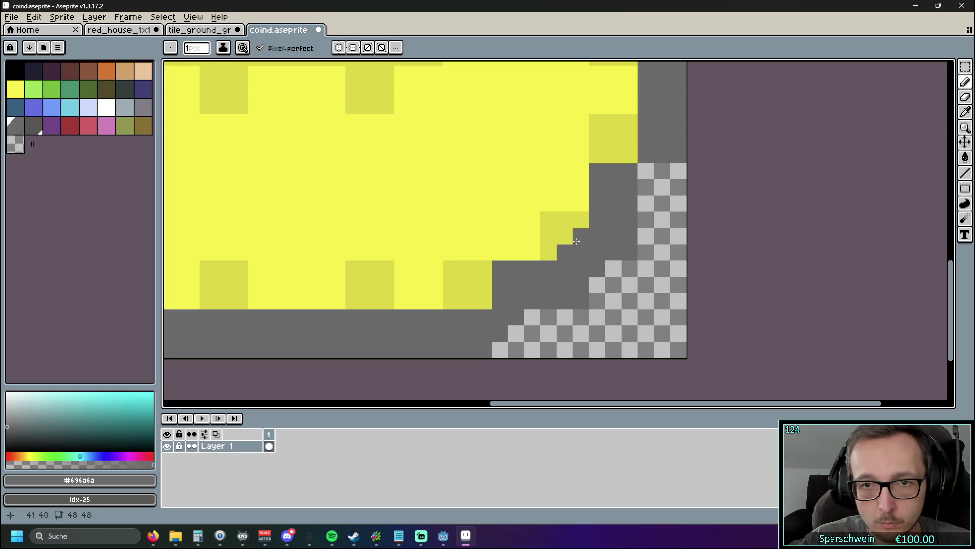
pyautogui.click(484, 301)
pyautogui.click(630, 154)
pyautogui.click(644, 250)
pyautogui.hotkey('ctrl', 'z')
pyautogui.moveTo(643, 188); pyautogui.dragTo(640, 175)
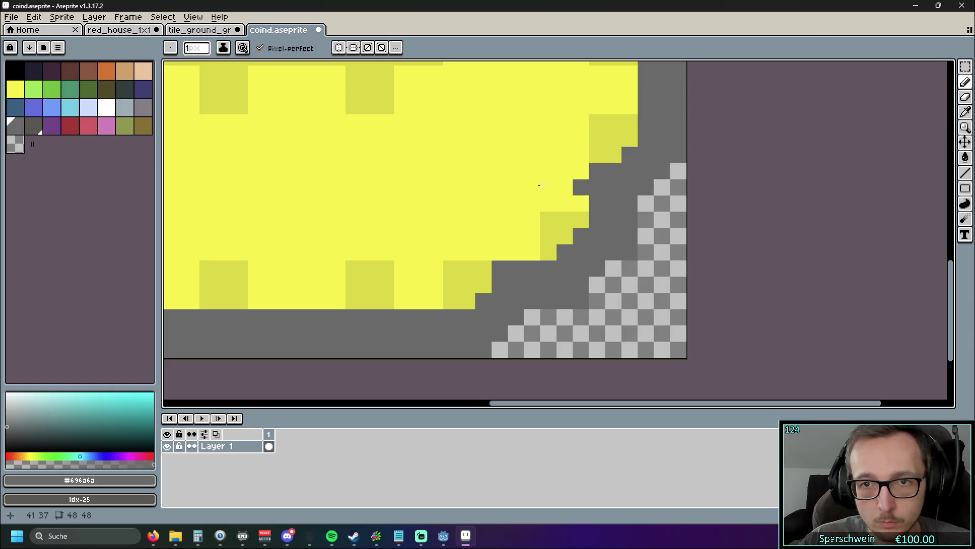
# Step: Round the bottom-left outline by turning its shade pixels grey
pyautogui.hscroll(-5, 640, 176)
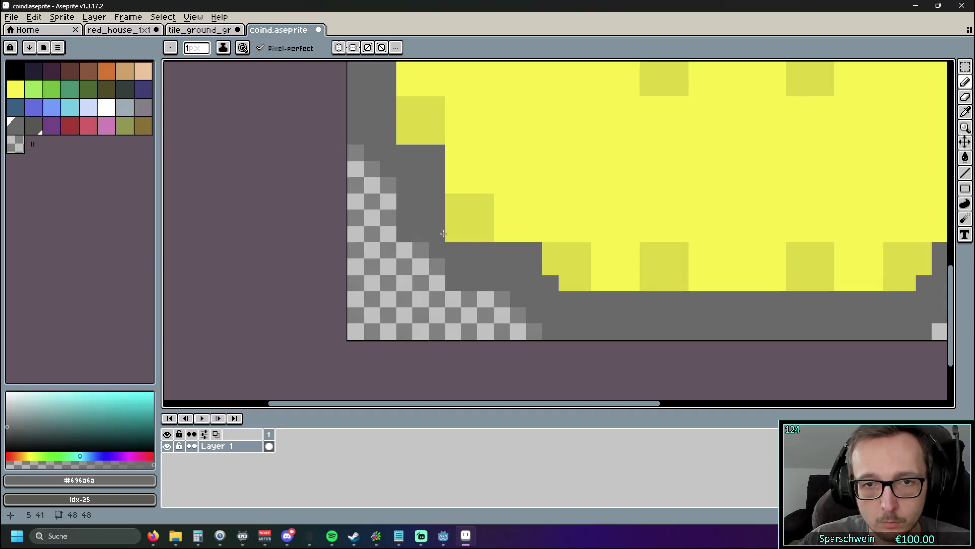
pyautogui.click(453, 234)
pyautogui.click(453, 218)
pyautogui.click(469, 233)
pyautogui.click(404, 136)
pyautogui.scroll(-3, 525, 119)
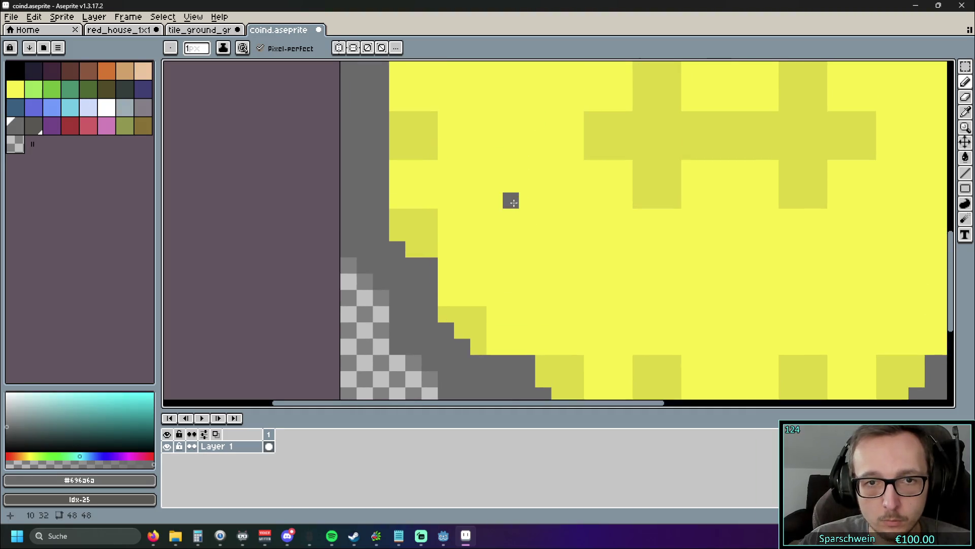
pyautogui.scroll(1, 503, 168)
pyautogui.scroll(5, 514, 113)
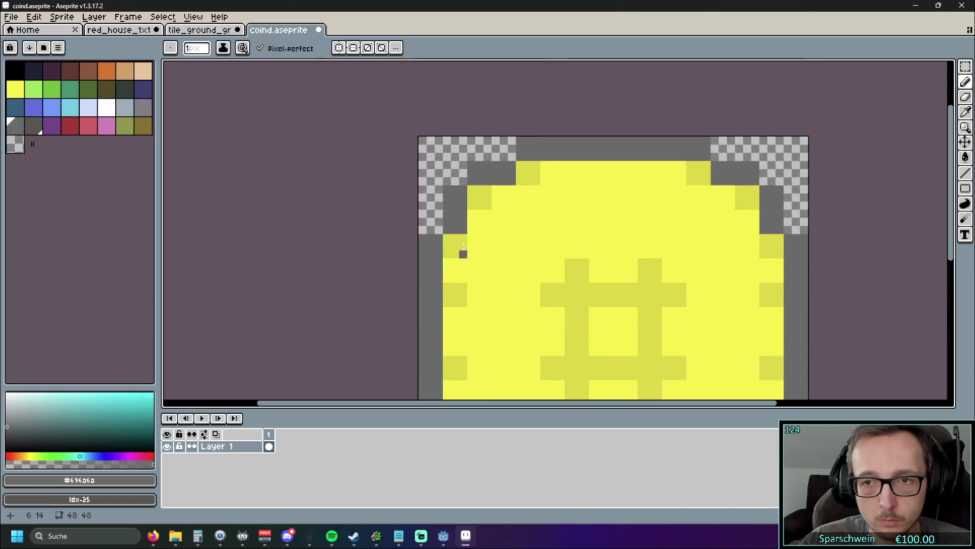
pyautogui.scroll(2, 462, 253)
# Step: Fill the top-left corner with grey outline pixels, undoing misplaced ones
pyautogui.click(439, 243)
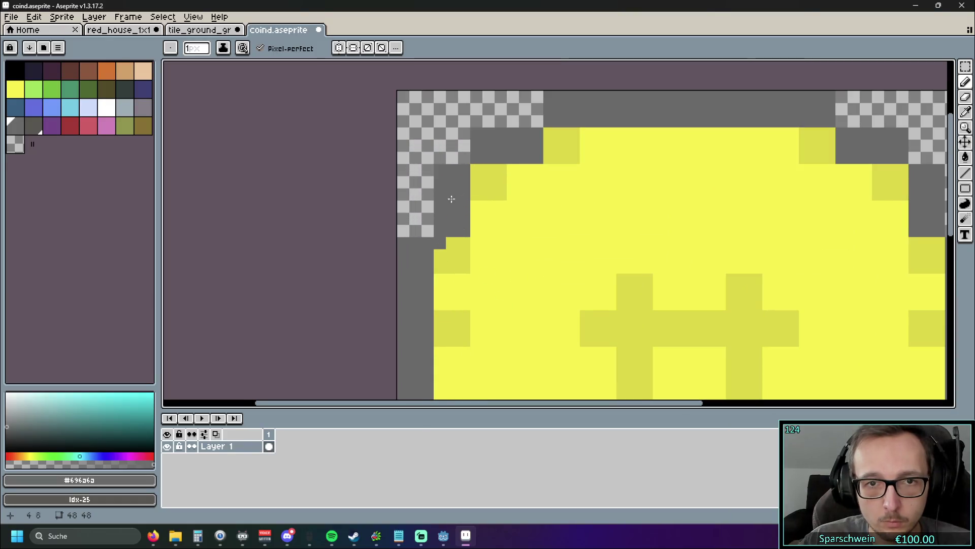
pyautogui.click(457, 158)
pyautogui.click(461, 147)
pyautogui.click(462, 149)
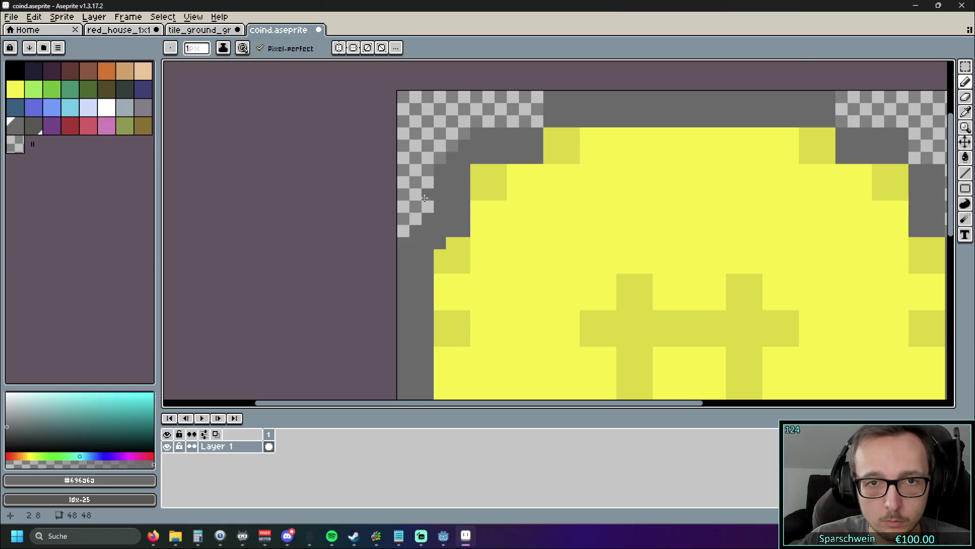
pyautogui.hotkey('ctrl', 'z')
pyautogui.hotkey('ctrl', 'z')
pyautogui.click(472, 172)
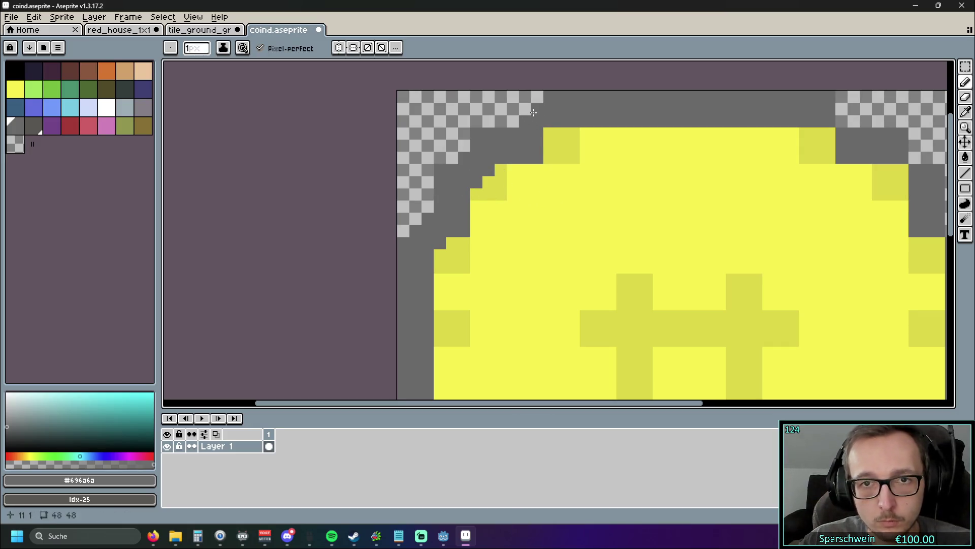
pyautogui.hscroll(5, 533, 112)
pyautogui.click(439, 179)
pyautogui.moveTo(439, 179); pyautogui.dragTo(509, 178)
pyautogui.hotkey('ctrl', 'z')
pyautogui.hscroll(5, 374, 180)
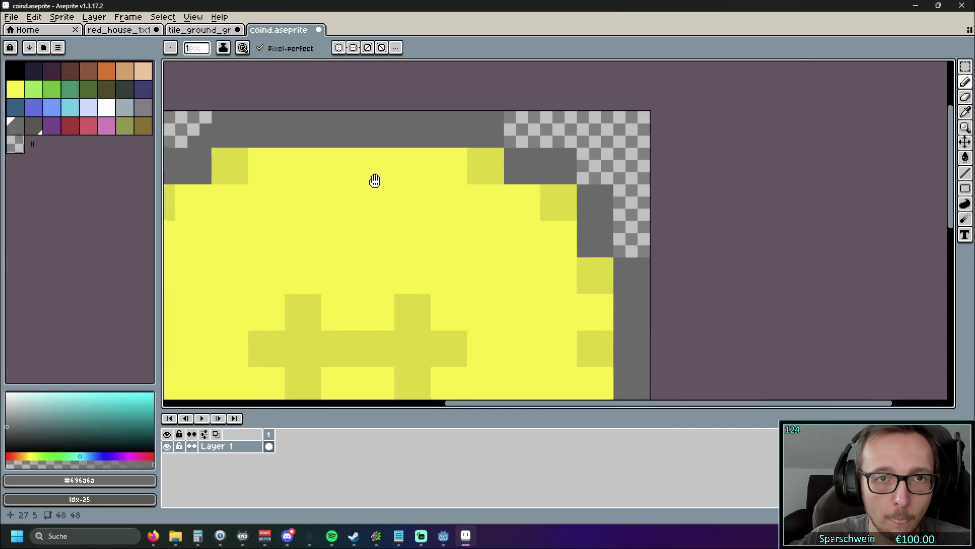
pyautogui.hscroll(3, 374, 180)
# Step: Turn on vertical symmetry and reset the symmetry axes to the sprite's centre
pyautogui.click(353, 48)
pyautogui.scroll(2, 394, 117)
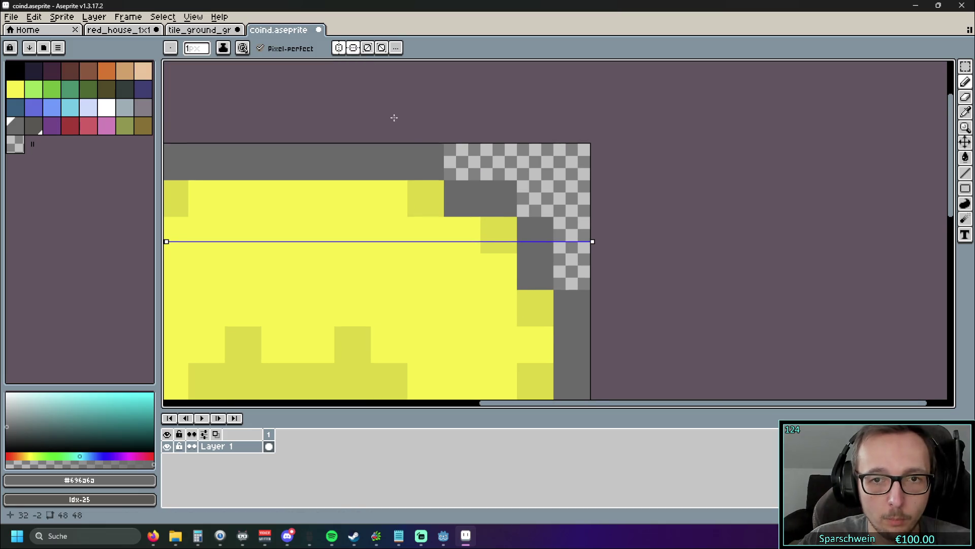
pyautogui.scroll(-2, 394, 117)
pyautogui.moveTo(392, 182)
pyautogui.mouseDown()
pyautogui.moveTo(405, 159)
pyautogui.moveTo(428, 161)
pyautogui.mouseUp()
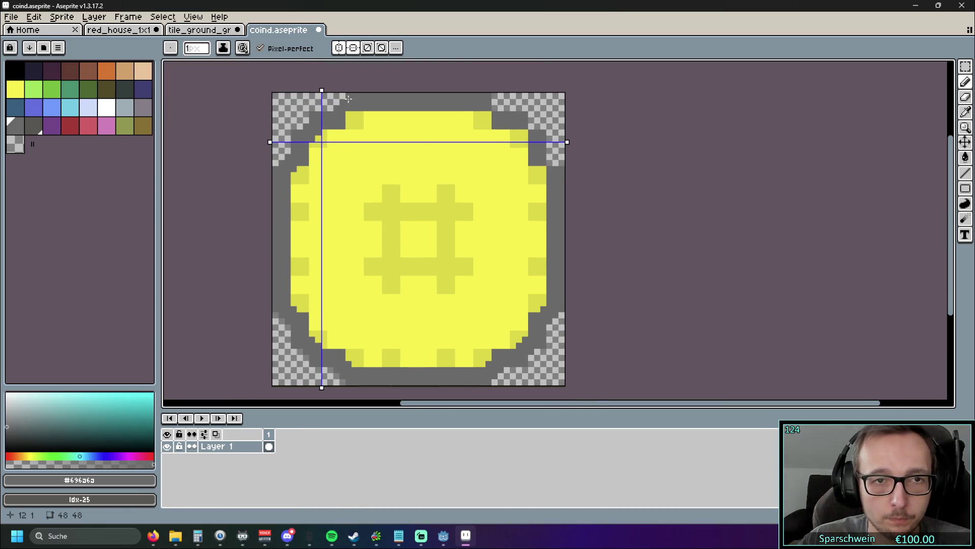
pyautogui.click(396, 49)
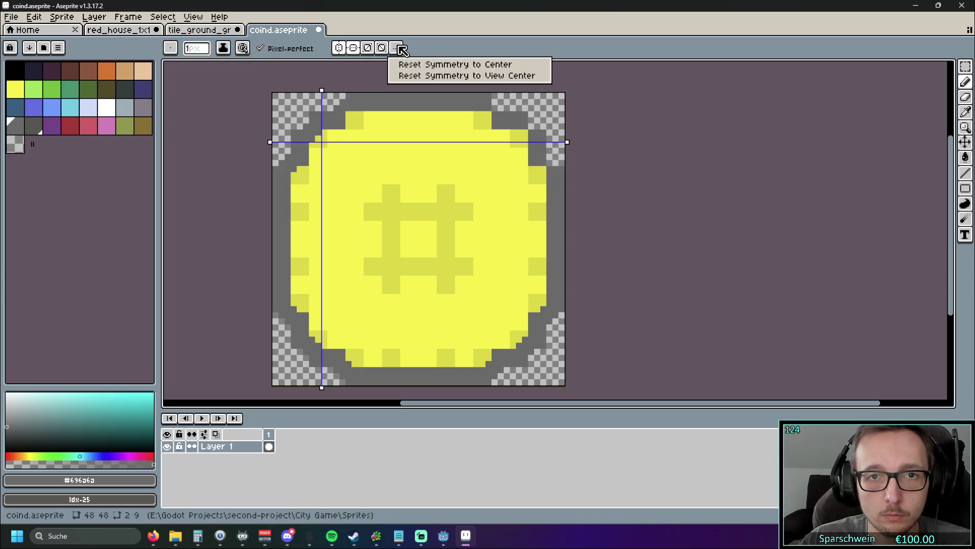
pyautogui.click(442, 65)
pyautogui.scroll(5, 643, 155)
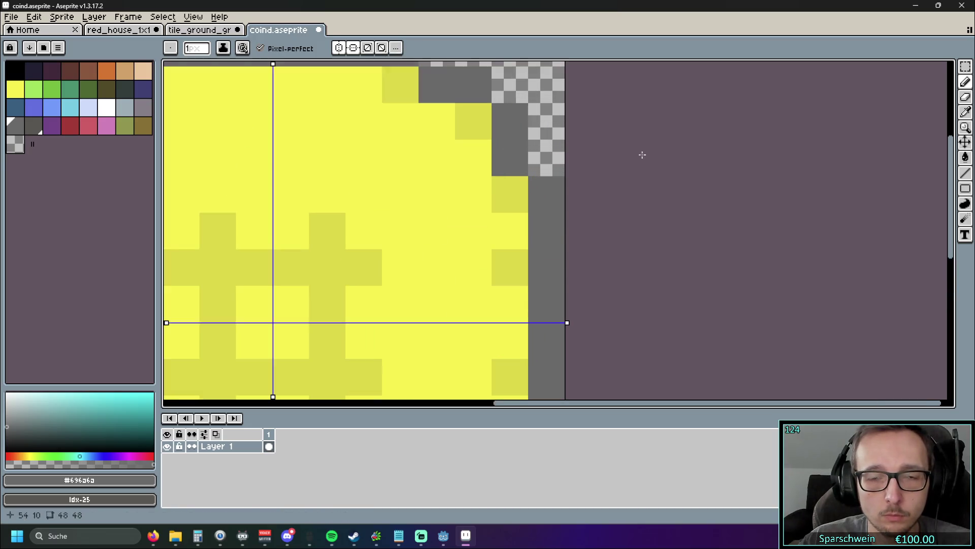
pyautogui.scroll(-1, 623, 137)
pyautogui.scroll(2, 386, 176)
# Step: Pencil a grey diagonal staircase onto the coin's top-right outline corner
pyautogui.moveTo(392, 158)
pyautogui.mouseDown()
pyautogui.moveTo(413, 169)
pyautogui.moveTo(376, 196)
pyautogui.mouseUp()
pyautogui.moveTo(477, 242); pyautogui.dragTo(430, 193)
pyautogui.moveTo(518, 197); pyautogui.dragTo(493, 186)
pyautogui.click(494, 173)
pyautogui.hotkey('ctrl', 'z')
pyautogui.click(469, 220)
pyautogui.click(445, 220)
pyautogui.click(470, 245)
pyautogui.moveTo(542, 266); pyautogui.dragTo(469, 183)
pyautogui.moveTo(494, 238)
pyautogui.mouseDown()
pyautogui.moveTo(504, 273)
pyautogui.moveTo(470, 287)
pyautogui.mouseUp()
pyautogui.scroll(-3, 589, 239)
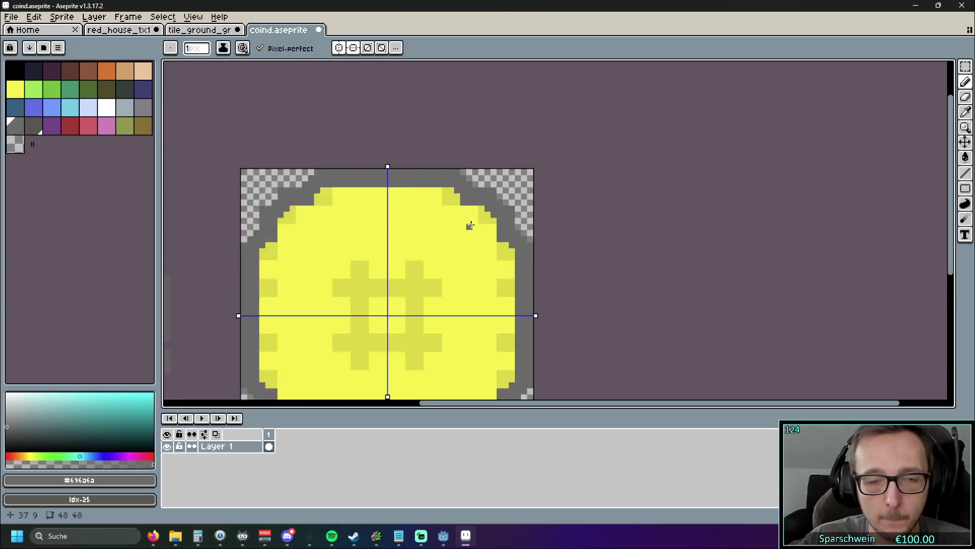
pyautogui.scroll(-1, 466, 217)
pyautogui.scroll(3, 436, 203)
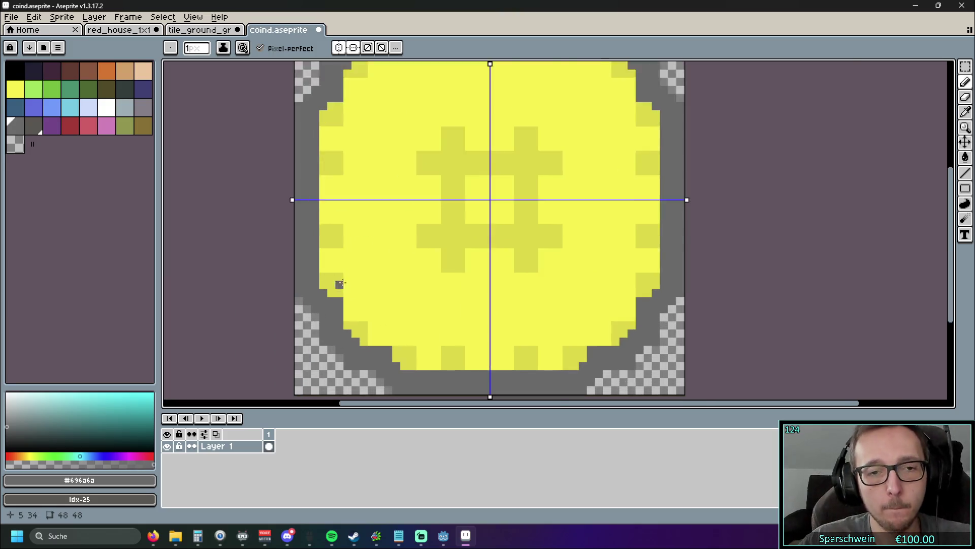
pyautogui.scroll(2, 340, 283)
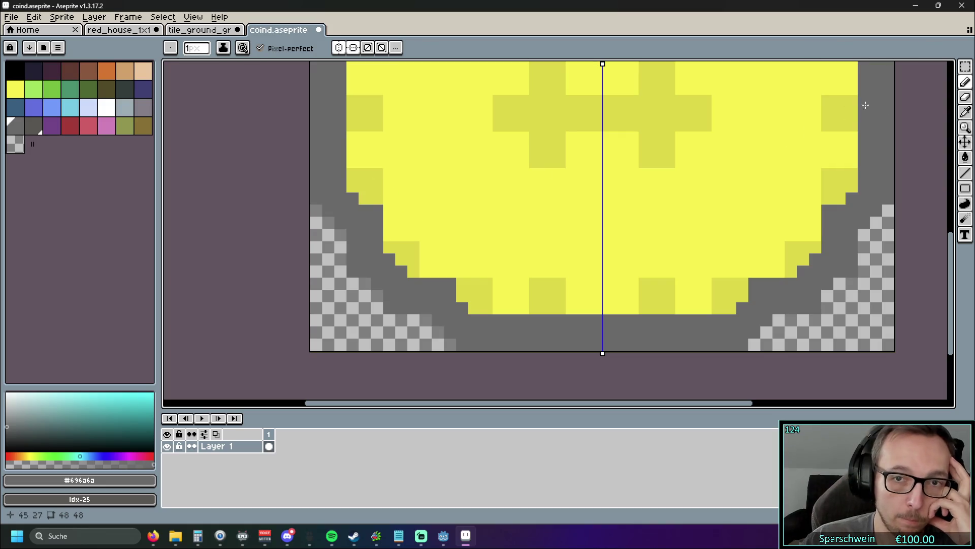
# Step: Sample the coin's darker yellow and add a dark-yellow pixel to the rim
pyautogui.click(965, 112)
pyautogui.click(399, 207)
pyautogui.click(379, 197)
pyautogui.click(965, 82)
pyautogui.click(380, 210)
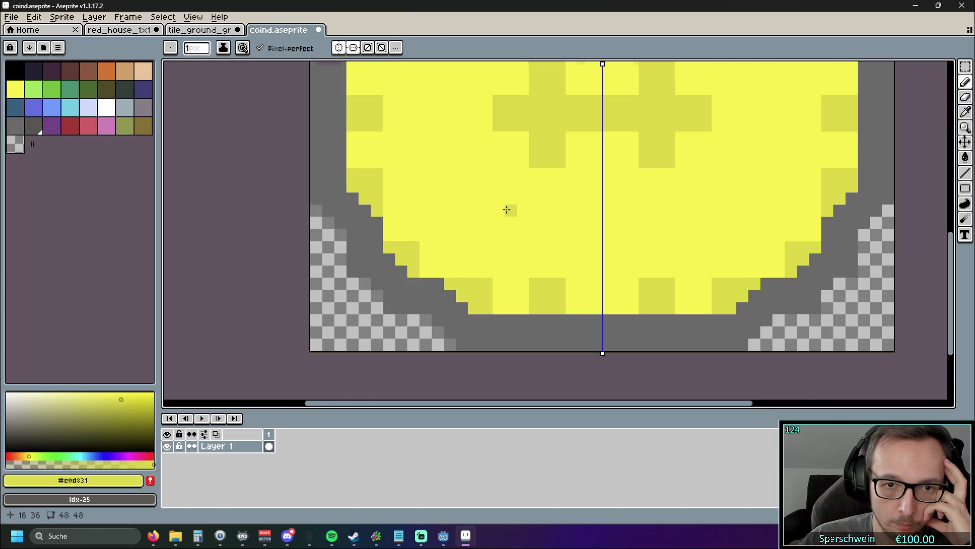
# Step: Bring the whole coin back into view and sample its bright yellow
pyautogui.scroll(-5, 506, 206)
pyautogui.scroll(2, 504, 197)
pyautogui.scroll(3, 505, 198)
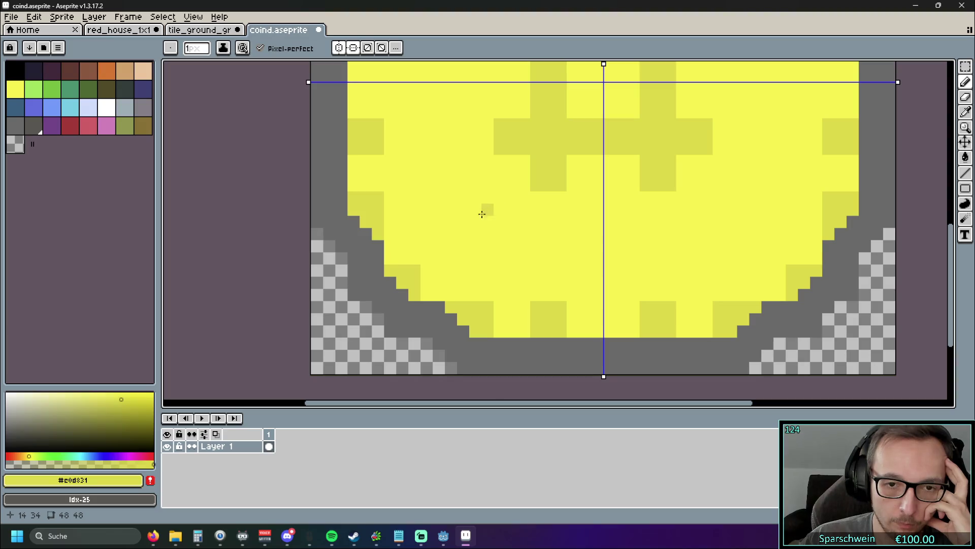
pyautogui.scroll(-3, 476, 214)
pyautogui.moveTo(474, 213); pyautogui.dragTo(434, 267)
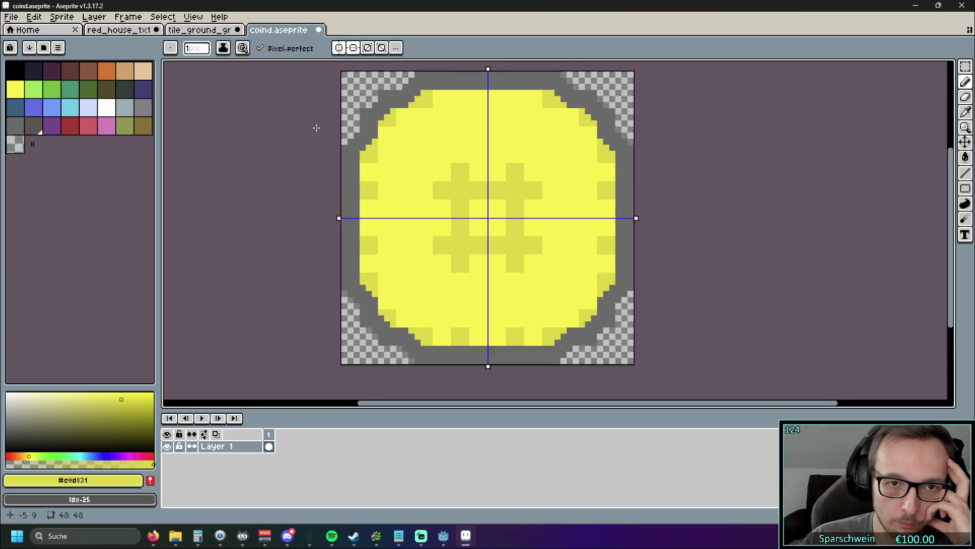
pyautogui.scroll(-1, 315, 127)
pyautogui.scroll(1, 348, 133)
pyautogui.hscroll(3, 564, 146)
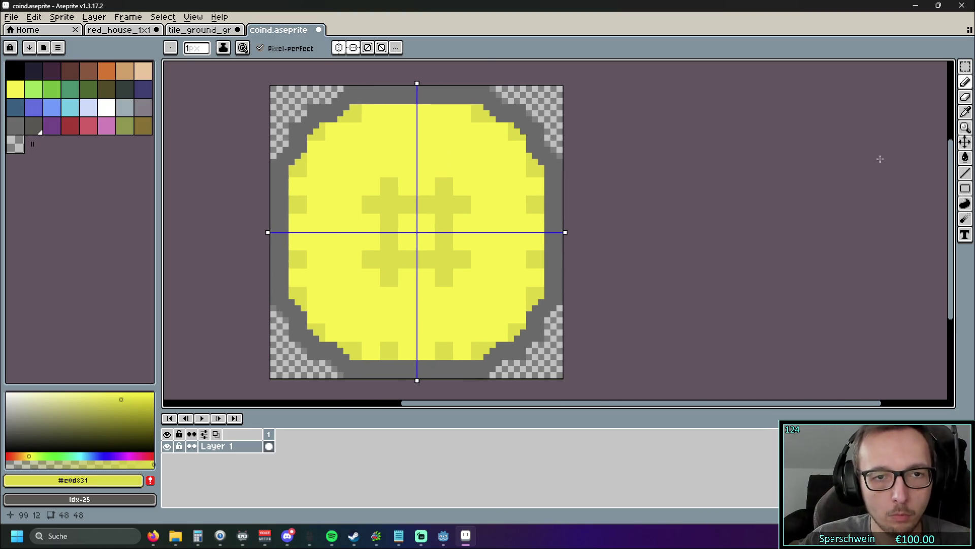
pyautogui.press('i')
pyautogui.click(357, 184)
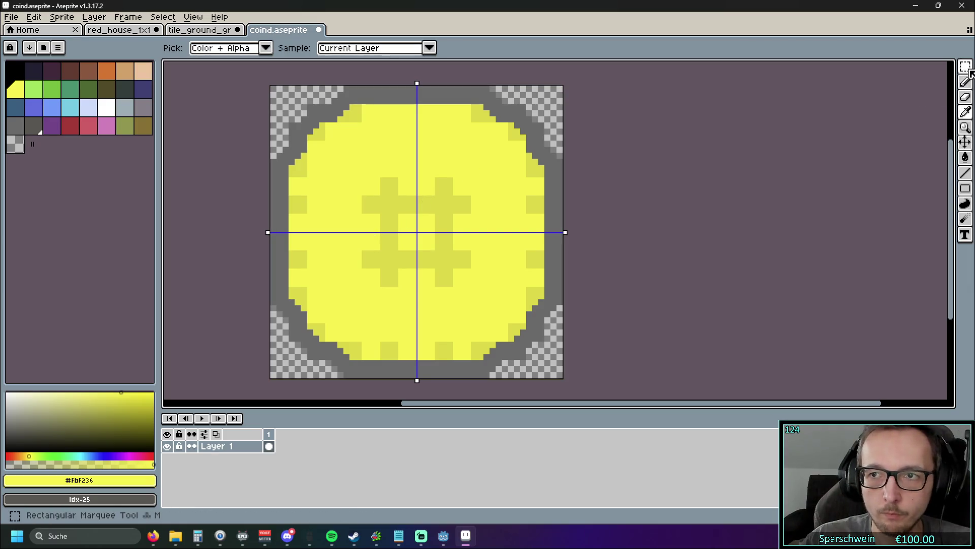
# Step: Switch to the Pencil and enlarge the round brush to 46px
pyautogui.click(965, 142)
pyautogui.press('b')
pyautogui.moveTo(391, 231)
pyautogui.mouseDown()
pyautogui.moveTo(386, 204)
pyautogui.moveTo(442, 203)
pyautogui.moveTo(417, 233)
pyautogui.mouseUp()
pyautogui.press('+')
pyautogui.press('+')
pyautogui.press('+')
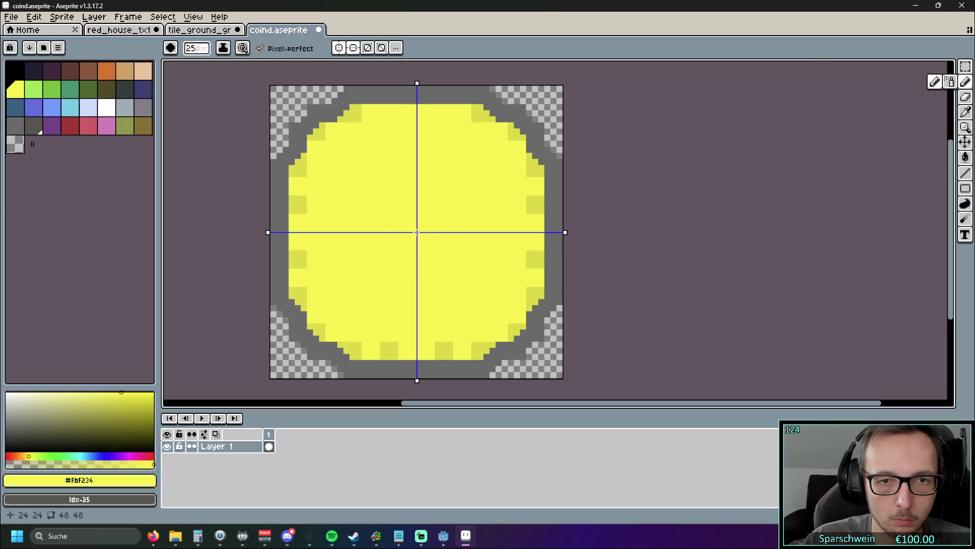
pyautogui.press('+')
pyautogui.press('+')
pyautogui.press('+')
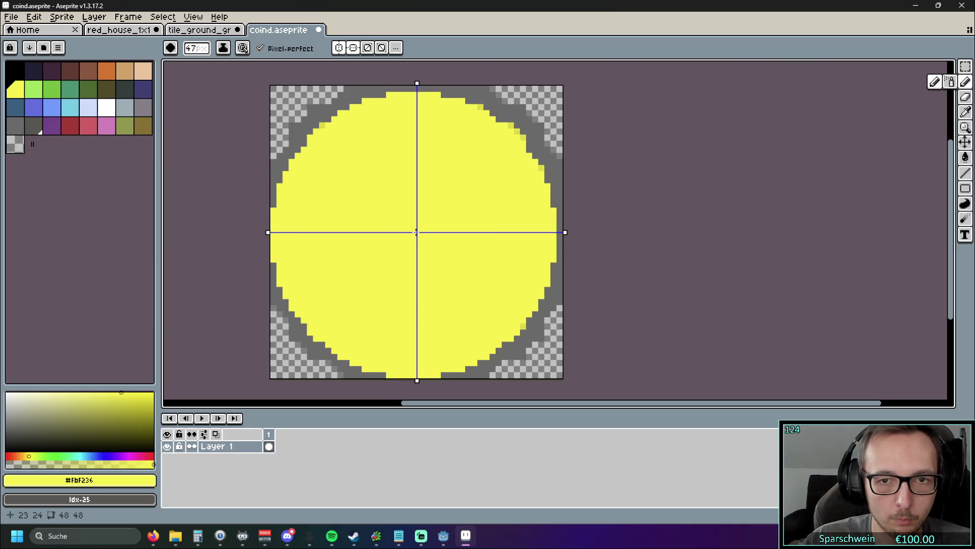
pyautogui.press('-')
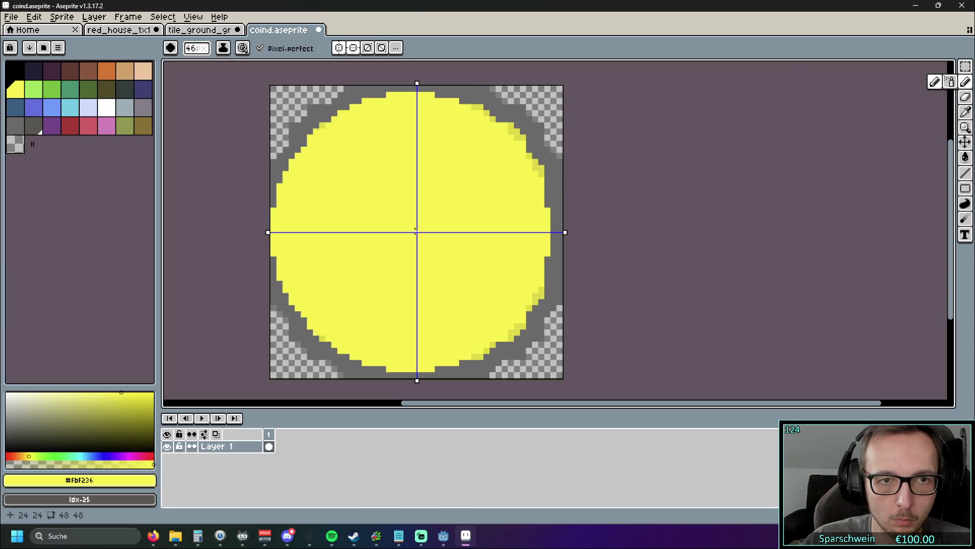
# Step: Undo a large cover-up stroke, then delete the whole coin drawing from the layer
pyautogui.moveTo(287, 176)
pyautogui.mouseDown()
pyautogui.moveTo(356, 214)
pyautogui.moveTo(425, 191)
pyautogui.moveTo(422, 281)
pyautogui.mouseUp()
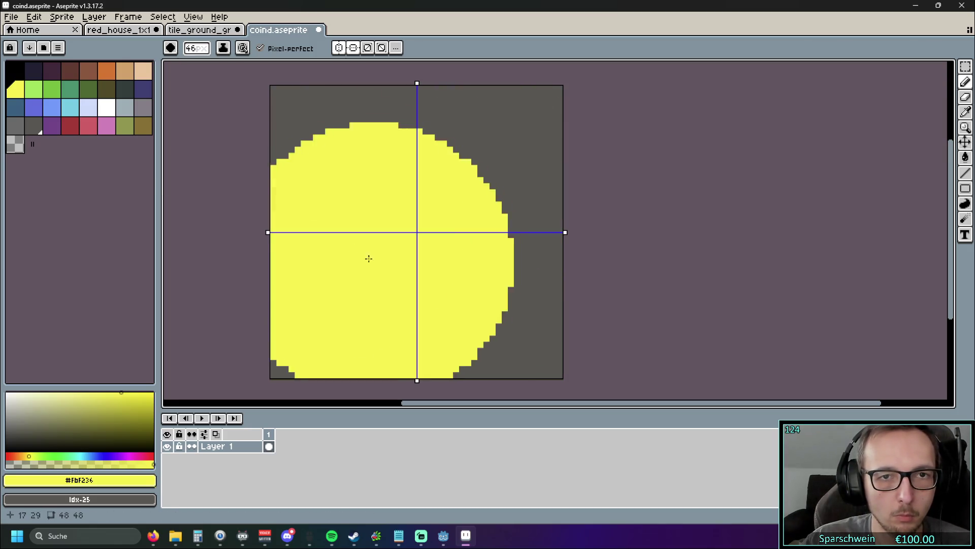
pyautogui.press('v')
pyautogui.hotkey('ctrl', 'z')
pyautogui.hotkey('ctrl', 'z')
pyautogui.hotkey('ctrl', 'z')
pyautogui.press('b')
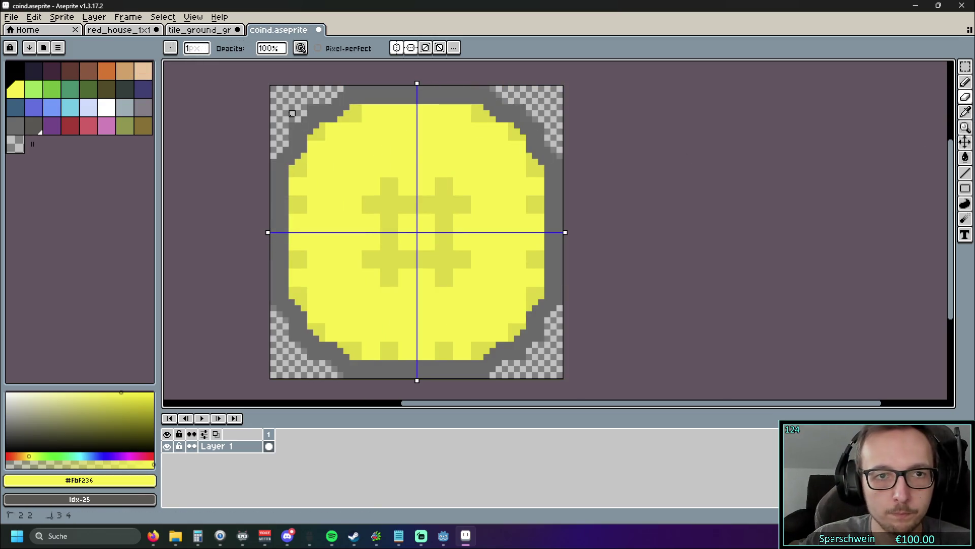
pyautogui.keyDown('alt'); pyautogui.scroll(15, 294, 208); pyautogui.keyUp('alt')
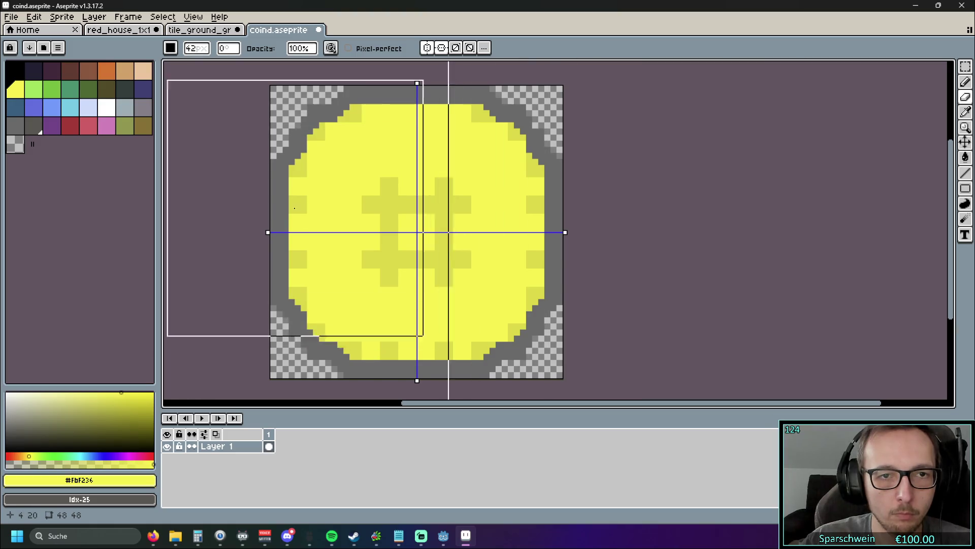
pyautogui.press('Delete')
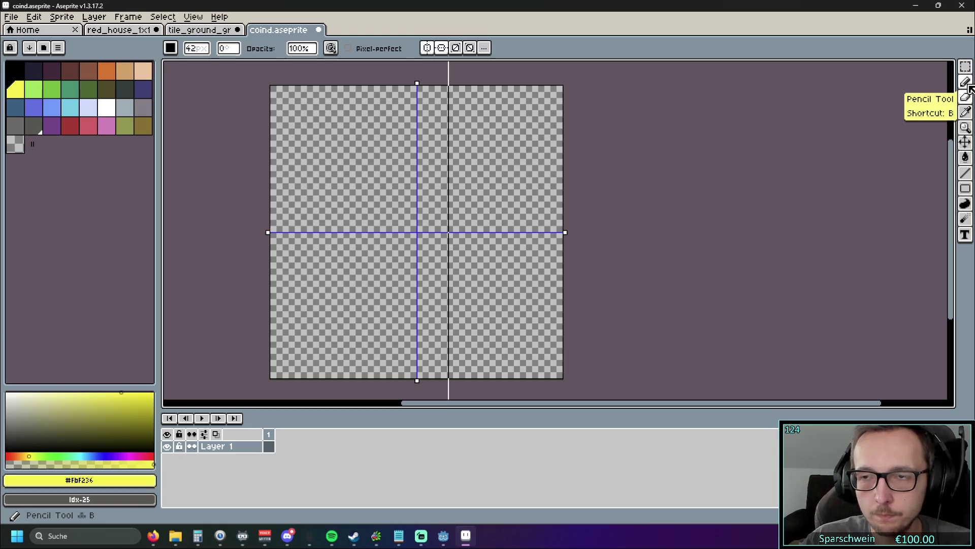
# Step: Undo a test yellow disc stamp and pick grey as the drawing colour
pyautogui.press('b')
pyautogui.click(398, 167)
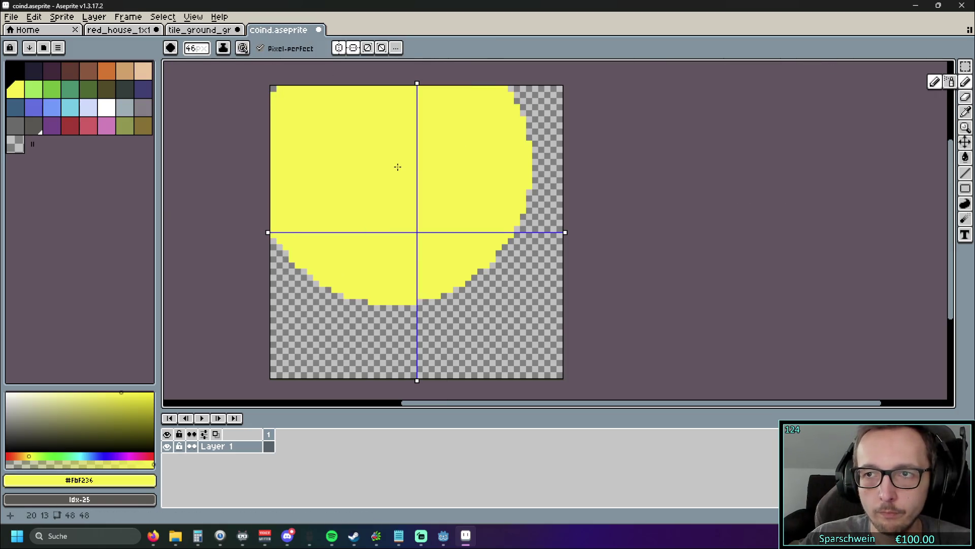
pyautogui.hotkey('ctrl', 'z')
pyautogui.click(15, 125)
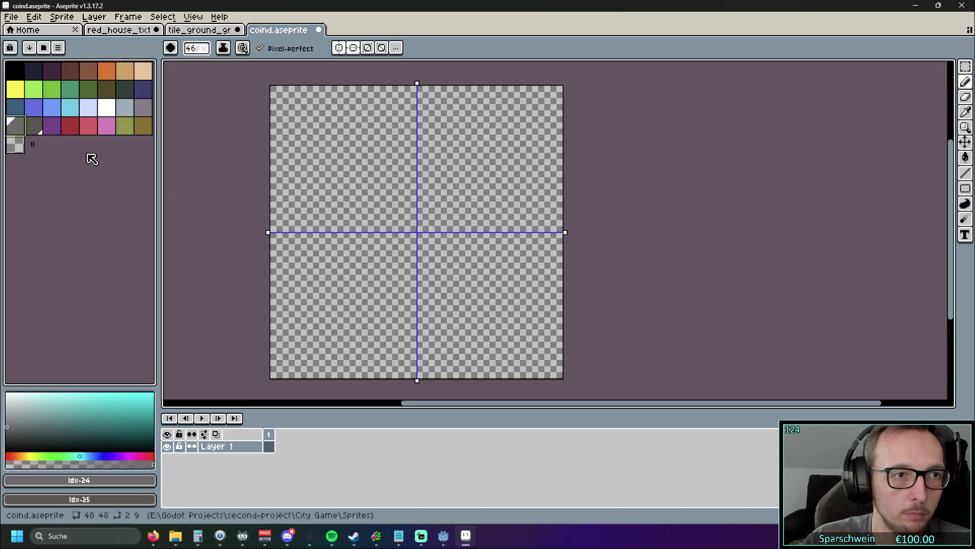
# Step: Stamp a 48px grey disc filling the canvas, then a bright yellow disc over it
pyautogui.press('+')
pyautogui.press('+')
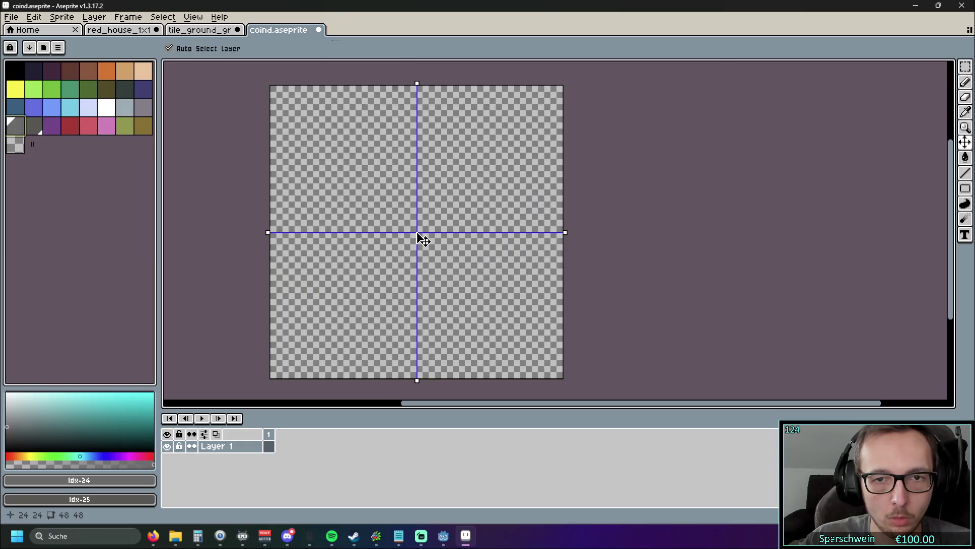
pyautogui.click(417, 232)
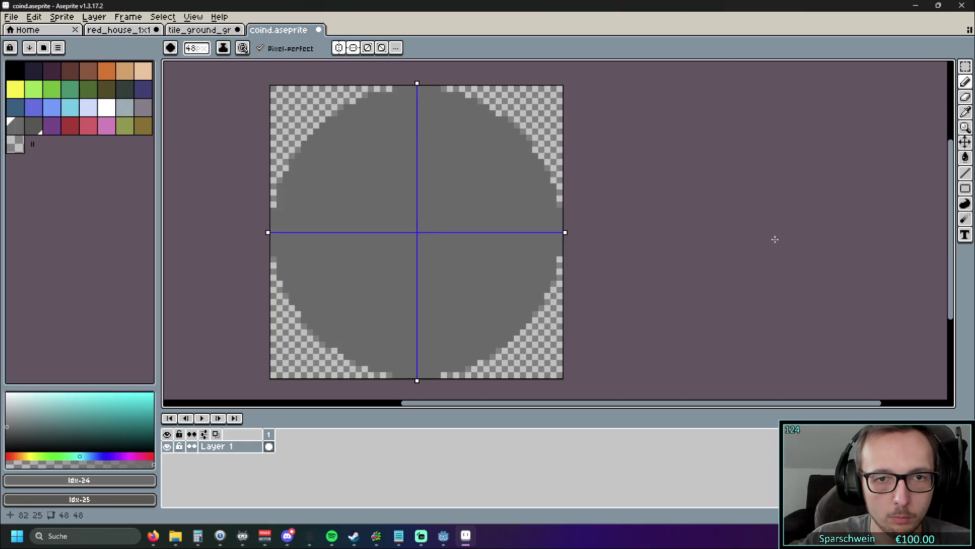
pyautogui.click(15, 89)
pyautogui.click(418, 226)
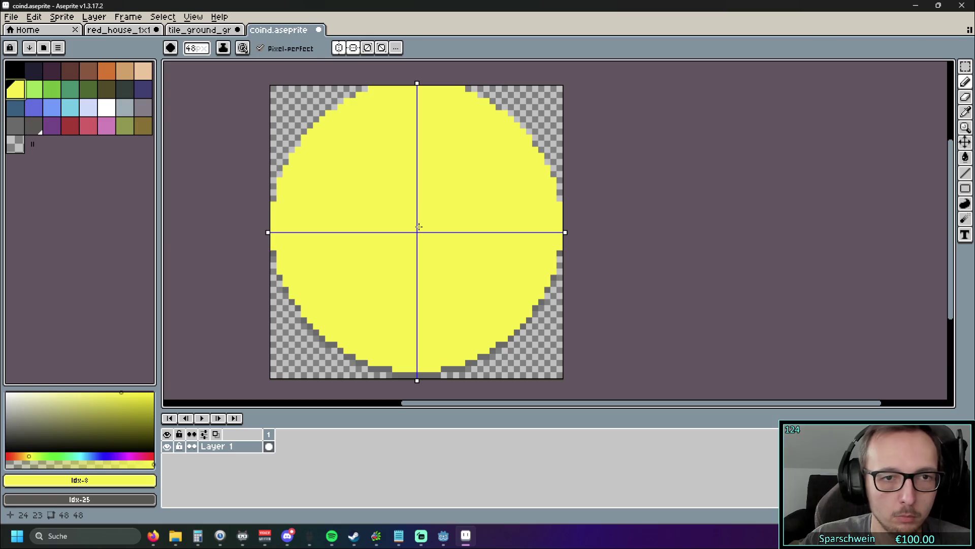
# Step: Shrink the brush to 44px and paint a dull-yellow inner disc
pyautogui.press('-')
pyautogui.press('-')
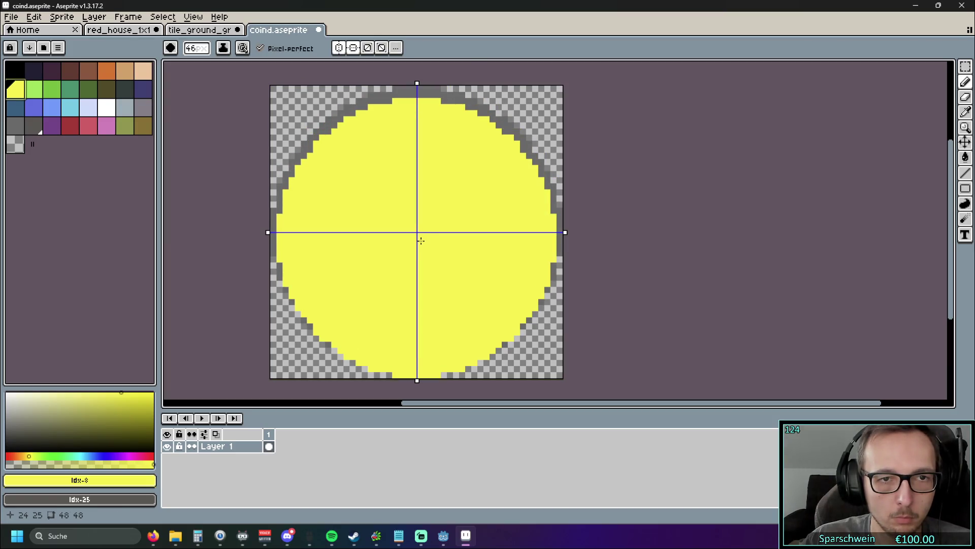
pyautogui.press('-')
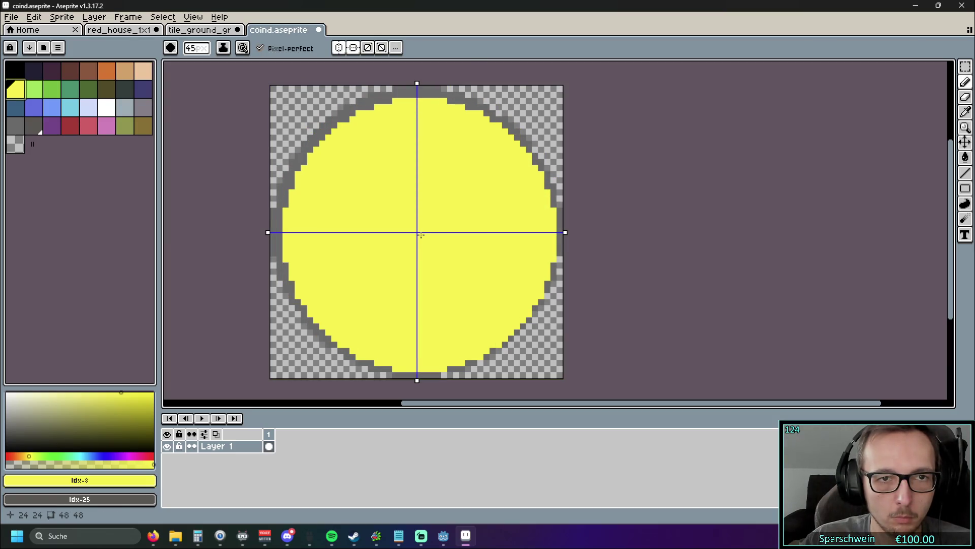
pyautogui.press('-')
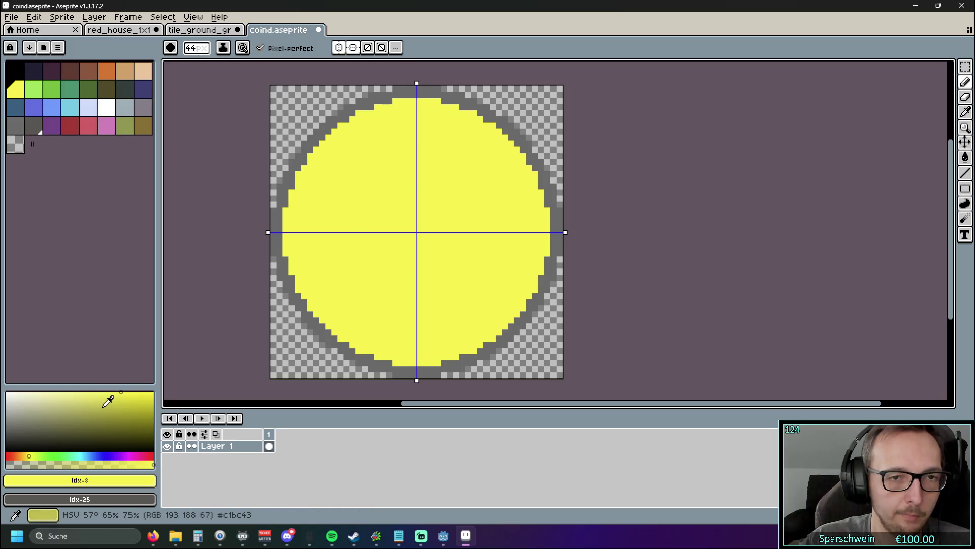
pyautogui.click(105, 402)
pyautogui.moveTo(401, 241); pyautogui.dragTo(417, 233)
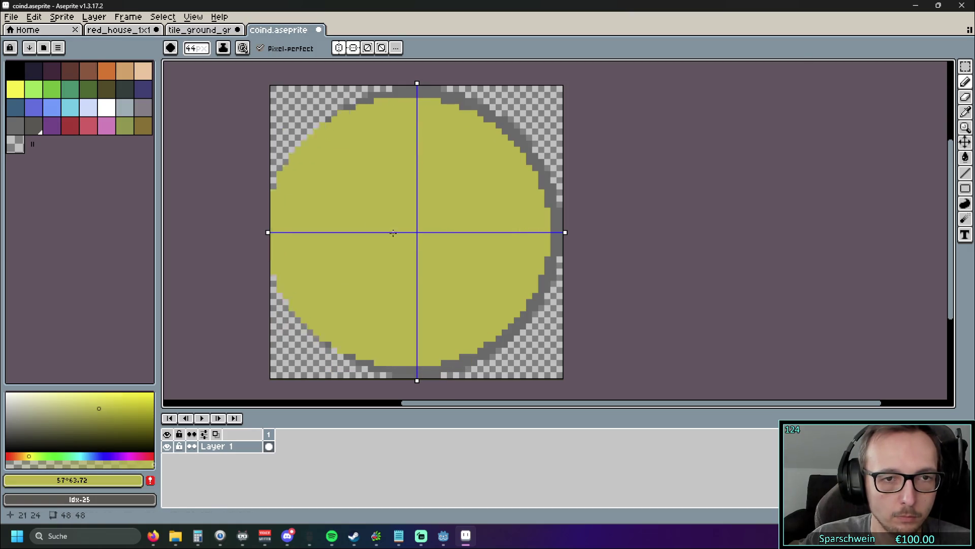
# Step: Switch back to bright yellow with a 42px brush and turn off horizontal symmetry
pyautogui.click(15, 88)
pyautogui.press('-')
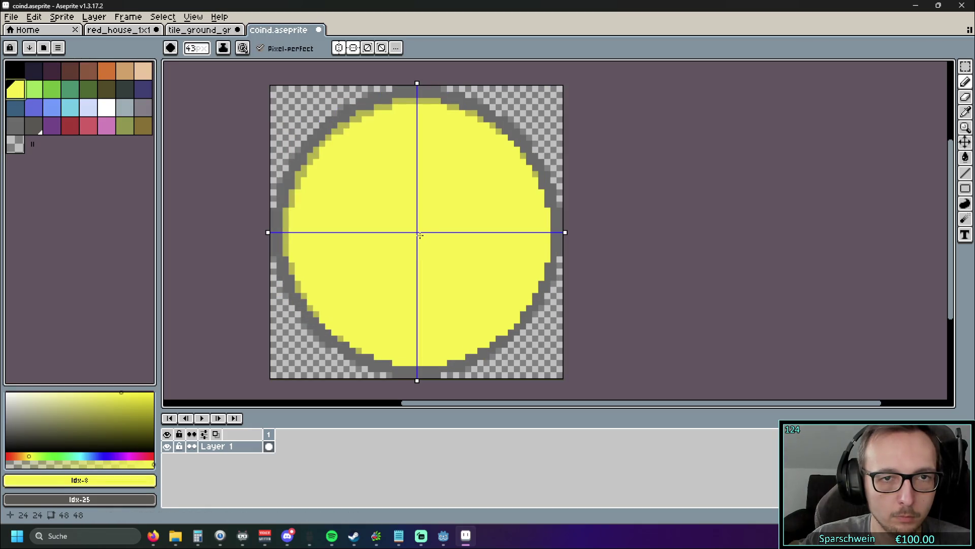
pyautogui.press('-')
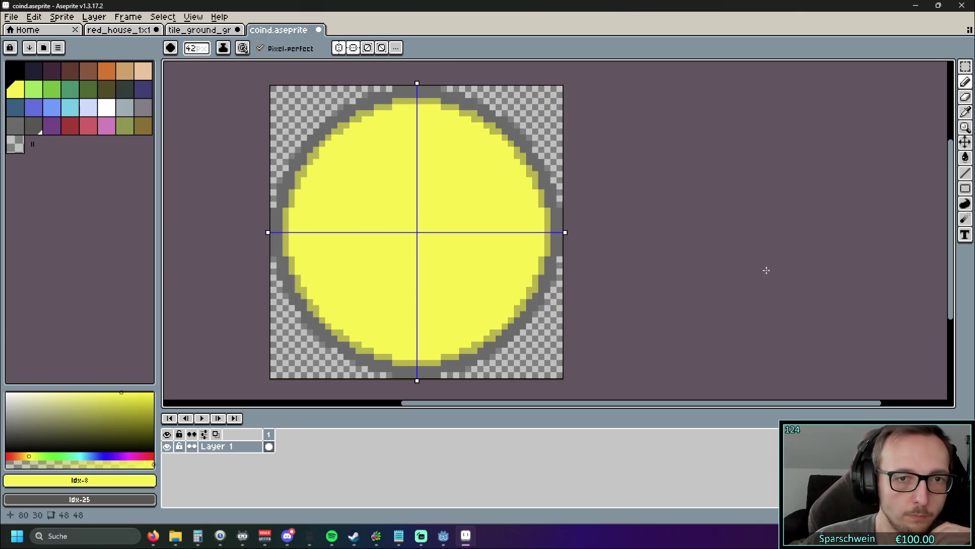
pyautogui.click(353, 47)
# Step: Turn off vertical symmetry, sample the inner ring's dull yellow, and return to the Pencil
pyautogui.click(339, 47)
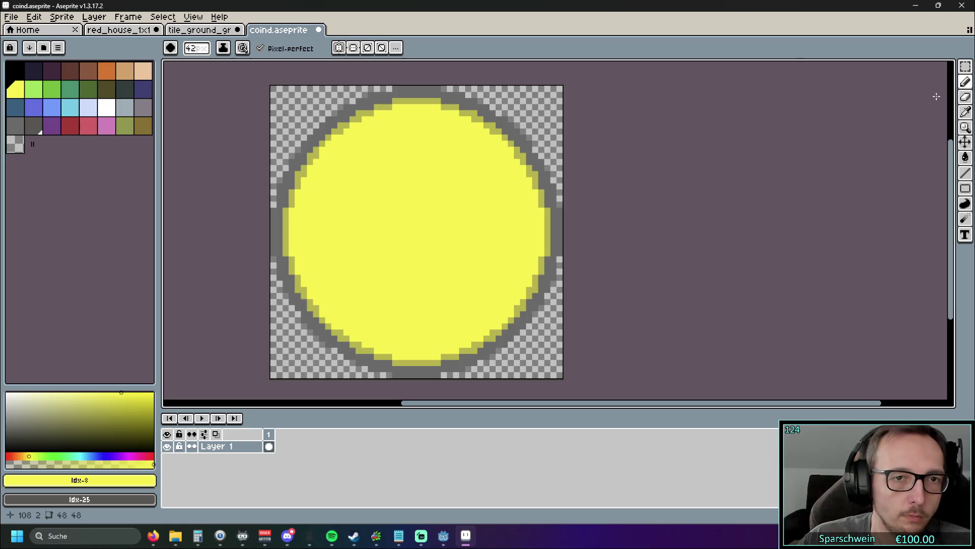
pyautogui.press('i')
pyautogui.scroll(2, 285, 212)
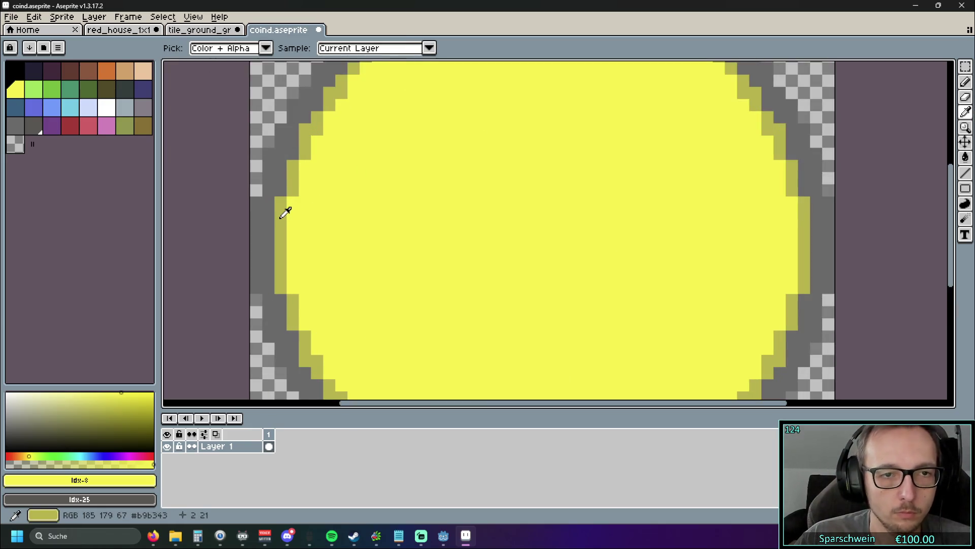
pyautogui.click(285, 212)
pyautogui.scroll(-2, 450, 203)
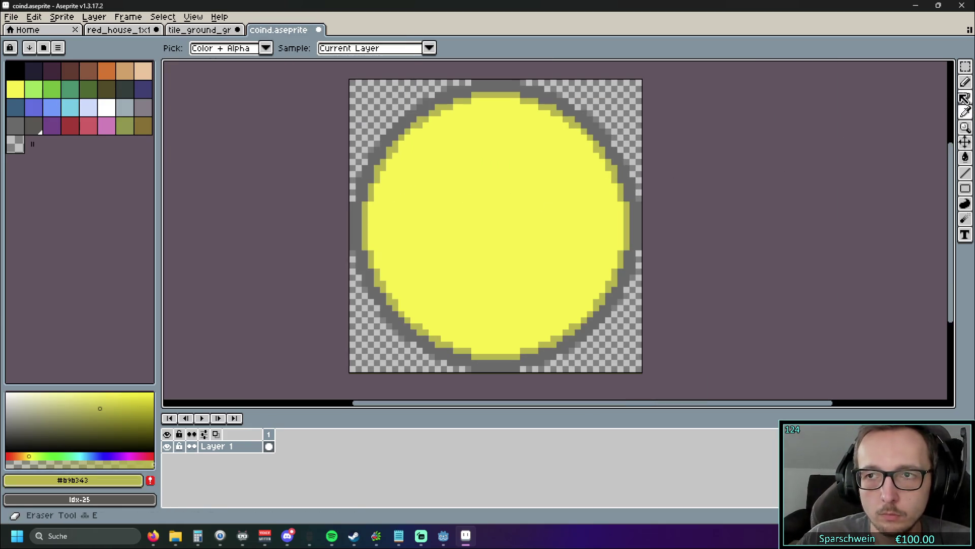
pyautogui.click(965, 81)
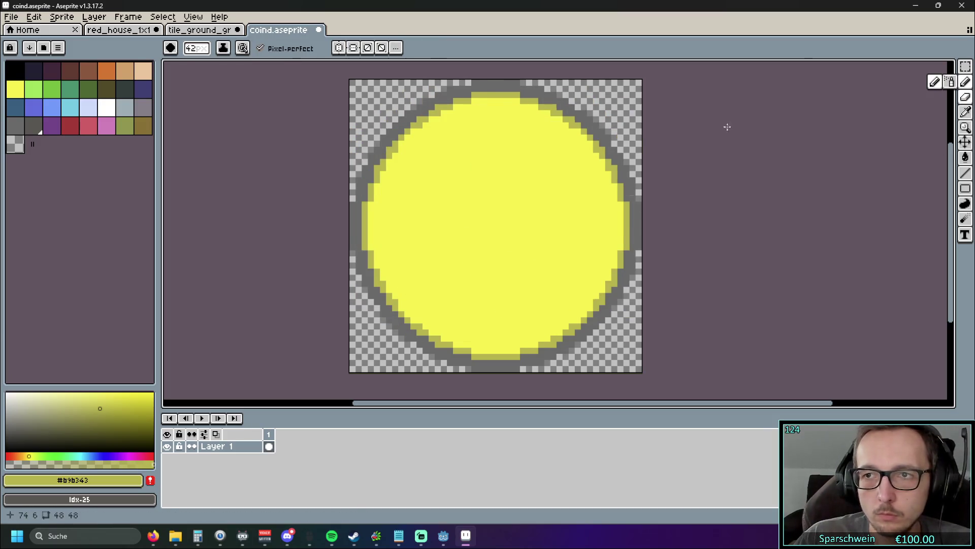
pyautogui.keyDown('ctrl'); pyautogui.scroll(-10, 487, 228); pyautogui.keyUp('ctrl')
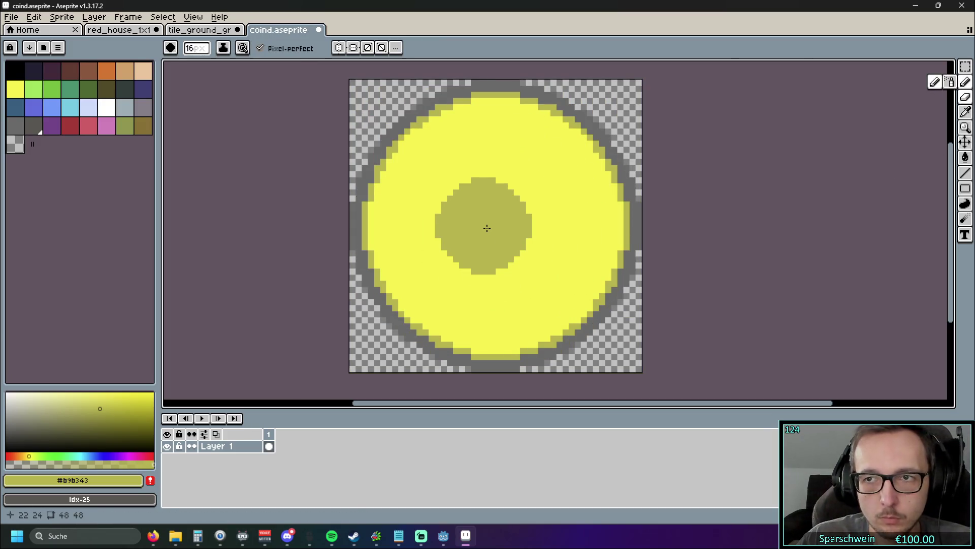
pyautogui.keyDown('ctrl'); pyautogui.scroll(-14, 486, 228); pyautogui.keyUp('ctrl')
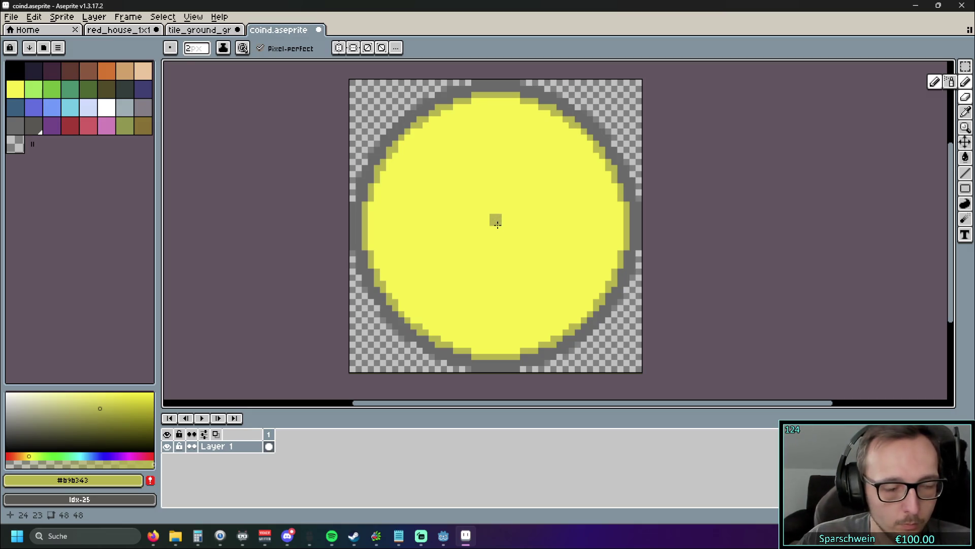
# Step: Place a 2x2 dull-yellow dot at the centre and try out the left hash mark
pyautogui.click(498, 225)
pyautogui.scroll(5, 497, 225)
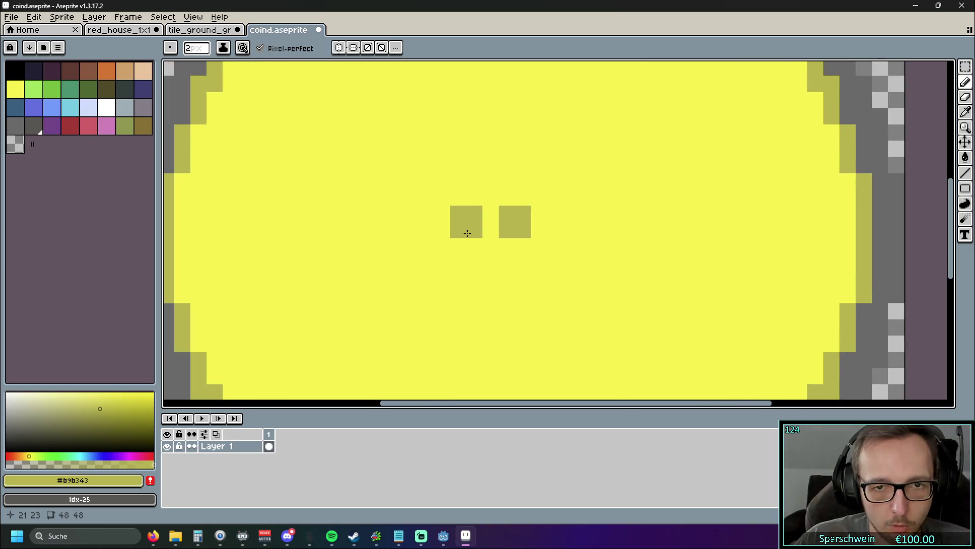
pyautogui.scroll(-3, 461, 230)
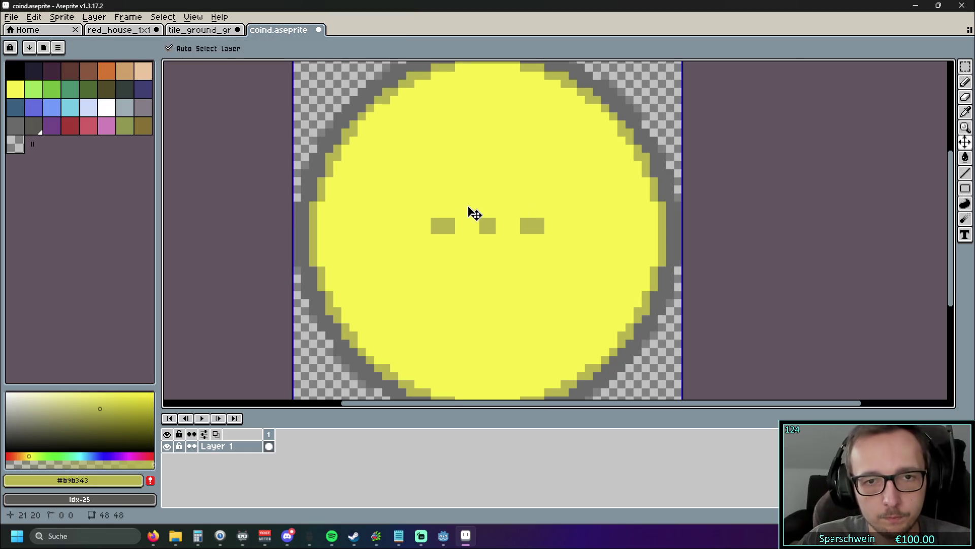
pyautogui.click(446, 210)
pyautogui.press('+')
pyautogui.press('+')
pyautogui.click(440, 202)
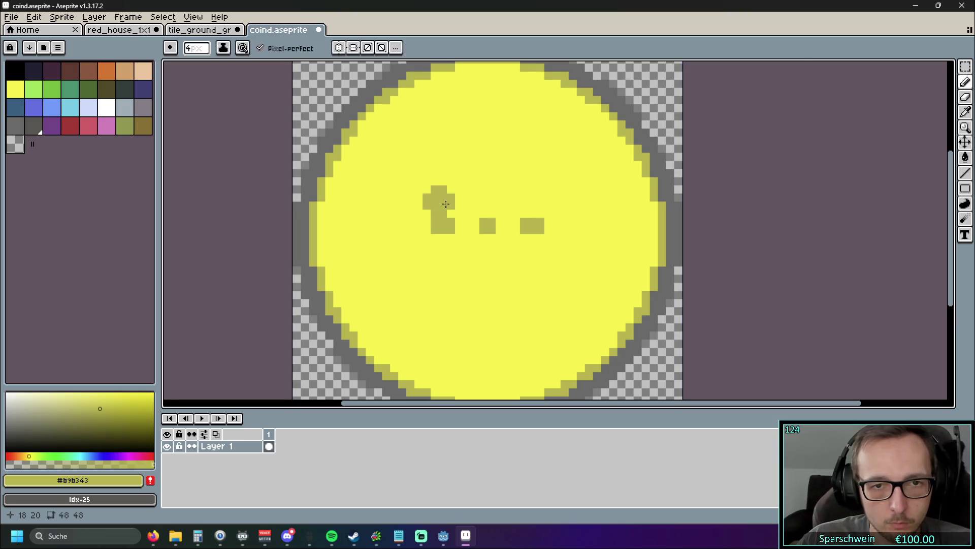
pyautogui.hotkey('ctrl', 'z')
pyautogui.press('-')
pyautogui.press('-')
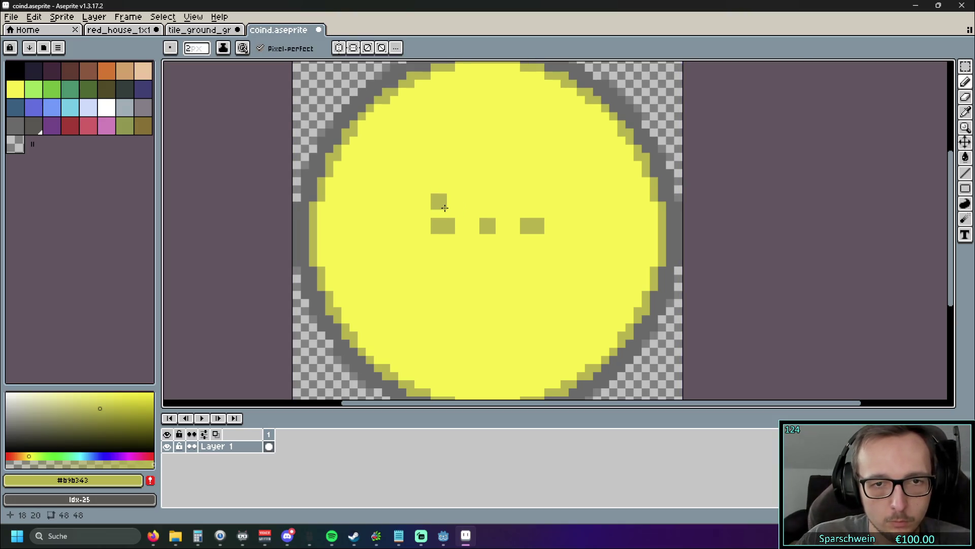
pyautogui.moveTo(446, 212); pyautogui.dragTo(442, 163)
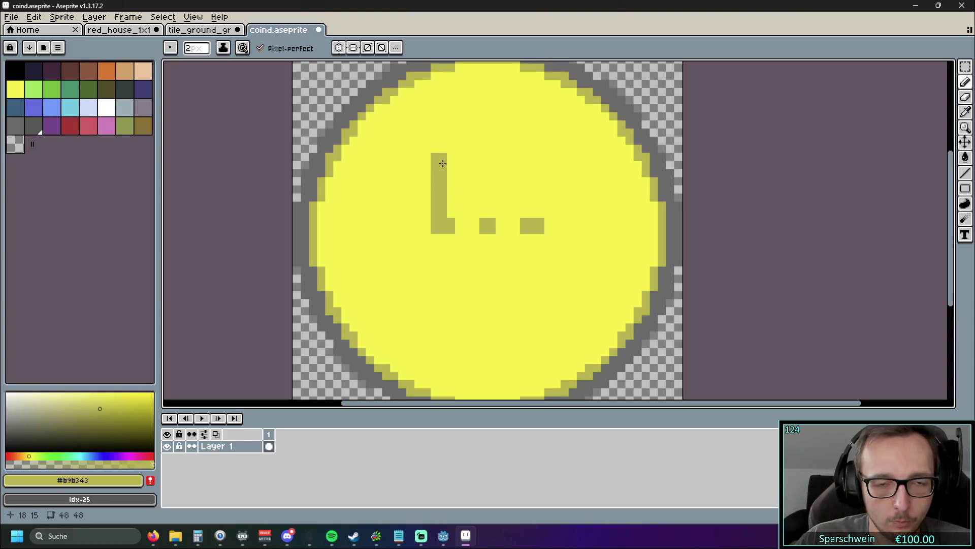
pyautogui.hotkey('ctrl', 'z')
# Step: With left-right mirroring on, draw the hash's two vertical bars and upper and lower crossbars
pyautogui.click(339, 47)
pyautogui.click(443, 217)
pyautogui.moveTo(443, 217); pyautogui.dragTo(440, 177)
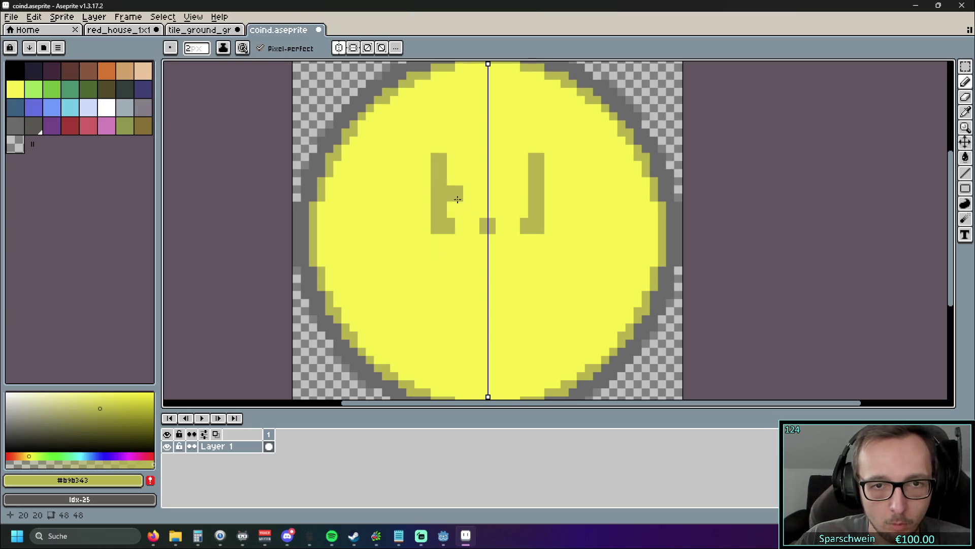
pyautogui.click(441, 243)
pyautogui.moveTo(443, 262); pyautogui.dragTo(441, 291)
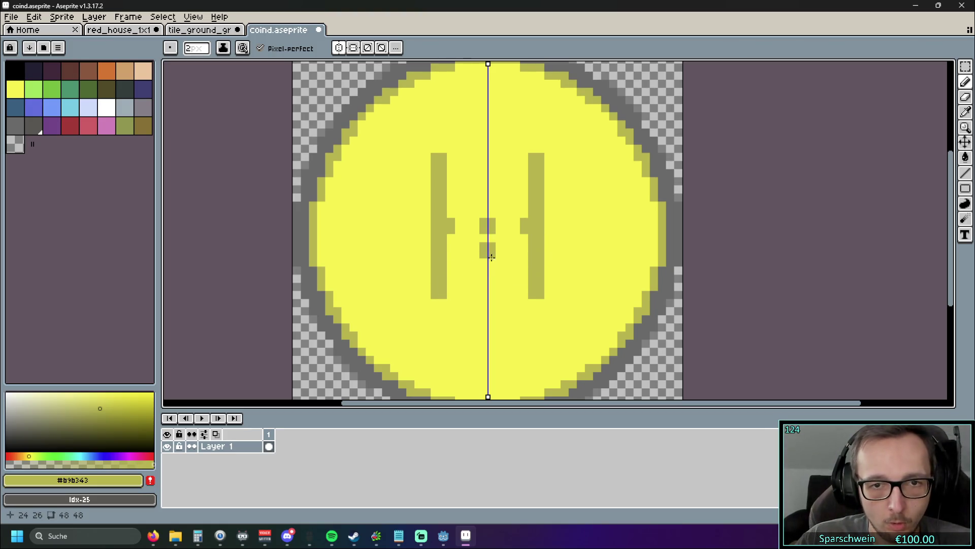
pyautogui.moveTo(488, 266); pyautogui.dragTo(427, 269)
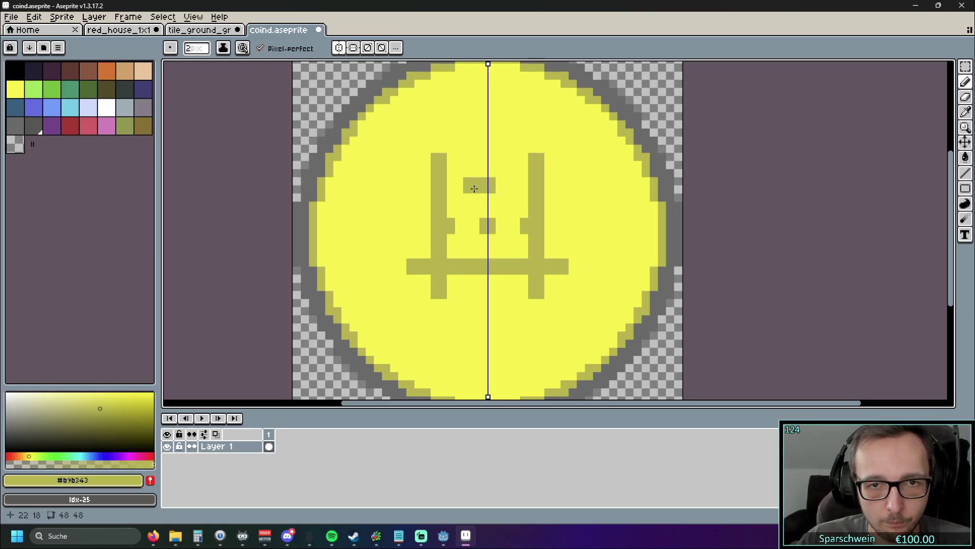
pyautogui.moveTo(474, 189); pyautogui.dragTo(428, 190)
pyautogui.click(418, 189)
pyautogui.moveTo(524, 286); pyautogui.dragTo(532, 295)
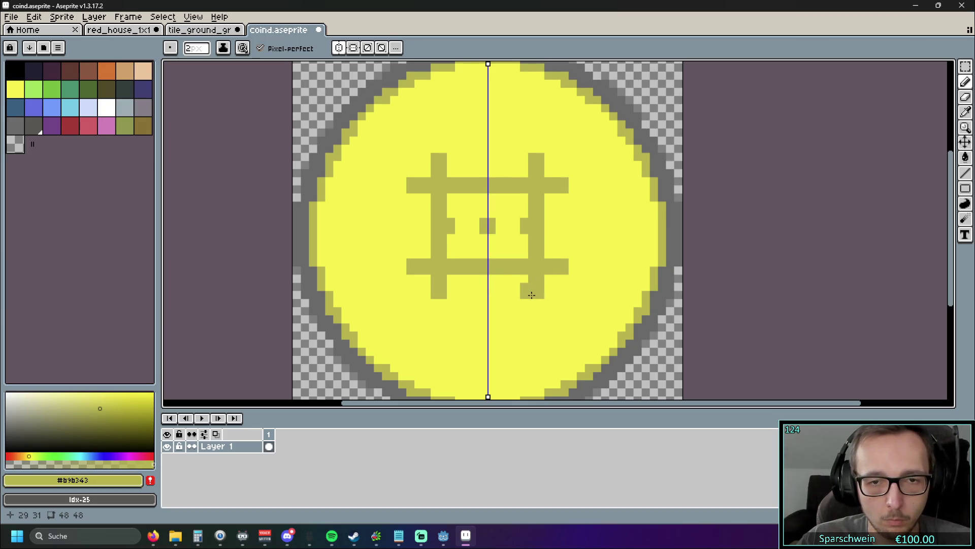
# Step: Select the area around the hash symbol with the Rectangular Marquee
pyautogui.click(965, 66)
pyautogui.moveTo(488, 136); pyautogui.dragTo(388, 317)
pyautogui.click(447, 236)
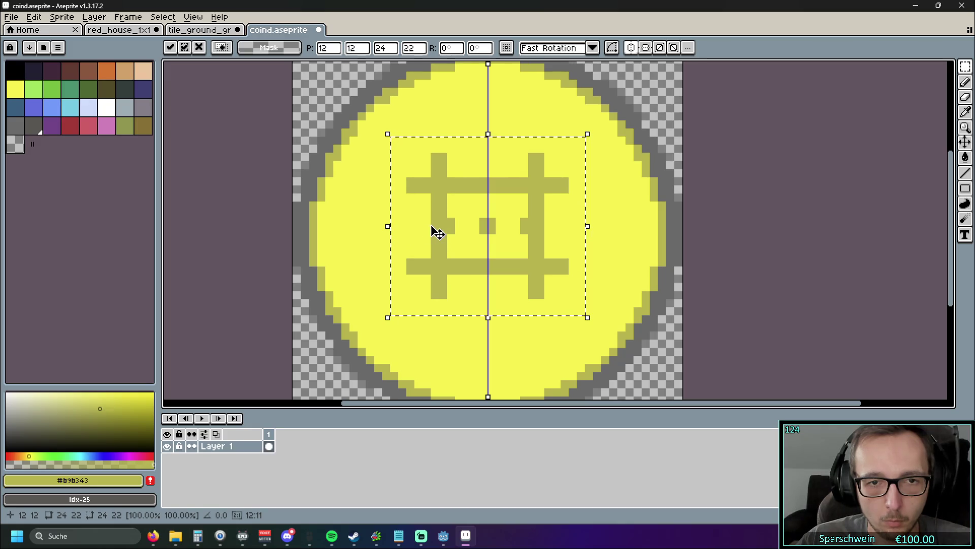
# Step: Turn off symmetry and move the hash's left half one pixel right
pyautogui.hotkey('ctrl', 'd')
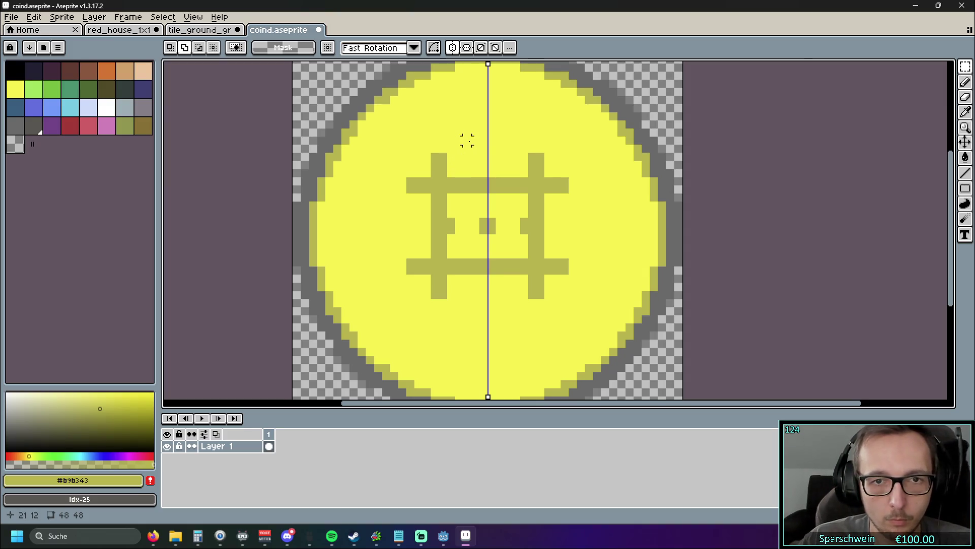
pyautogui.click(453, 49)
pyautogui.click(453, 49)
pyautogui.click(454, 49)
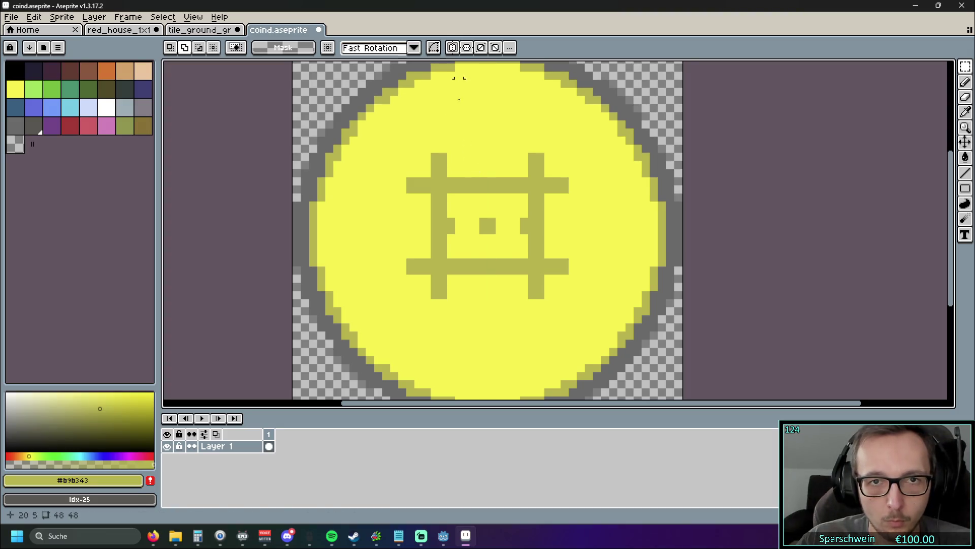
pyautogui.moveTo(484, 302); pyautogui.dragTo(379, 127)
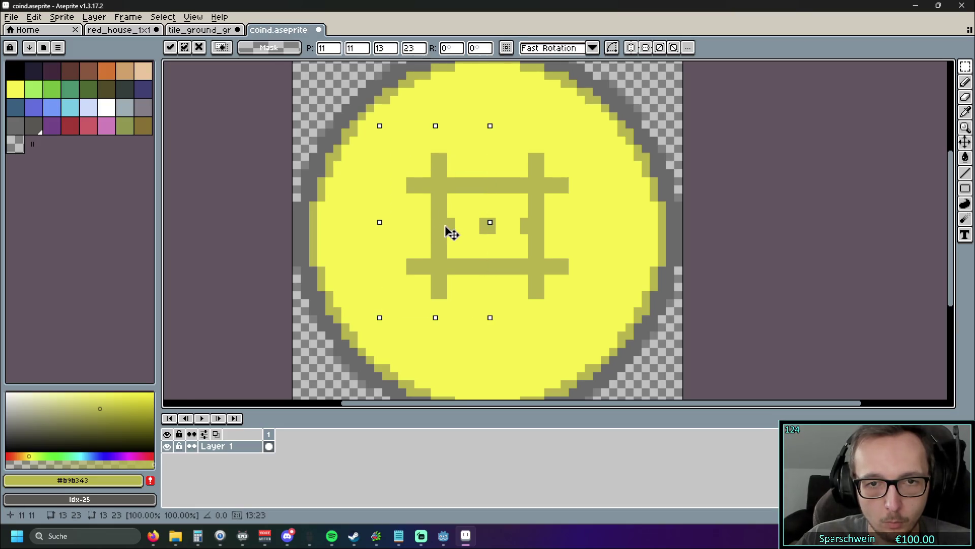
pyautogui.press('Right')
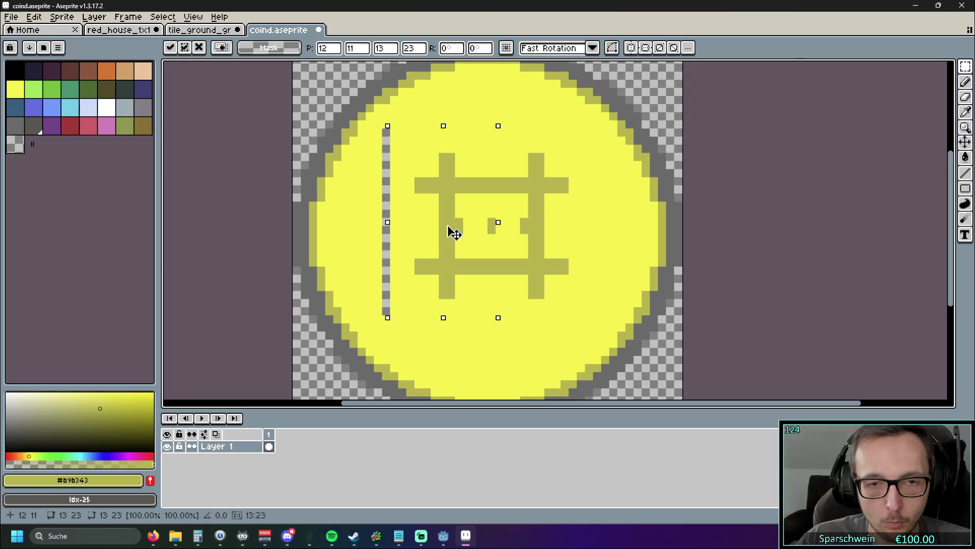
pyautogui.press('Left')
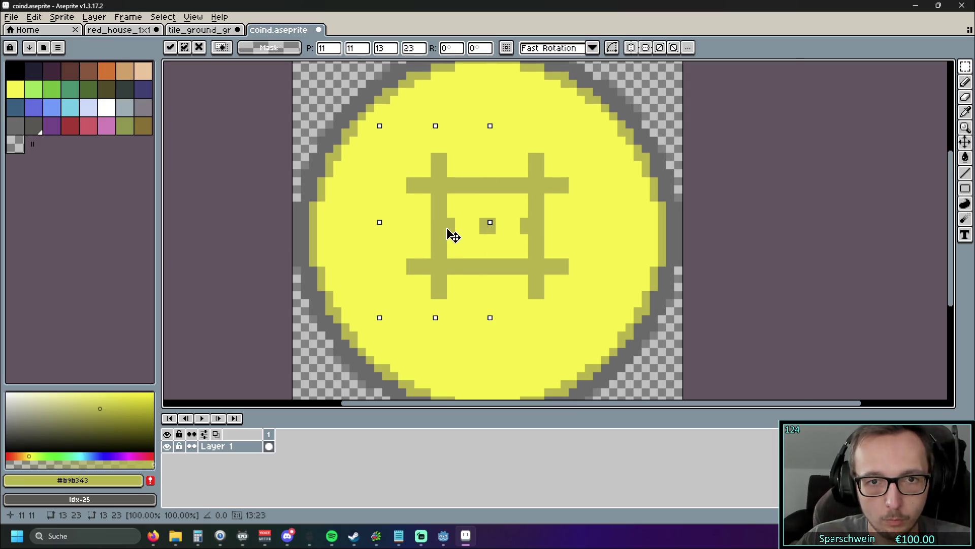
pyautogui.press('Right')
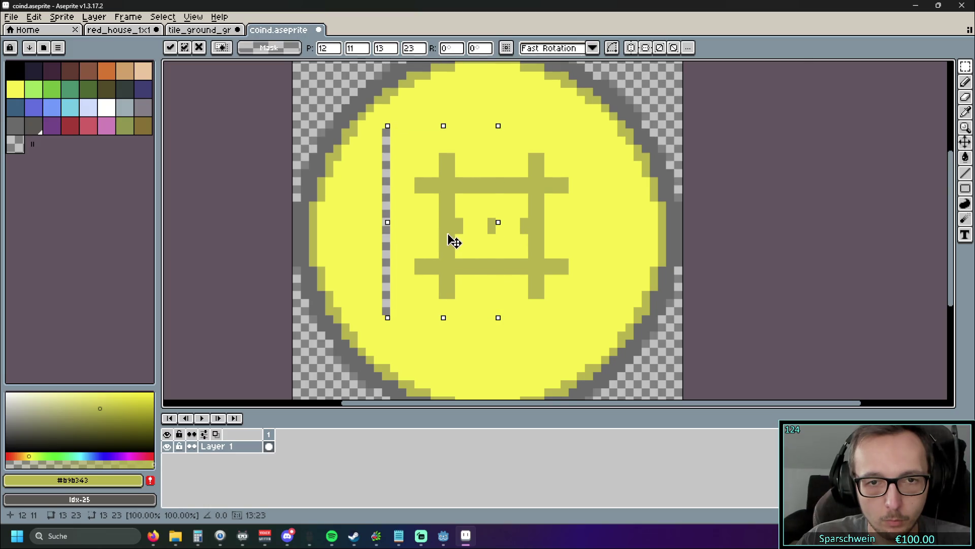
pyautogui.press('Left')
pyautogui.moveTo(450, 245); pyautogui.dragTo(462, 244)
pyautogui.press('Return')
pyautogui.hotkey('ctrl', 'd')
# Step: Select the hash's right half, shift it one pixel left, and deselect
pyautogui.moveTo(573, 129); pyautogui.dragTo(501, 334)
pyautogui.click(545, 231)
pyautogui.moveTo(543, 230); pyautogui.dragTo(537, 228)
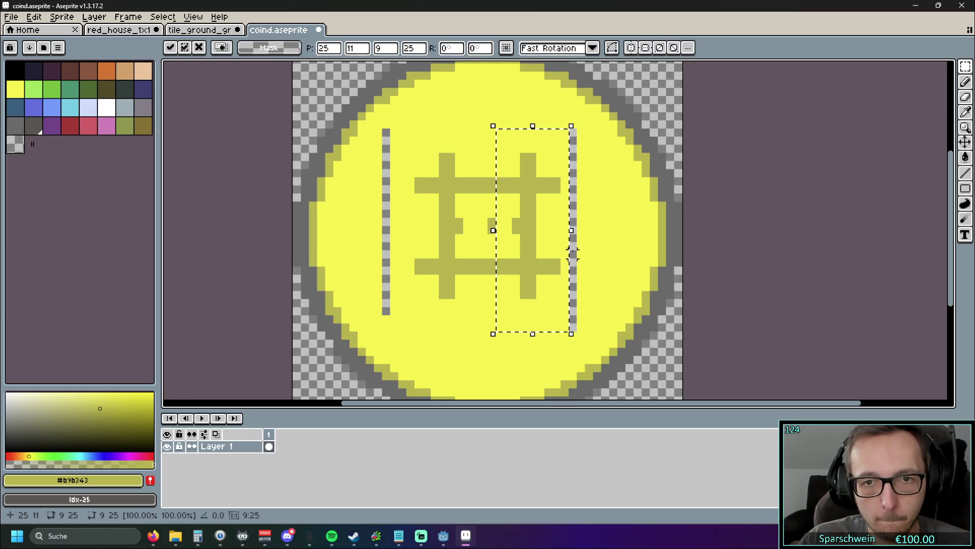
pyautogui.hotkey('ctrl', 'd')
# Step: Pick the coin's yellow and paint over the left and right gap lines
pyautogui.press('b')
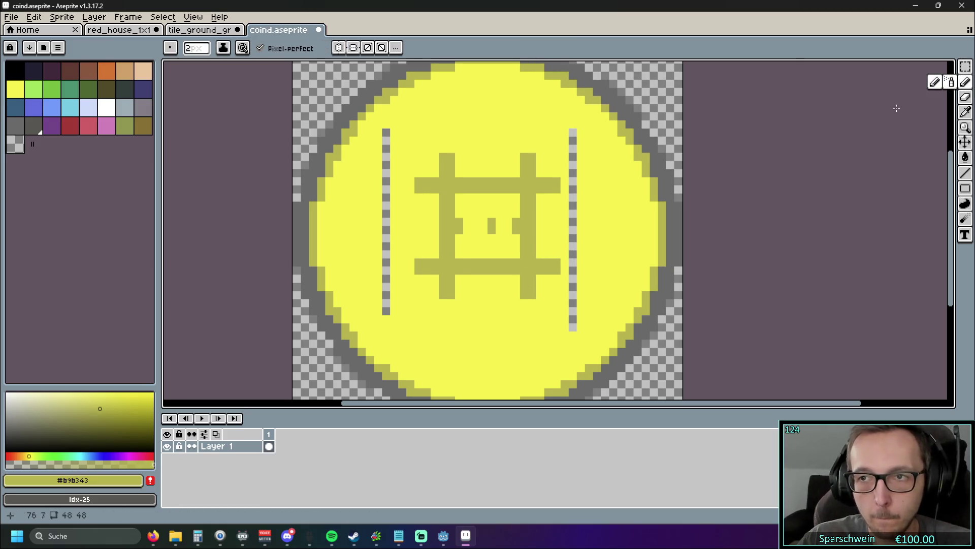
pyautogui.press('i')
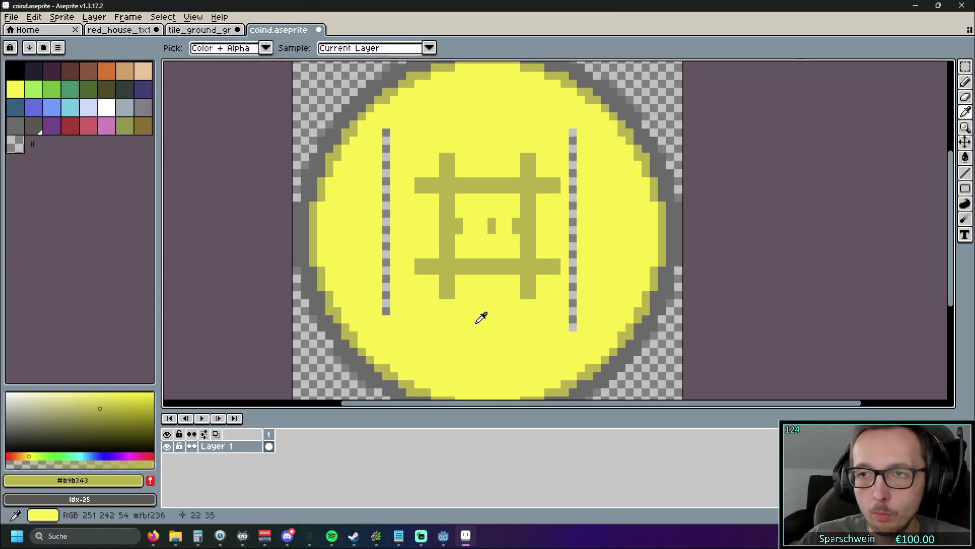
pyautogui.click(482, 317)
pyautogui.press('b')
pyautogui.moveTo(386, 313); pyautogui.dragTo(387, 133)
pyautogui.click(581, 161)
pyautogui.moveTo(580, 135); pyautogui.dragTo(572, 331)
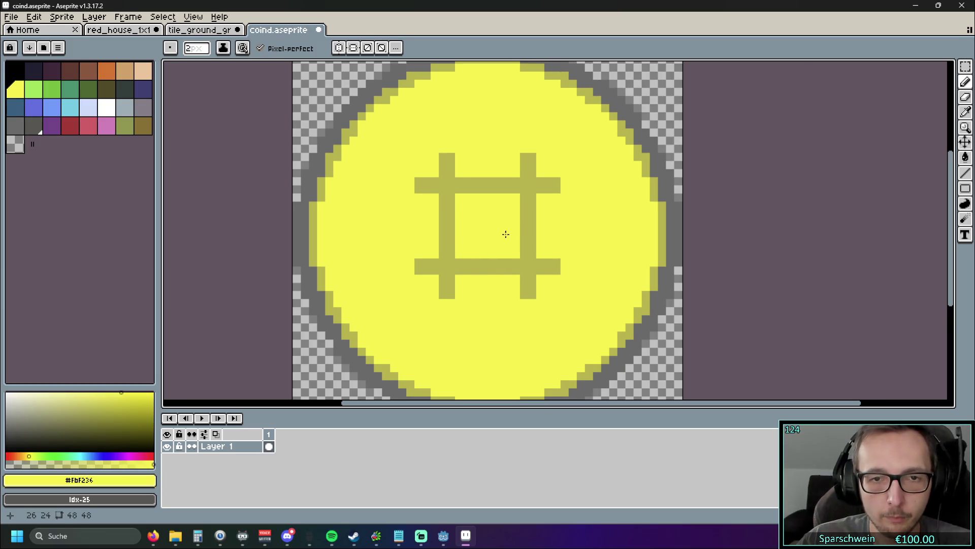
# Step: Recentre the view on the coin and undo a stray yellow block at its left edge
pyautogui.scroll(-5, 512, 225)
pyautogui.scroll(3, 508, 241)
pyautogui.scroll(3, 507, 240)
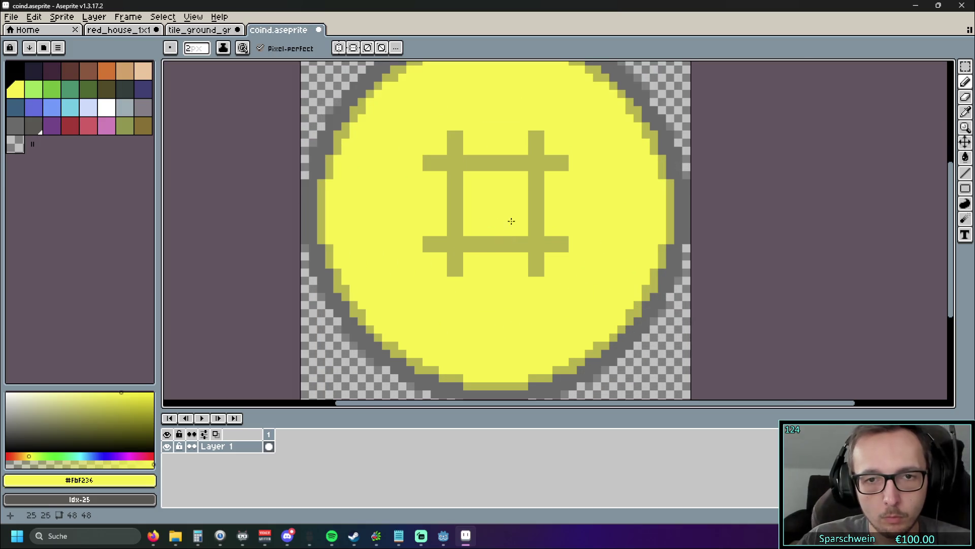
pyautogui.moveTo(510, 218); pyautogui.dragTo(459, 219)
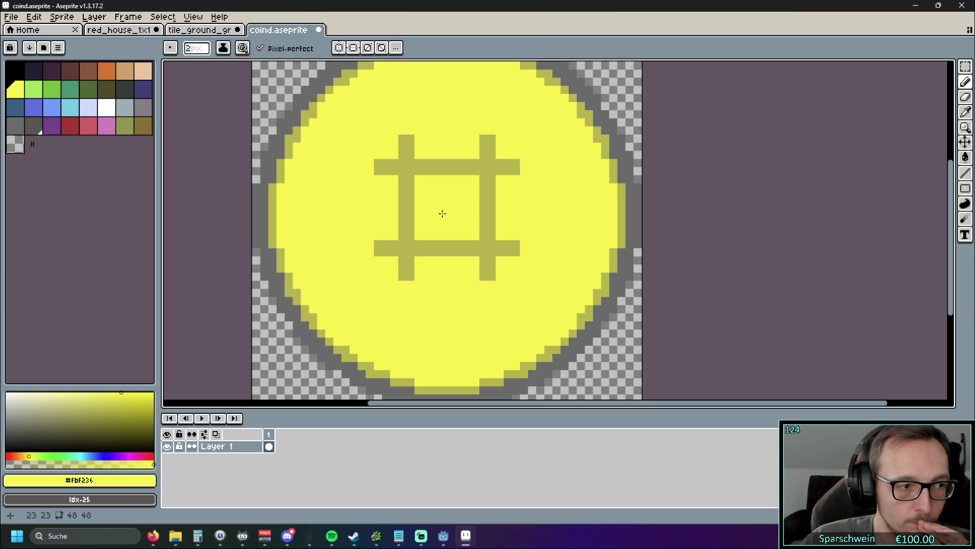
pyautogui.moveTo(445, 209); pyautogui.dragTo(445, 216)
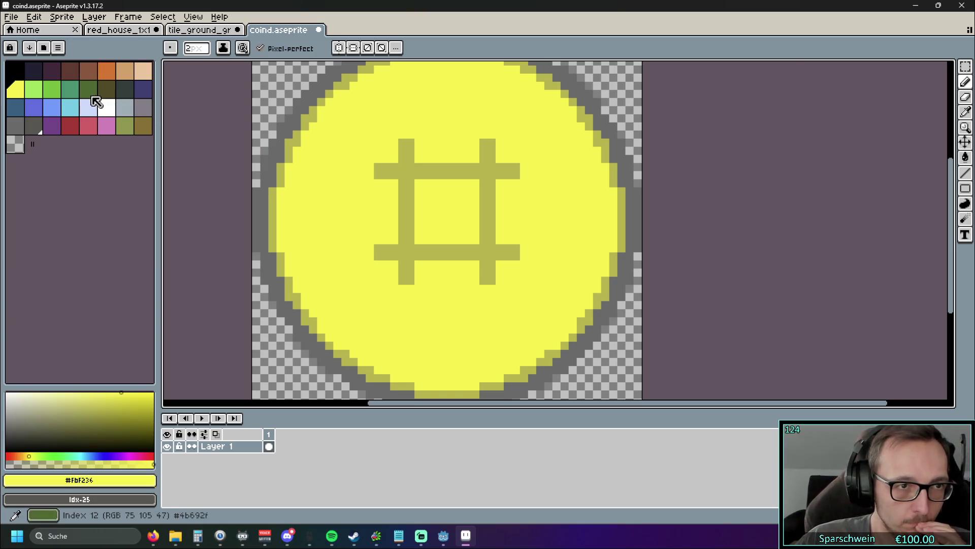
pyautogui.click(263, 234)
pyautogui.hotkey('ctrl', 'z')
pyautogui.scroll(-2, 451, 259)
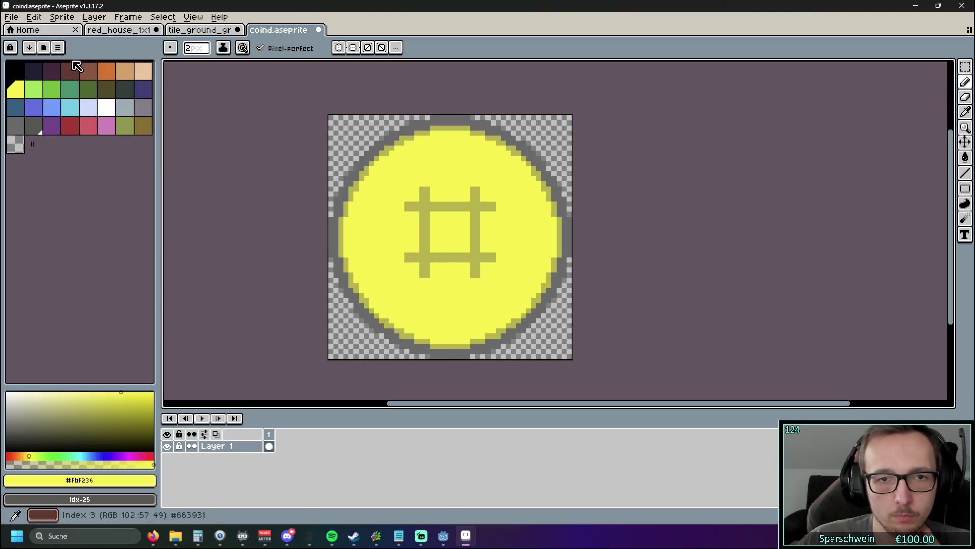
pyautogui.click(12, 20)
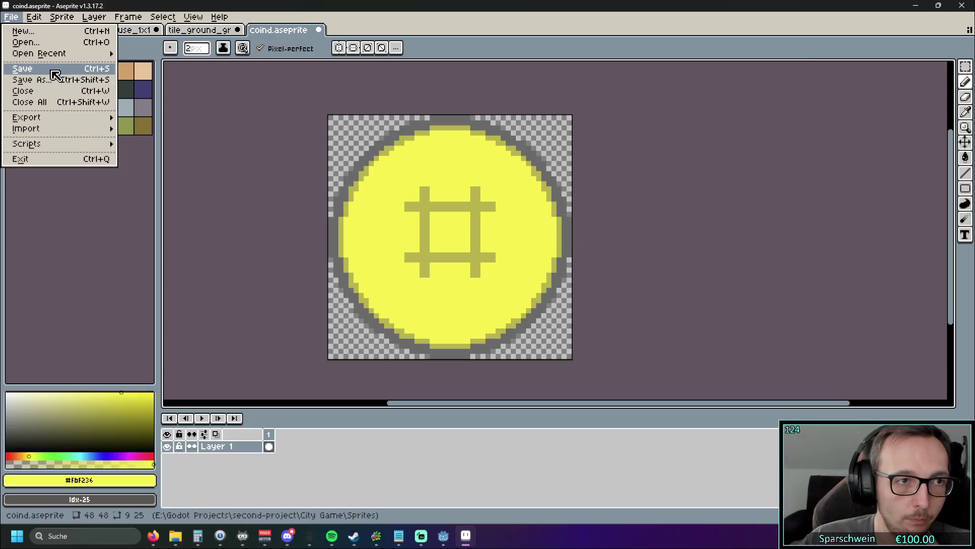
# Step: Save the coin to coind.aseprite and pick a dark palette swatch
pyautogui.click(52, 70)
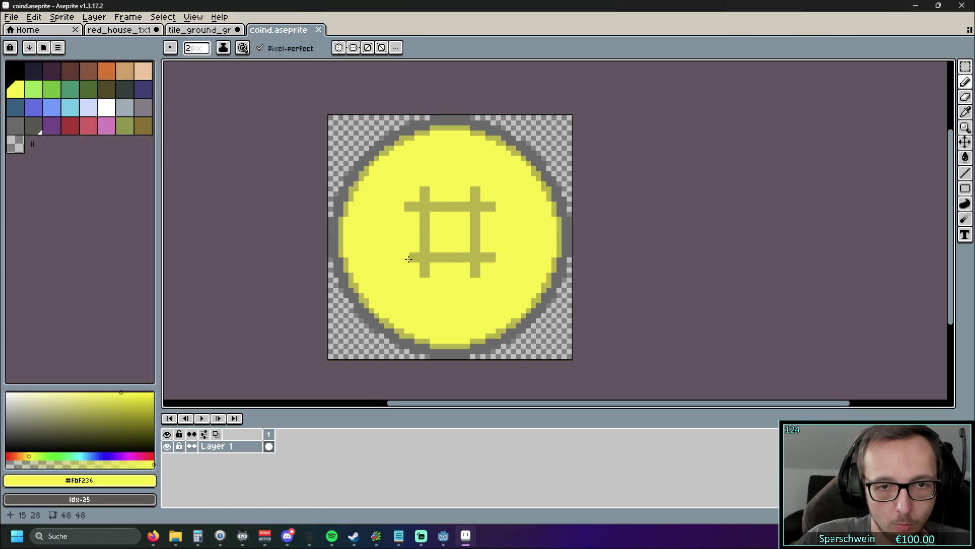
pyautogui.click(124, 88)
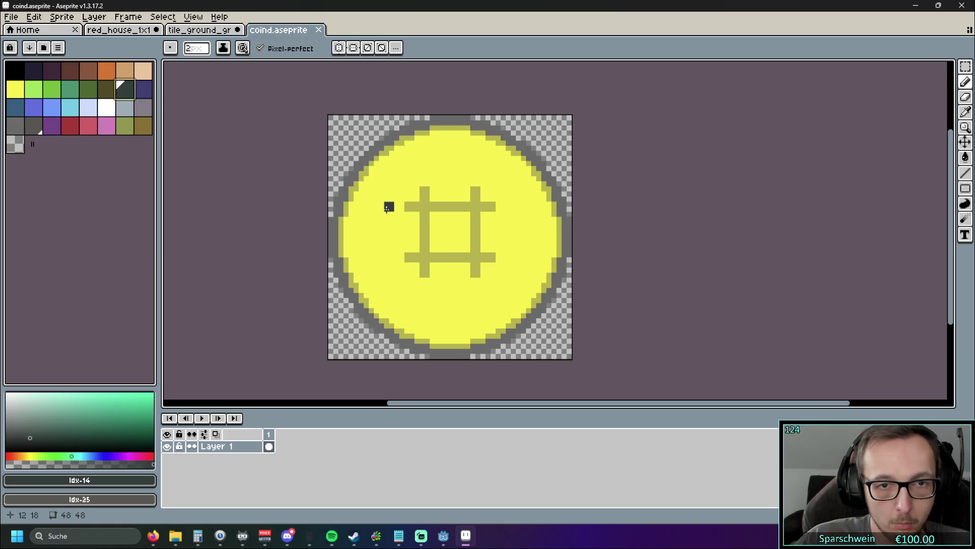
# Step: Select the hash symbol with a rectangle and move it down one pixel
pyautogui.click(965, 66)
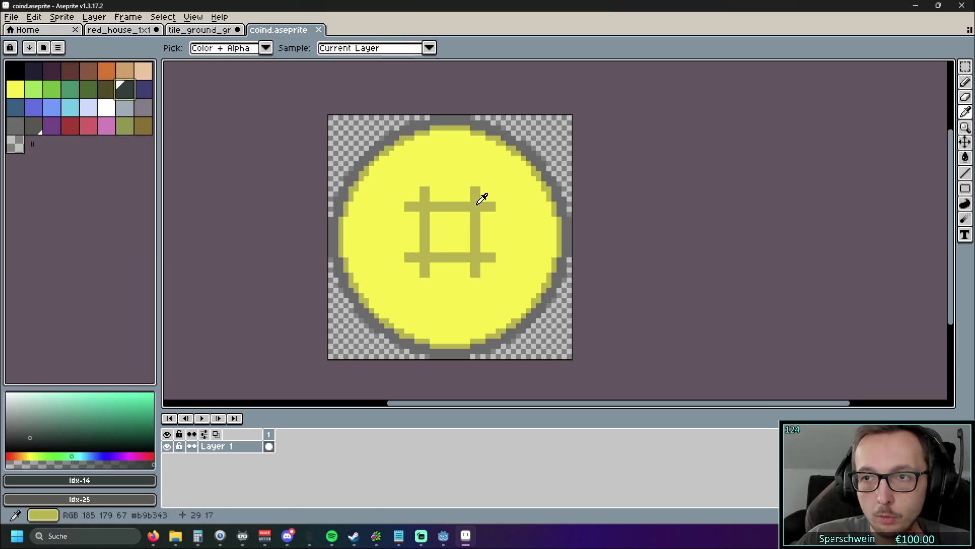
pyautogui.moveTo(508, 173); pyautogui.dragTo(392, 290)
pyautogui.click(448, 252)
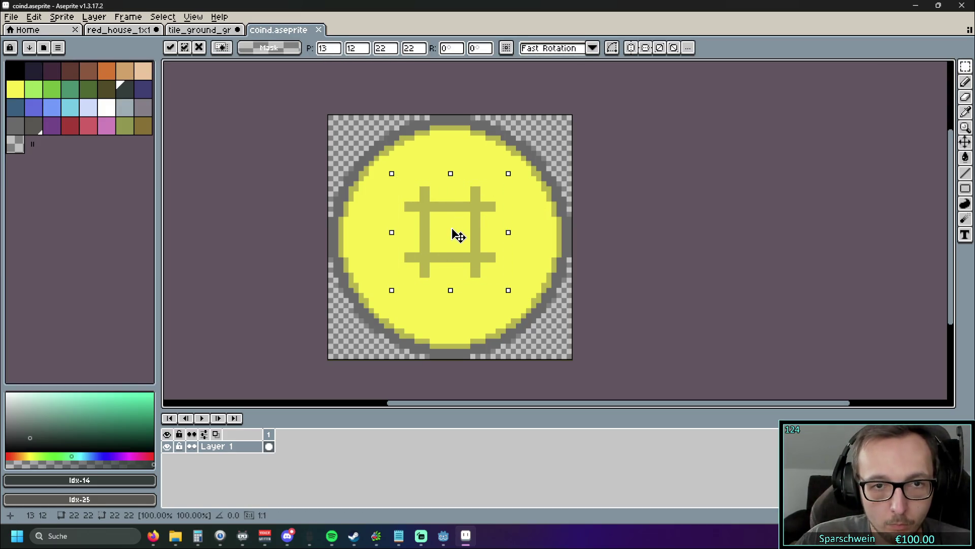
pyautogui.moveTo(459, 239); pyautogui.dragTo(459, 244)
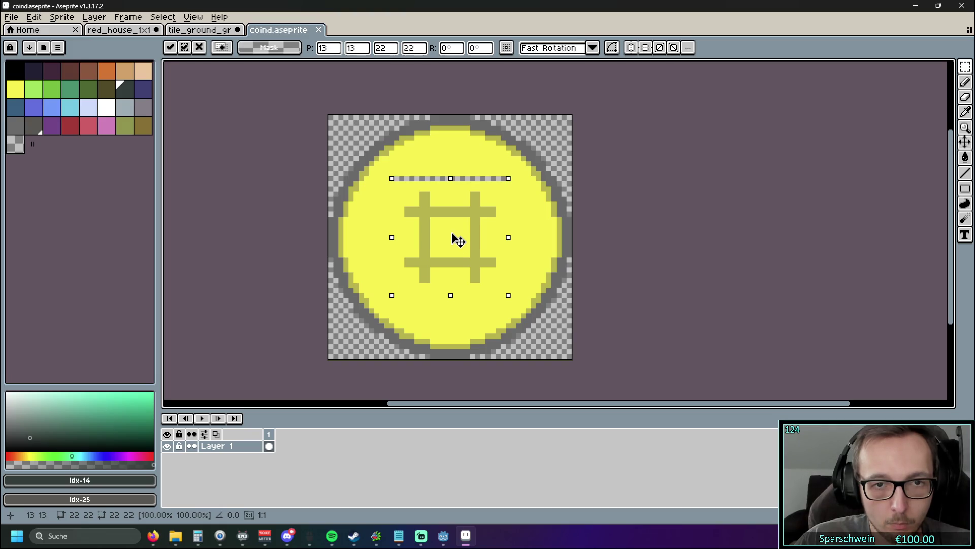
pyautogui.click(514, 240)
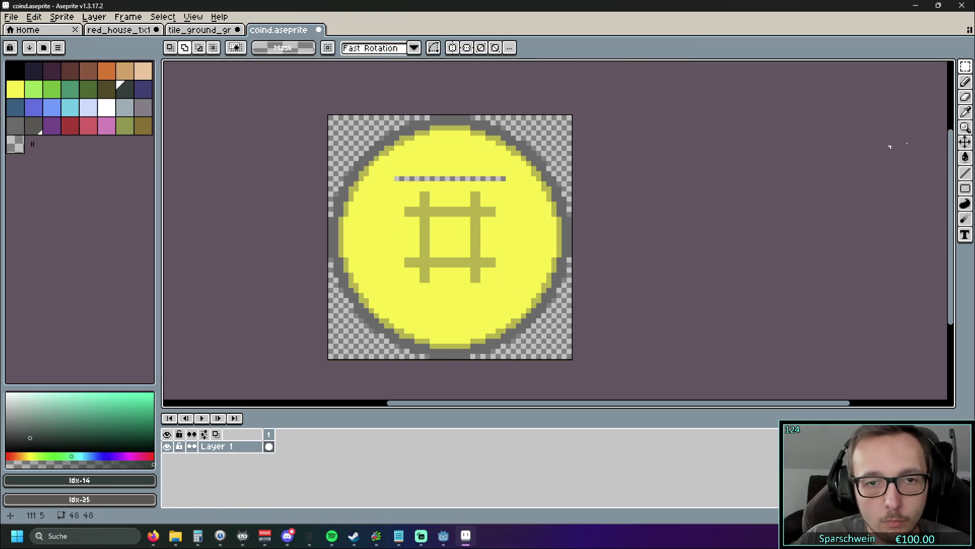
# Step: Draw a yellow Pencil line across the see-through gap left above the hash
pyautogui.scroll(1, 396, 264)
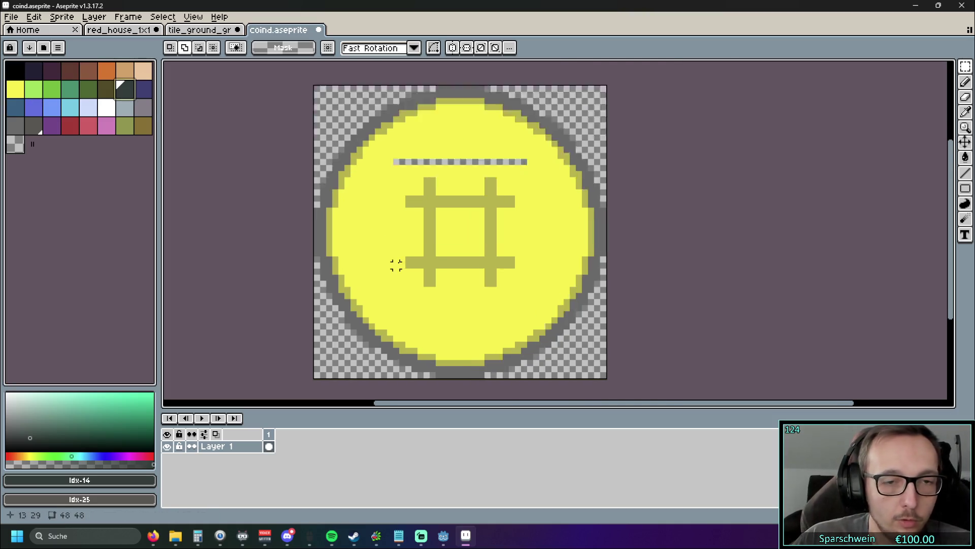
pyautogui.scroll(1, 396, 264)
pyautogui.click(965, 112)
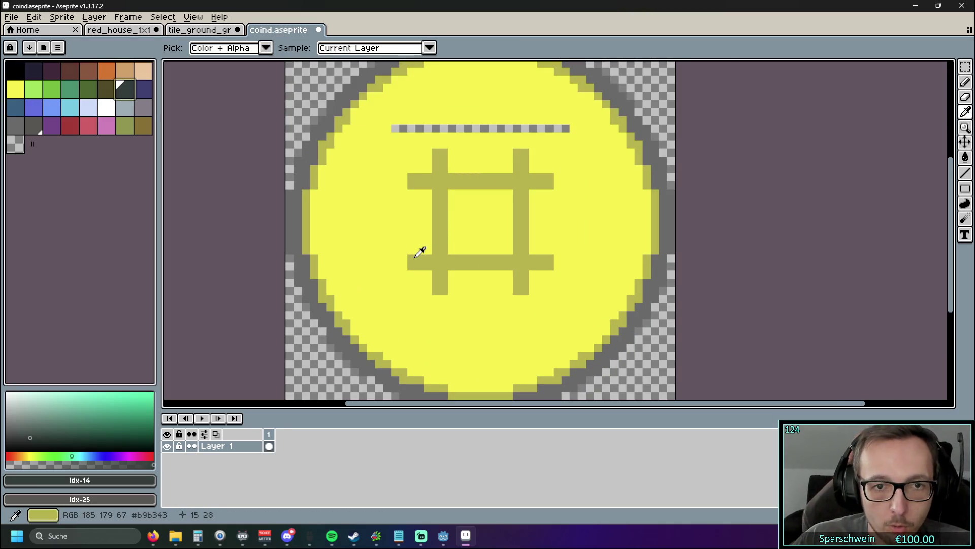
pyautogui.click(142, 89)
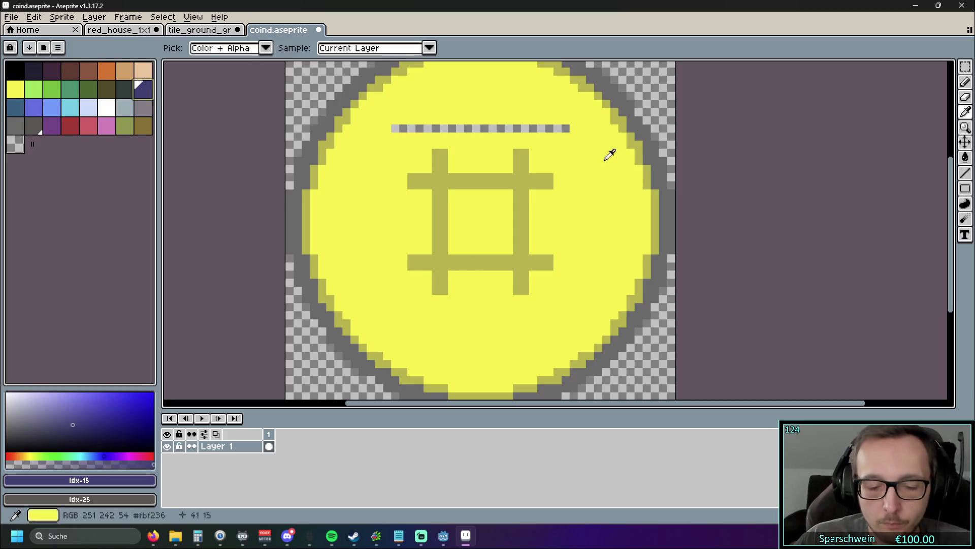
pyautogui.press('b')
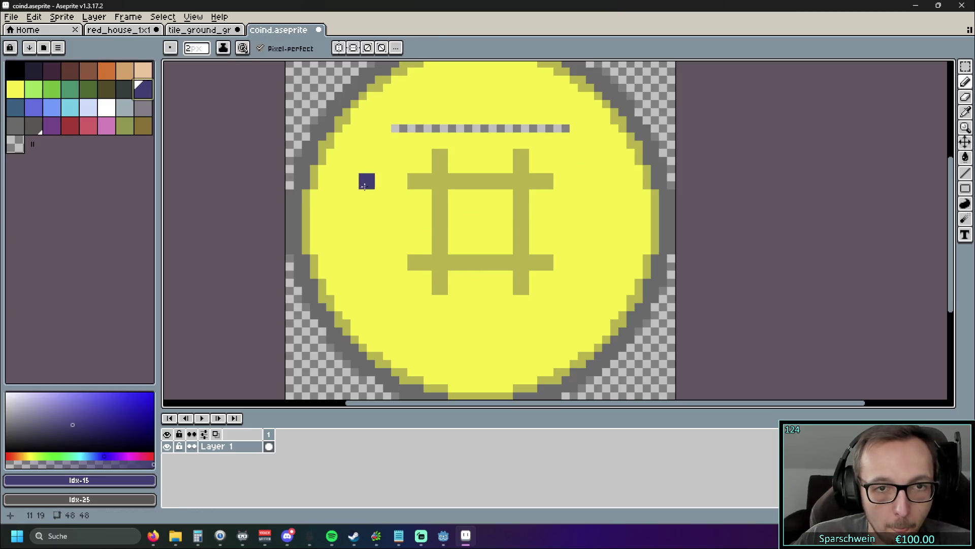
pyautogui.scroll(2, 431, 157)
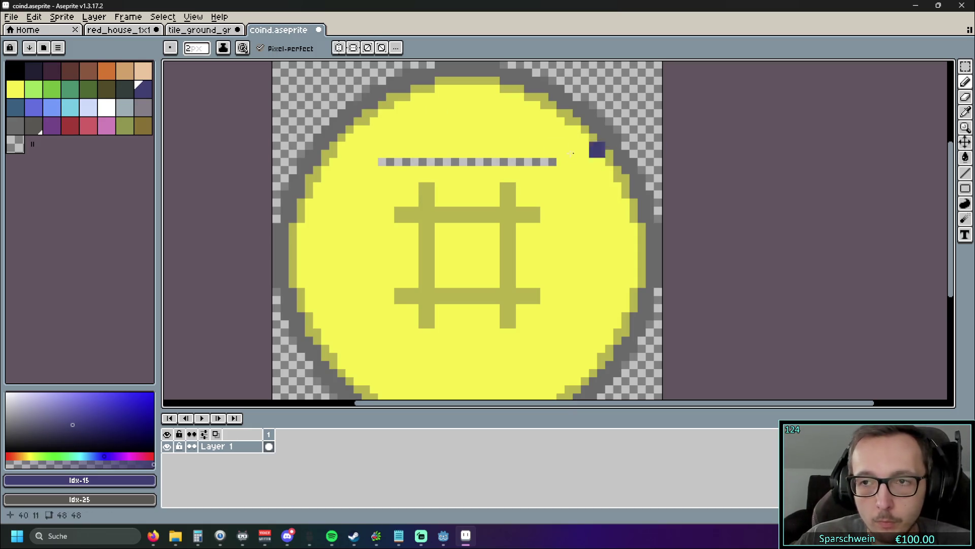
pyautogui.click(15, 89)
pyautogui.click(382, 162)
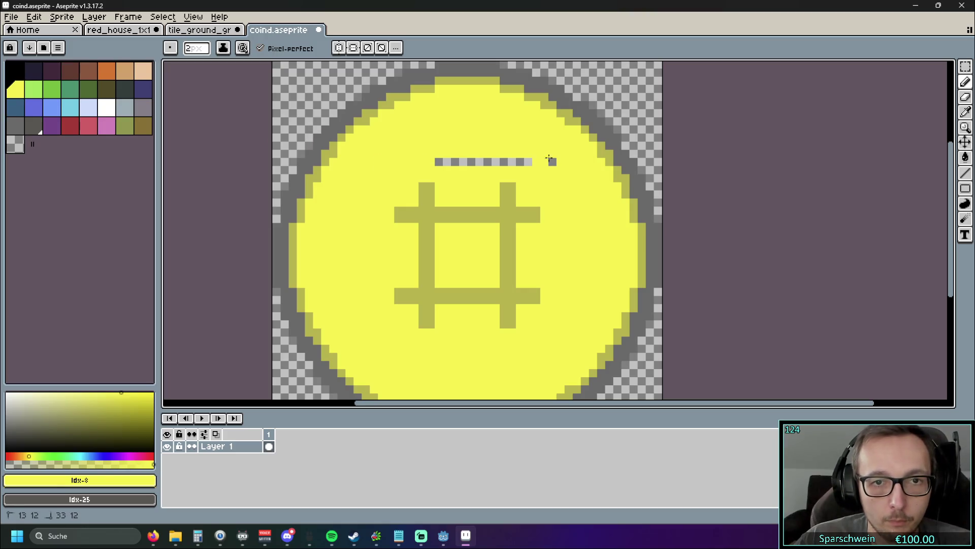
pyautogui.keyDown('shift'); pyautogui.click(549, 159); pyautogui.keyUp('shift')
pyautogui.click(11, 16)
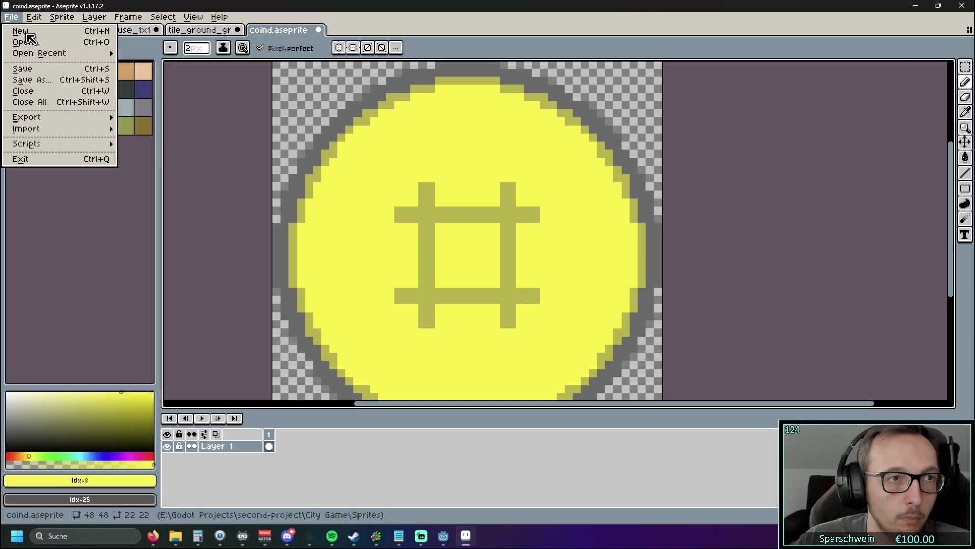
# Step: Save the coin sprite, then test-run the Godot game, building a red house and collecting its coin
pyautogui.click(51, 69)
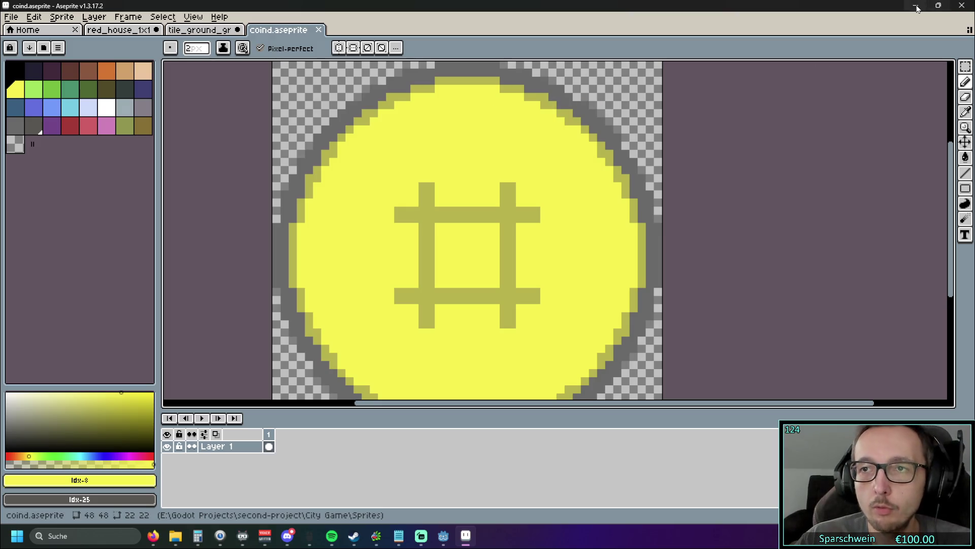
pyautogui.click(916, 7)
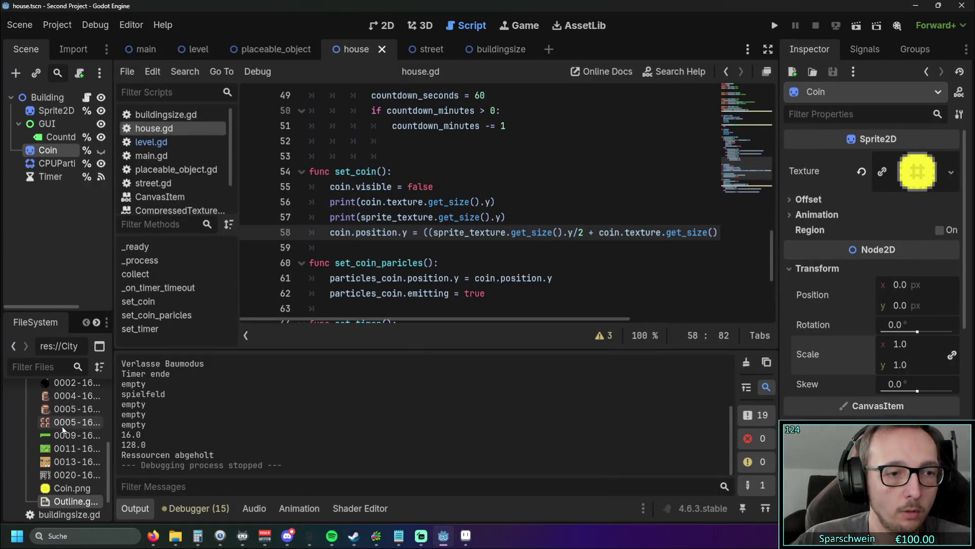
pyautogui.scroll(-2, 65, 429)
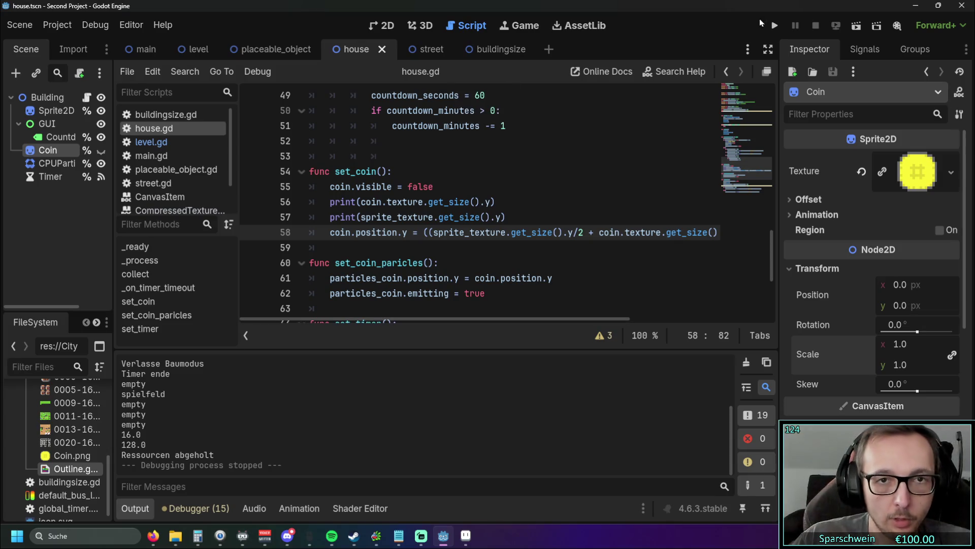
pyautogui.click(774, 26)
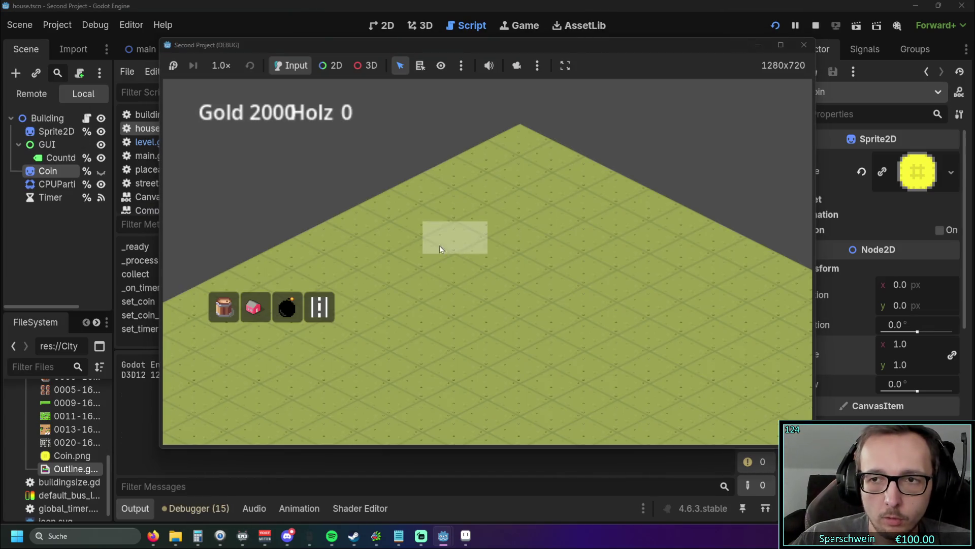
pyautogui.click(253, 307)
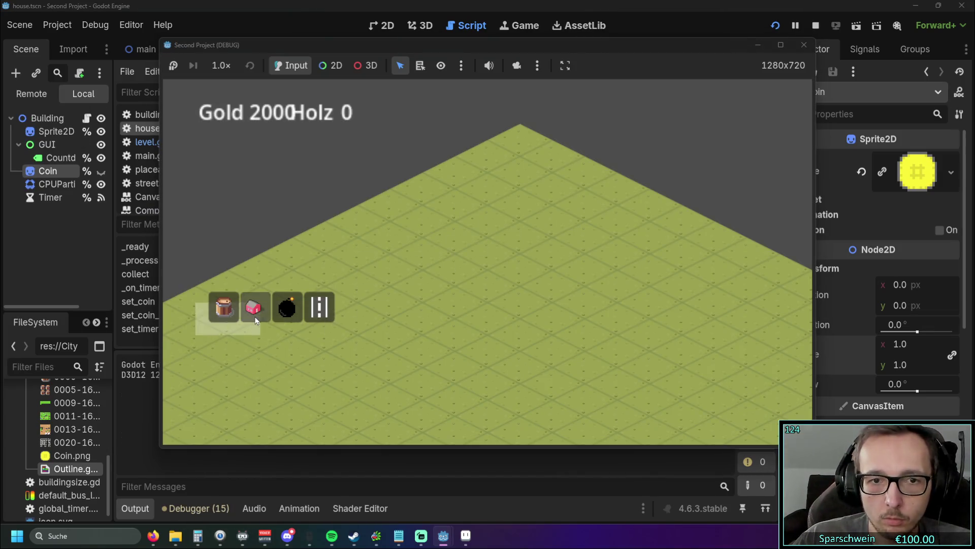
pyautogui.click(453, 297)
pyautogui.rightClick(470, 309)
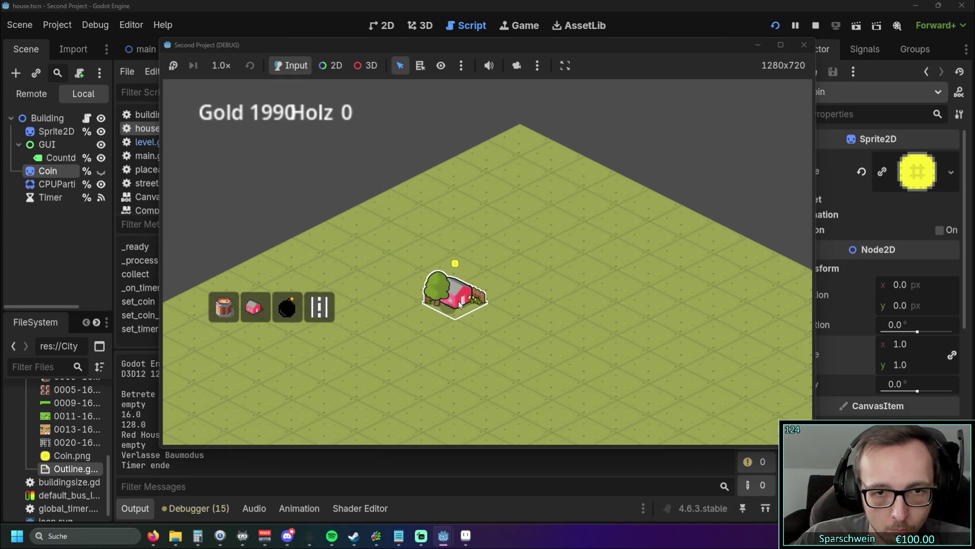
pyautogui.click(460, 305)
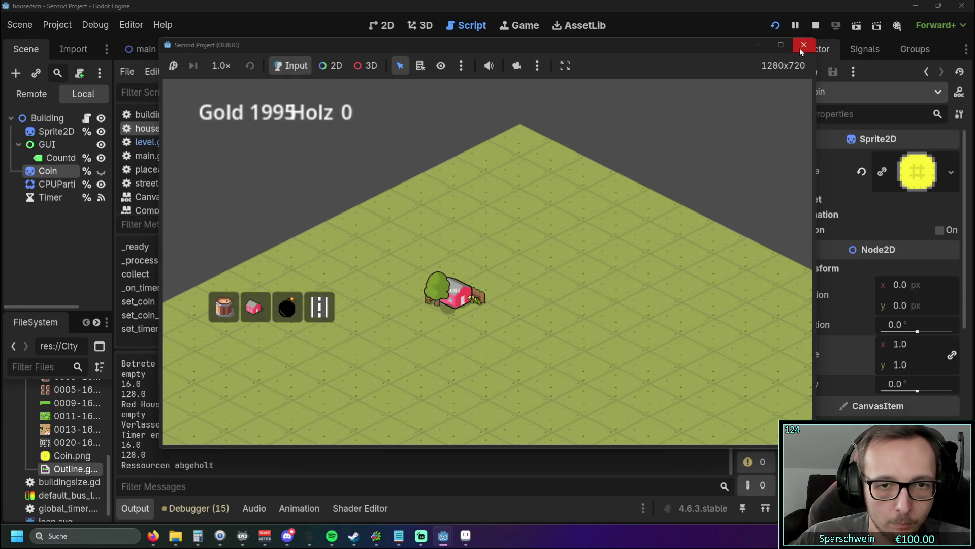
pyautogui.click(802, 45)
# Step: Reimport Coin.png and run the game again, placing a red house
pyautogui.scroll(5, 68, 453)
pyautogui.scroll(-5, 68, 453)
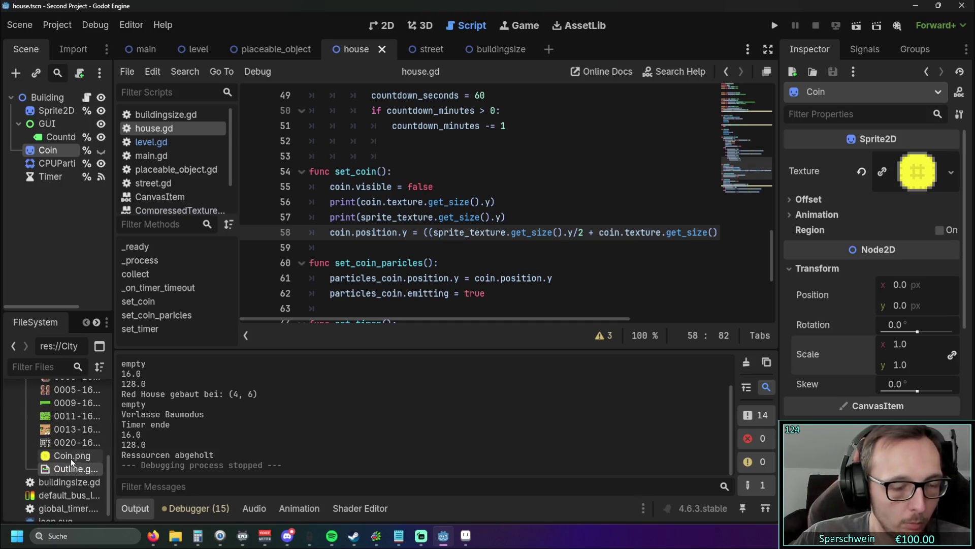
pyautogui.rightClick(65, 454)
pyautogui.click(102, 462)
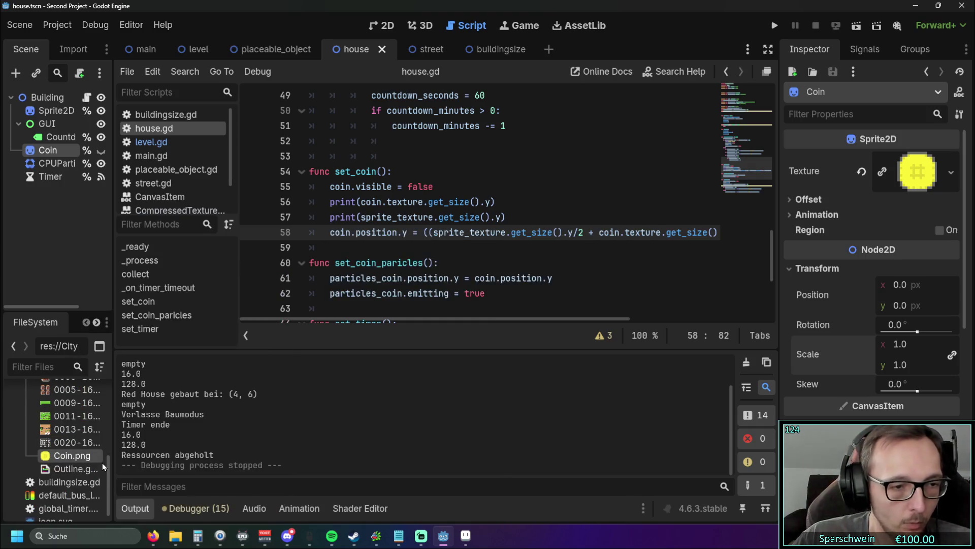
pyautogui.click(772, 27)
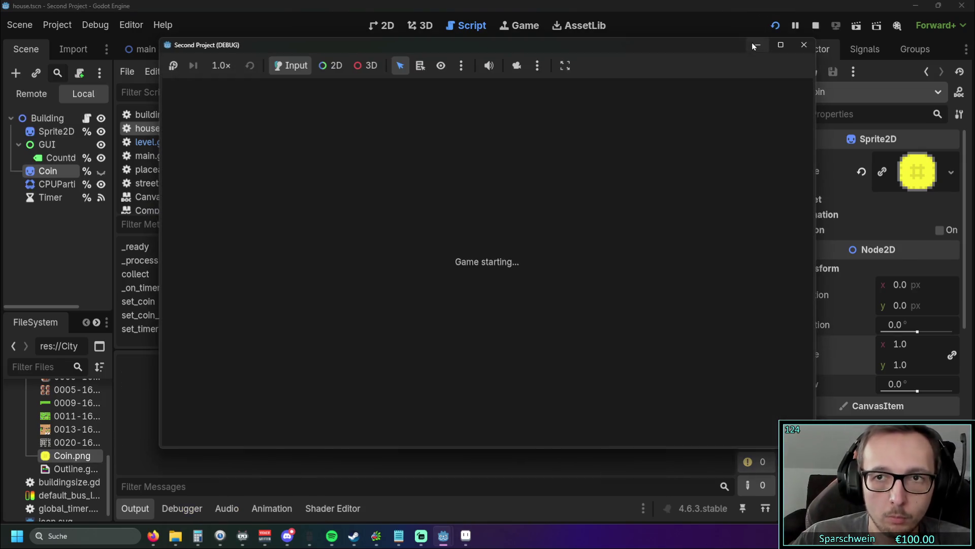
pyautogui.click(256, 311)
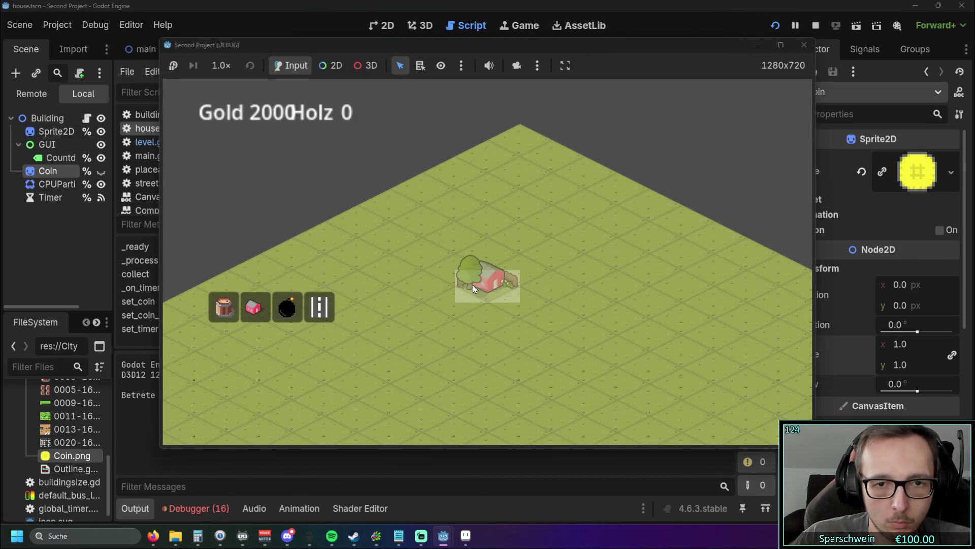
pyautogui.click(474, 285)
pyautogui.rightClick(444, 323)
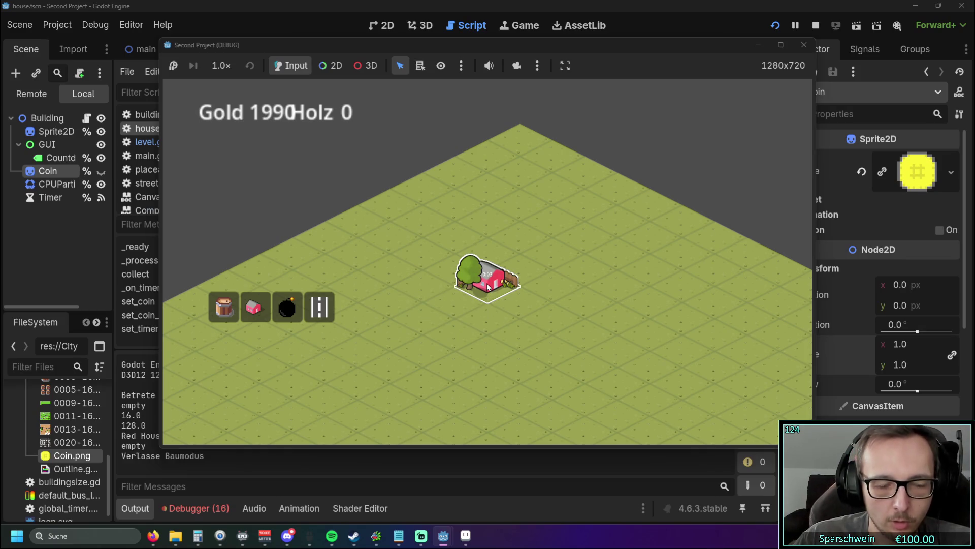
pyautogui.click(465, 535)
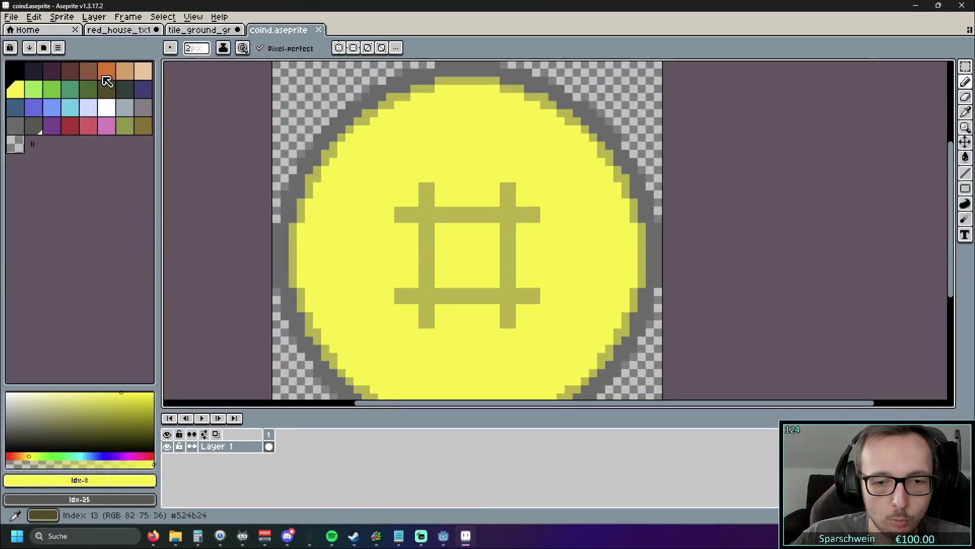
# Step: Save As over Coin.png in the Sprites folder, confirming the overwrite
pyautogui.click(11, 17)
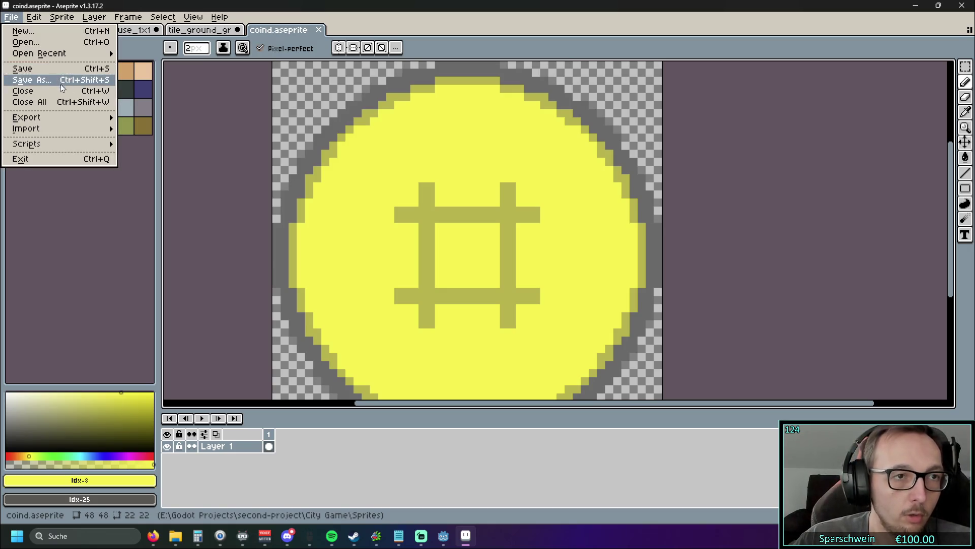
pyautogui.click(62, 87)
pyautogui.scroll(-2, 297, 168)
pyautogui.click(202, 172)
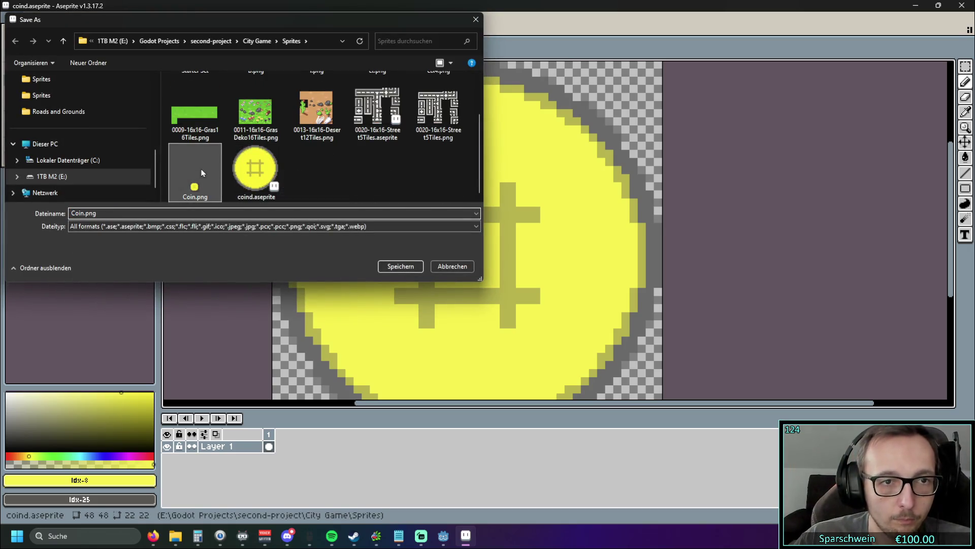
pyautogui.click(389, 267)
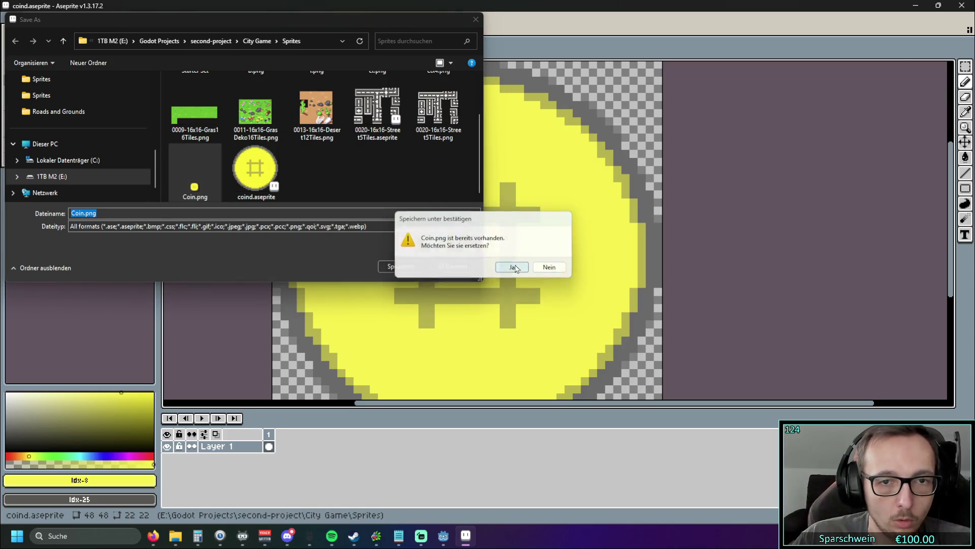
pyautogui.click(513, 267)
pyautogui.click(915, 6)
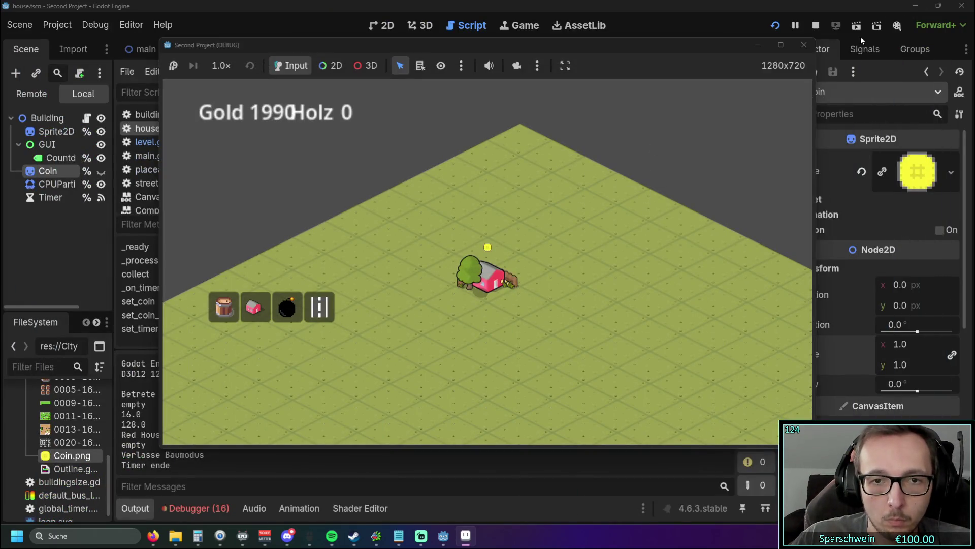
# Step: Stop the old run, relaunch the game, place a red house showing the larger coin, then close it
pyautogui.click(776, 25)
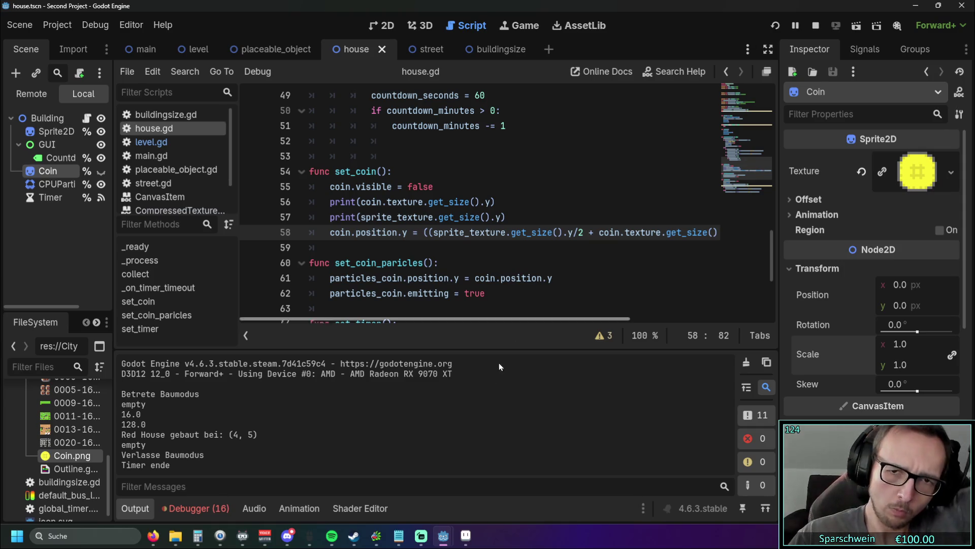
pyautogui.moveTo(443, 535)
pyautogui.click(538, 447)
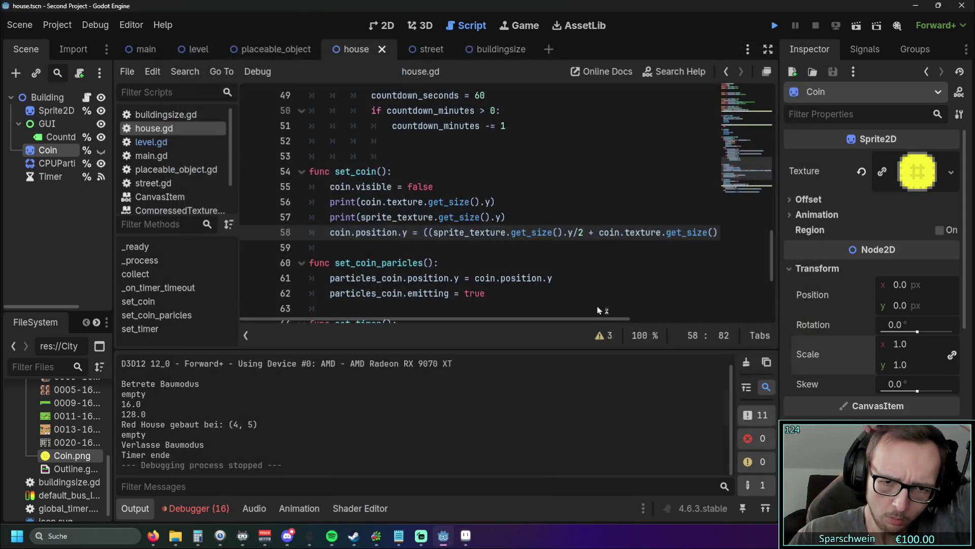
pyautogui.click(778, 30)
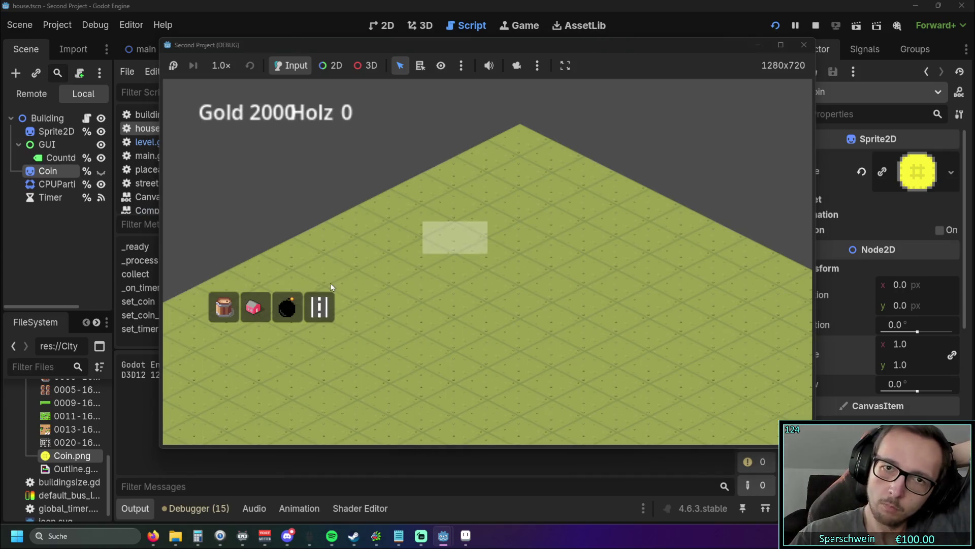
pyautogui.click(257, 310)
pyautogui.click(465, 302)
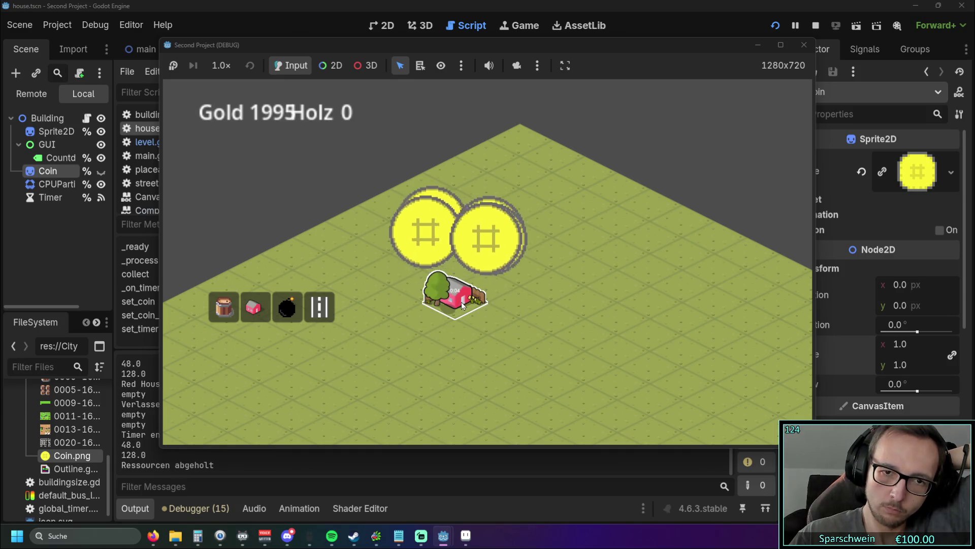
pyautogui.click(804, 44)
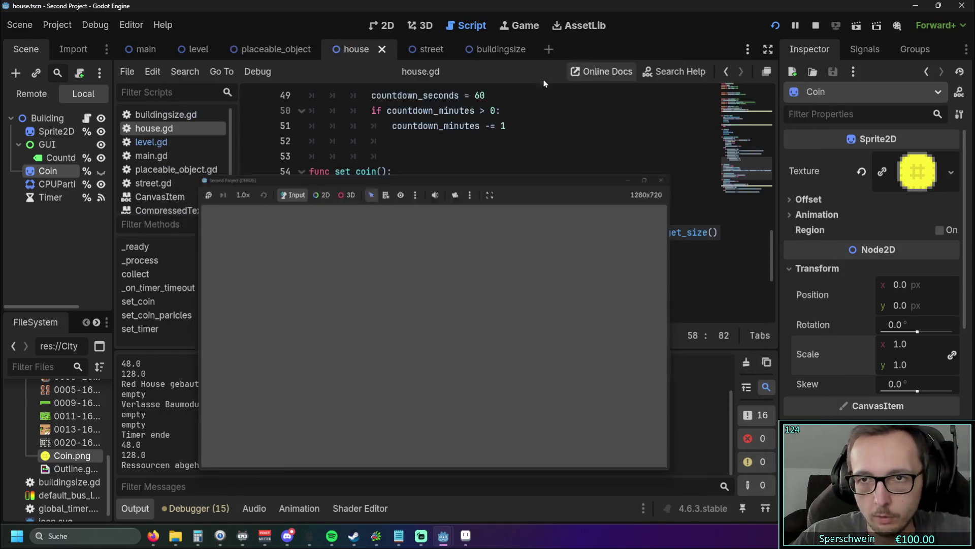
# Step: Revert CPUParticles2D_Coin's Scale Amount Min and Max from 3.0 to 1.0 and rerun the game
pyautogui.click(38, 185)
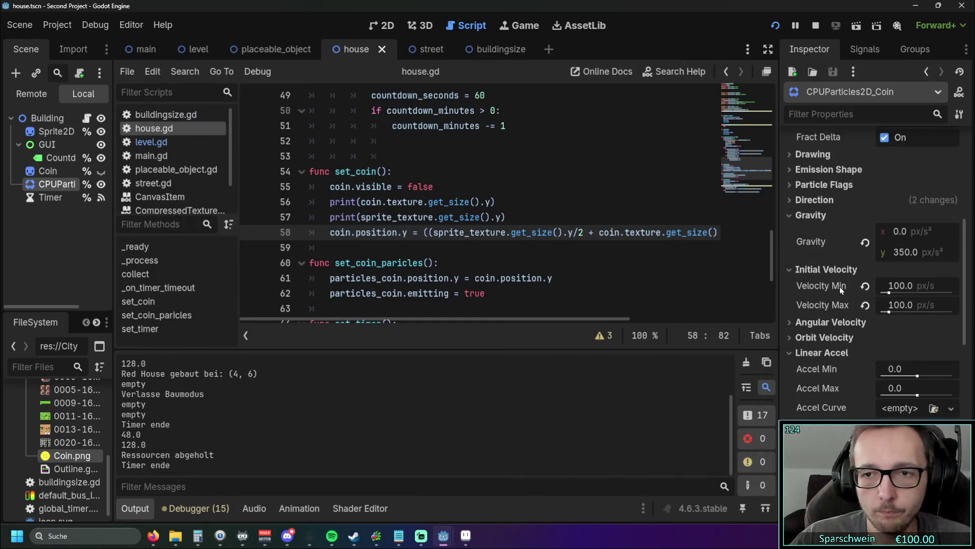
pyautogui.scroll(-6, 827, 304)
pyautogui.scroll(2, 825, 303)
pyautogui.scroll(-1, 824, 301)
pyautogui.scroll(1, 825, 298)
pyautogui.scroll(-2, 824, 294)
pyautogui.scroll(-5, 821, 292)
pyautogui.scroll(4, 822, 294)
pyautogui.scroll(12, 831, 333)
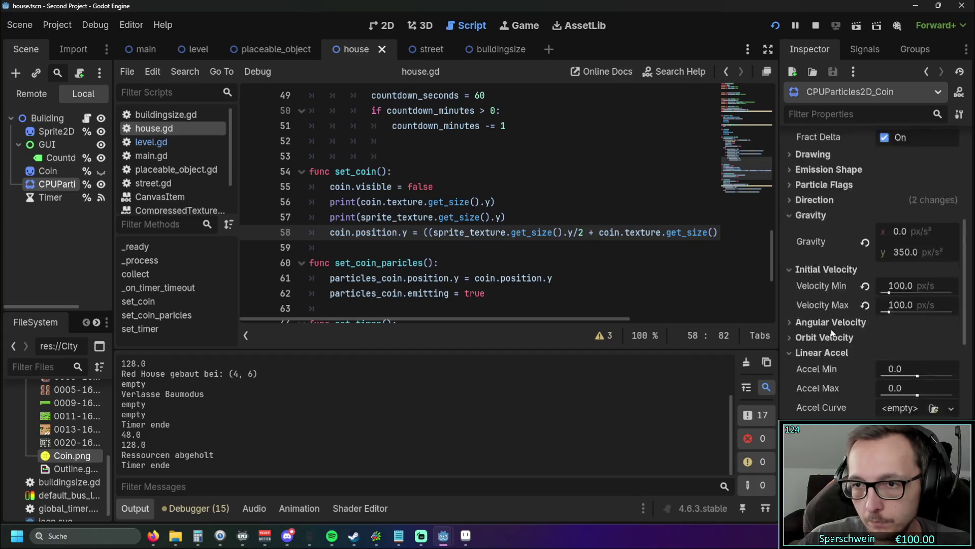
pyautogui.scroll(-8, 831, 330)
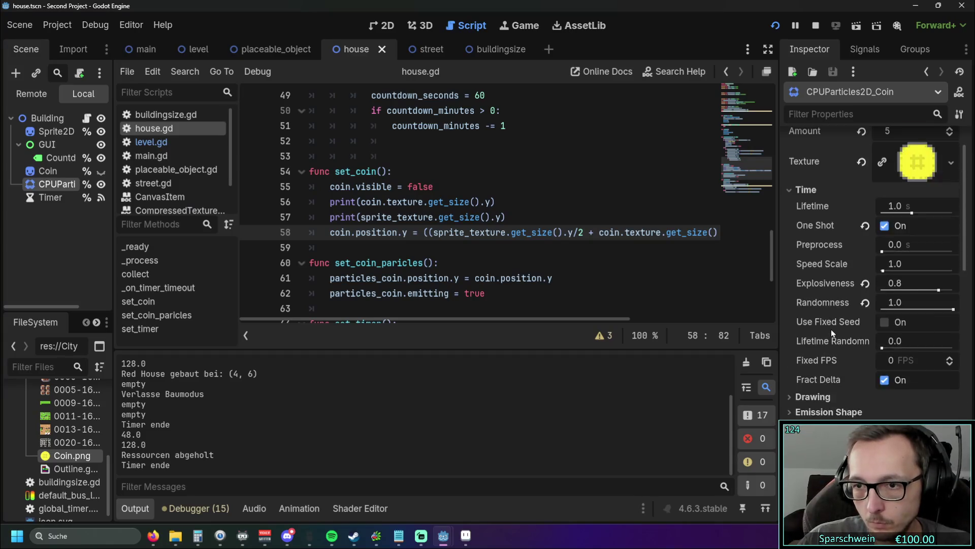
pyautogui.scroll(-2, 830, 325)
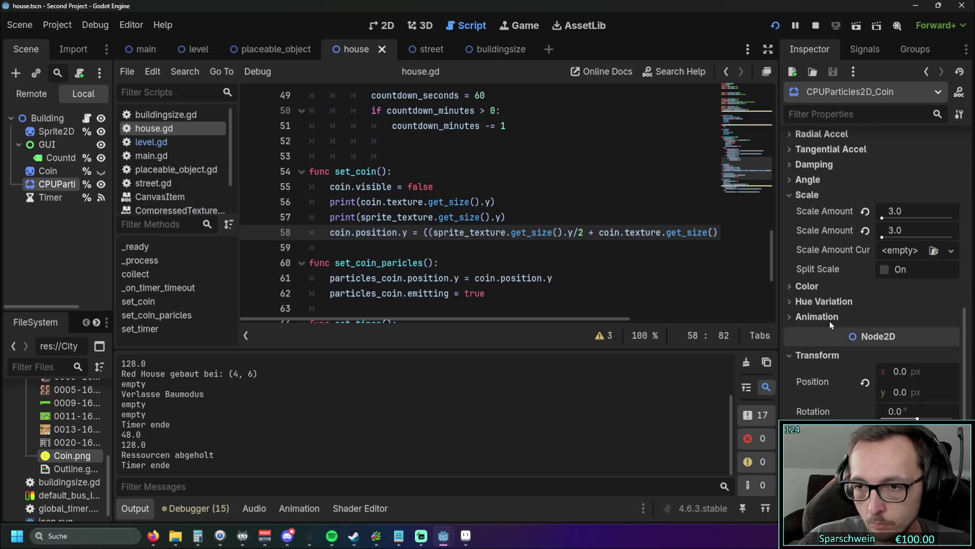
pyautogui.click(892, 210)
pyautogui.click(865, 212)
pyautogui.click(866, 230)
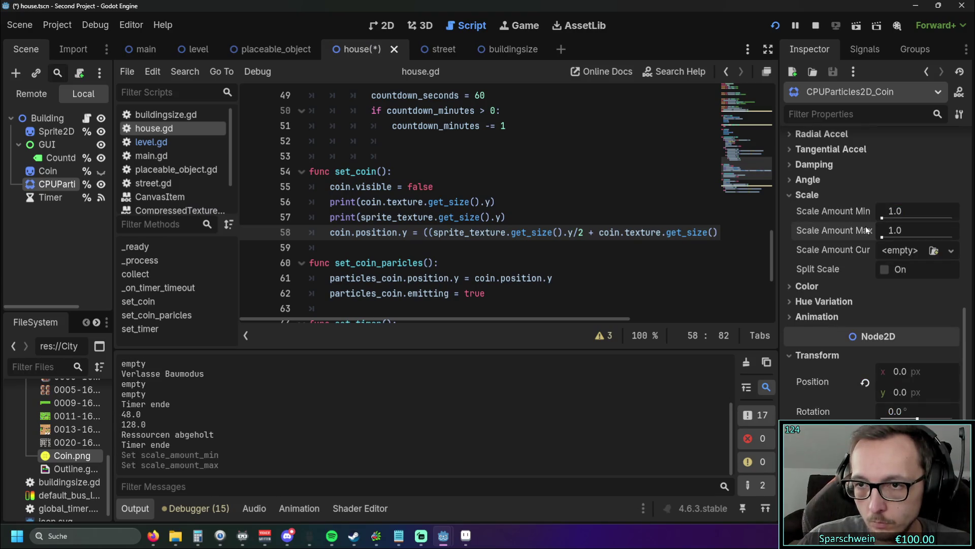
pyautogui.click(775, 26)
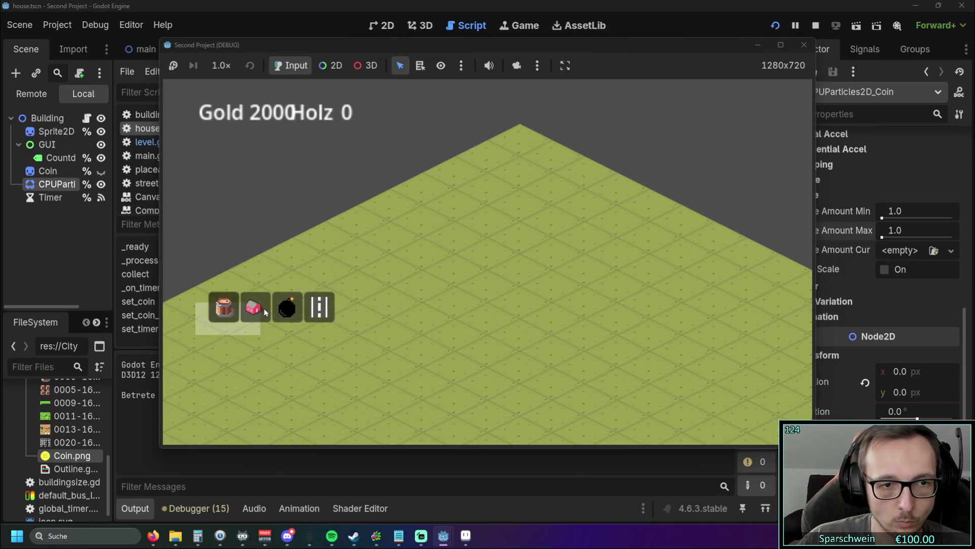
# Step: Place a red house, collect its normal-sized coin back to Gold 2000, and close the game
pyautogui.click(254, 307)
pyautogui.click(469, 273)
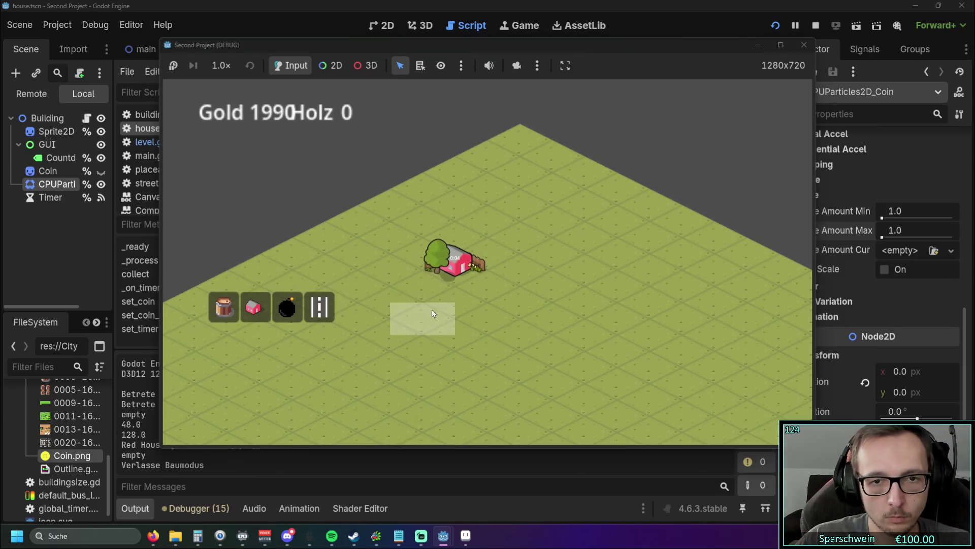
pyautogui.click(461, 271)
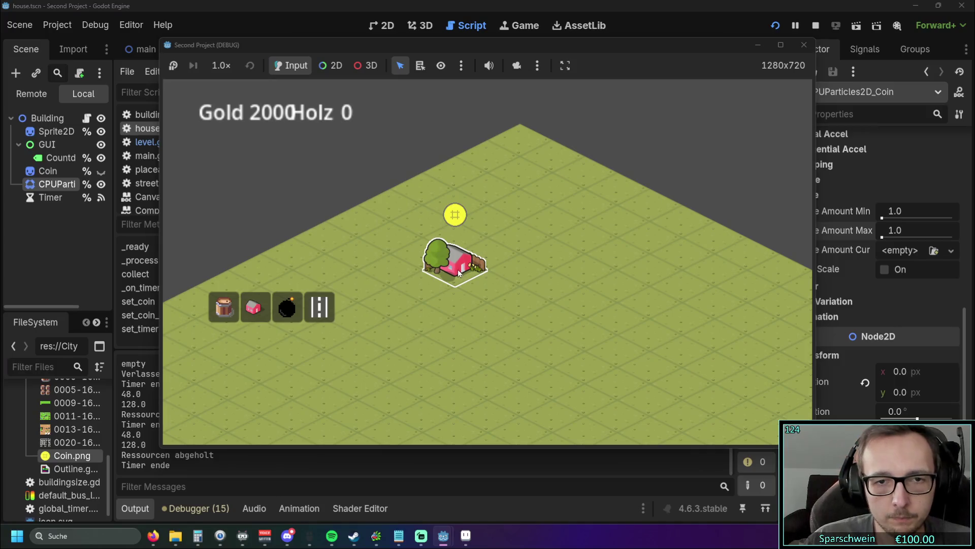
pyautogui.click(801, 47)
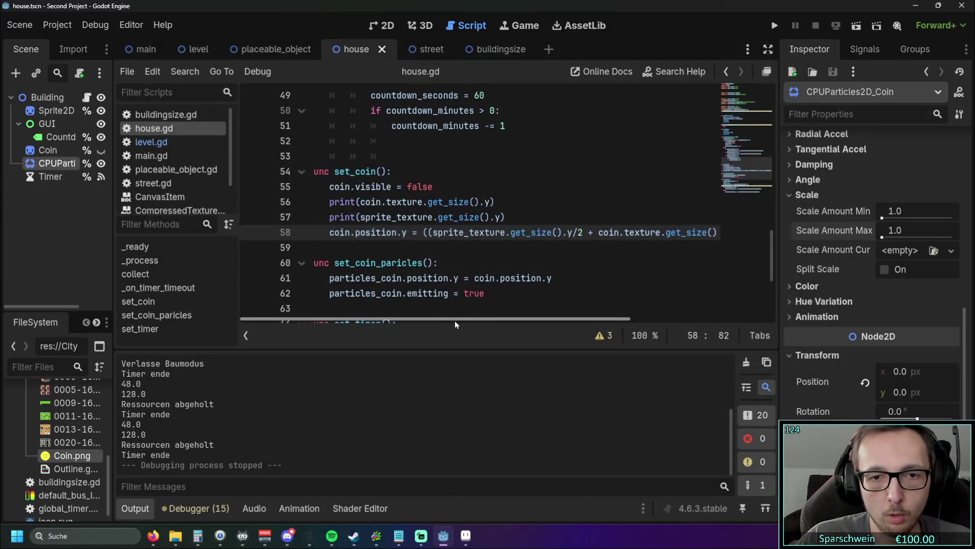
# Step: Delete ' + coin.texture.get_size().y' from the coin position formula on house.gd line 58
pyautogui.hscroll(5, 455, 321)
pyautogui.hscroll(-5, 385, 309)
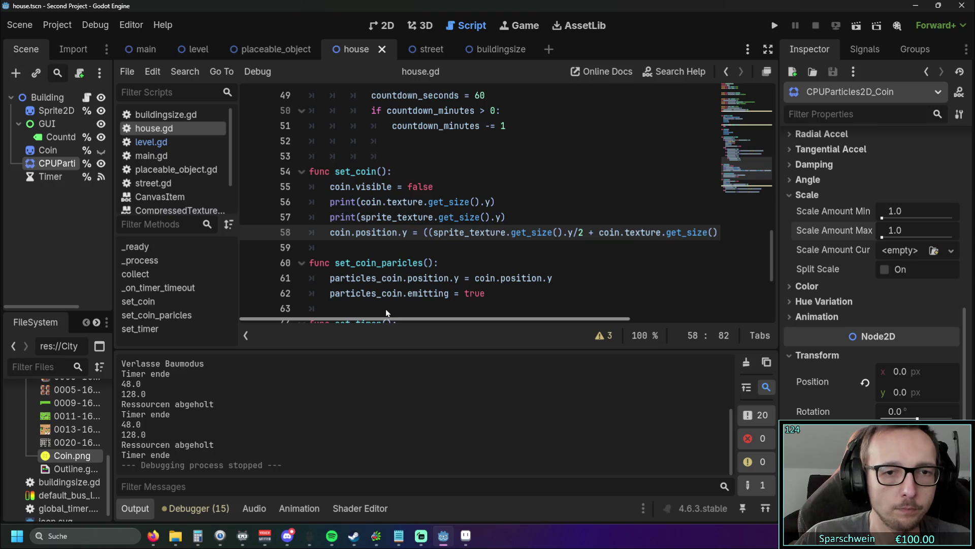
pyautogui.hscroll(6, 386, 311)
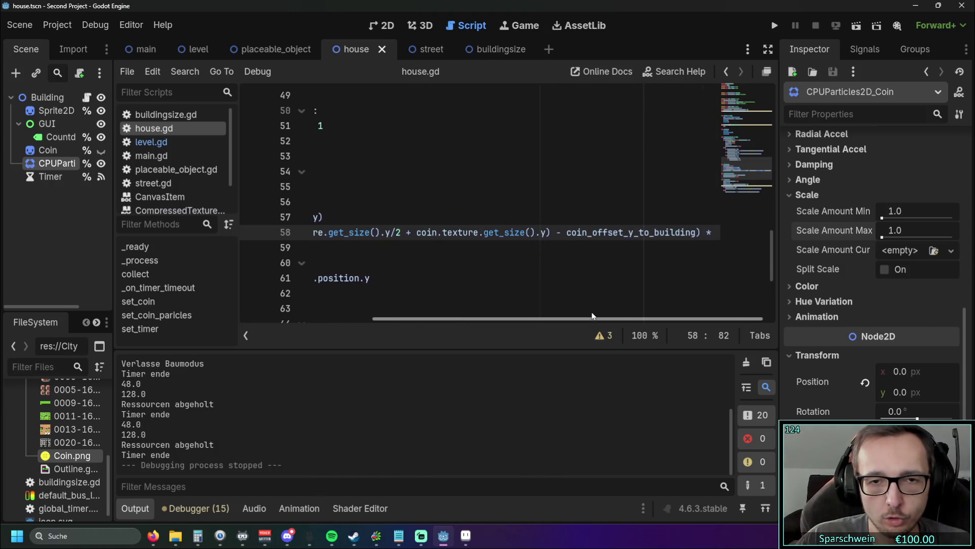
pyautogui.hscroll(-8, 414, 302)
pyautogui.hscroll(3, 552, 307)
pyautogui.hscroll(2, 552, 307)
pyautogui.hscroll(-5, 538, 305)
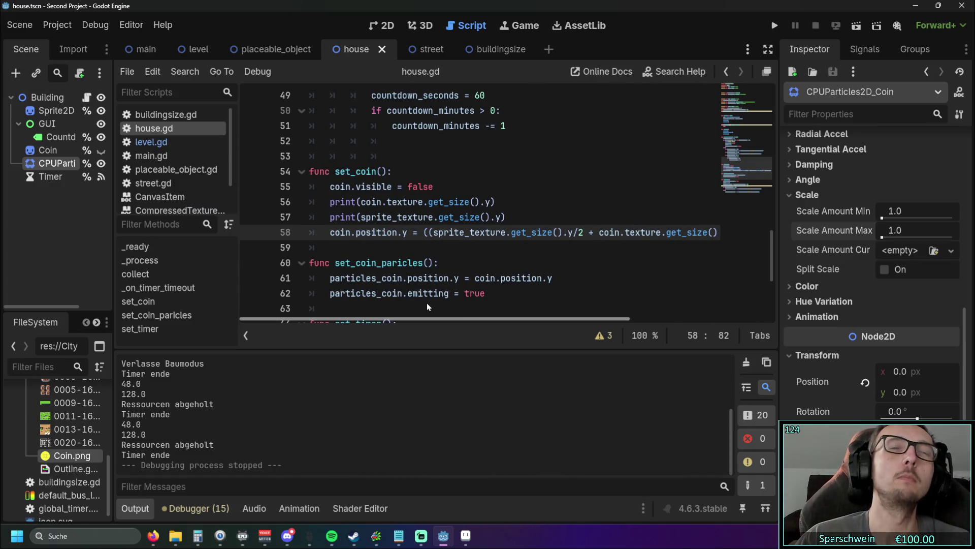
pyautogui.hscroll(6, 517, 301)
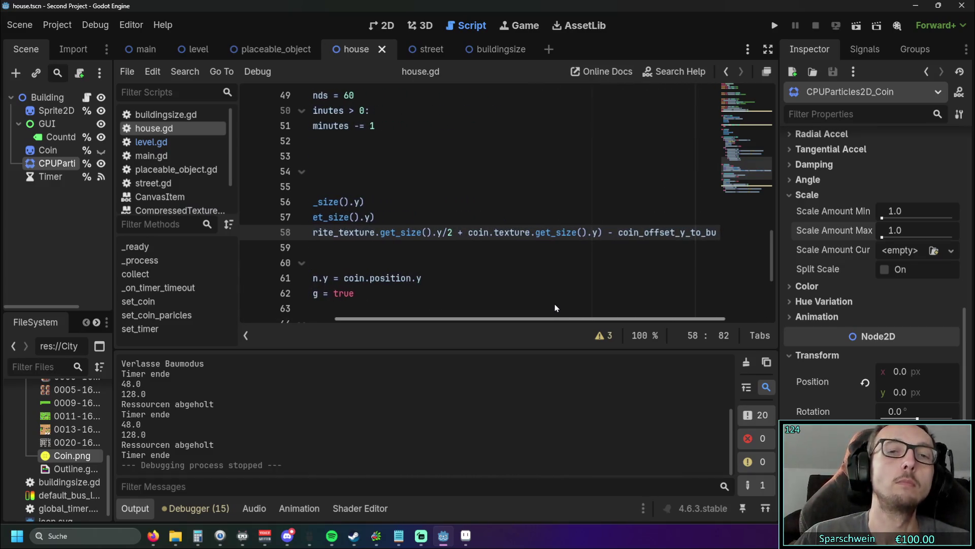
pyautogui.moveTo(582, 233); pyautogui.dragTo(439, 232)
pyautogui.hotkey('ctrl', 'c')
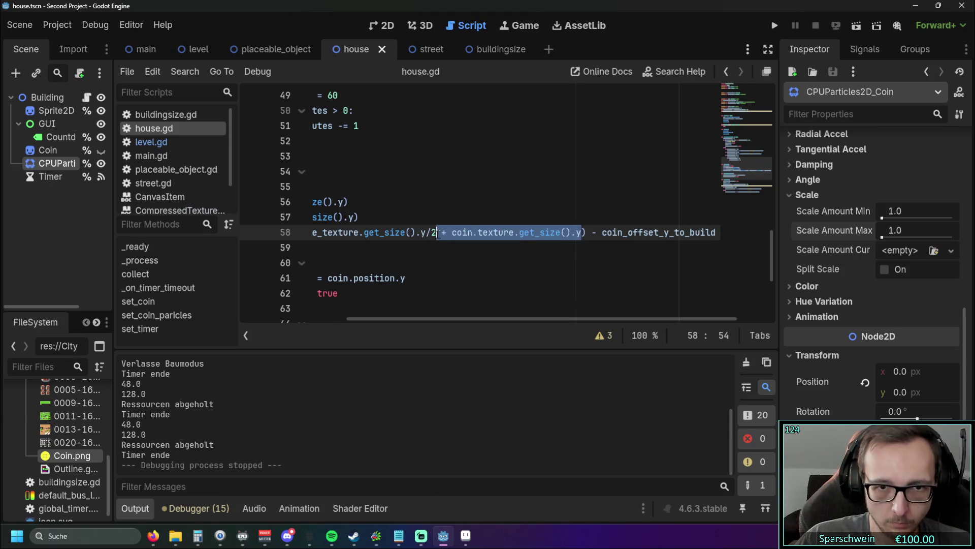
pyautogui.press('BackSpace')
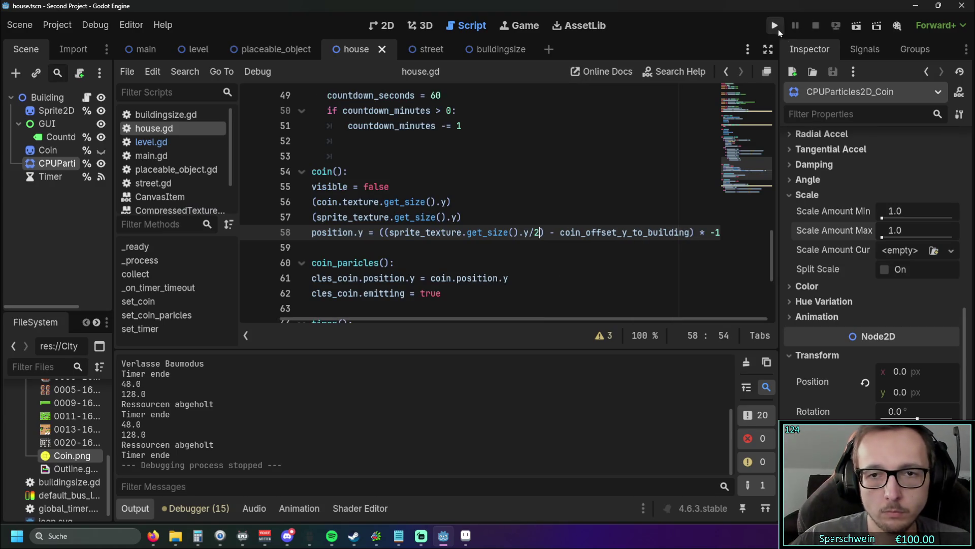
# Step: Run the game and place a red house on the grass field
pyautogui.click(775, 26)
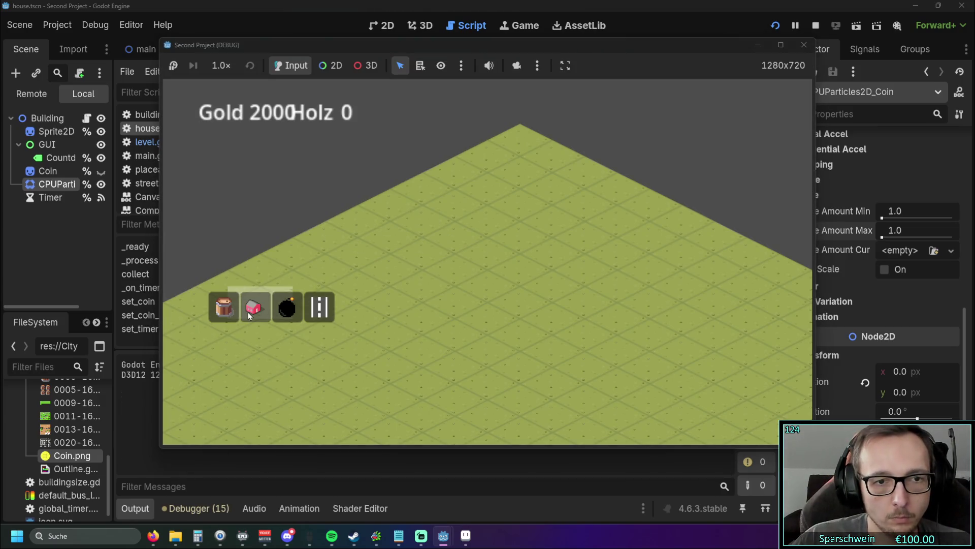
pyautogui.click(248, 315)
pyautogui.click(456, 274)
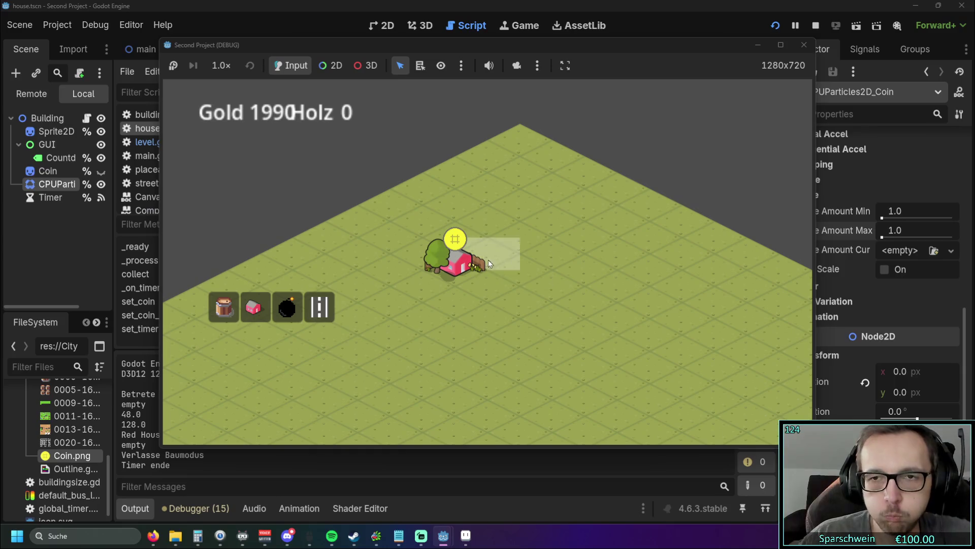
# Step: Stop the game and make line 58 add ' + coin.texture.get_size().y/2'
pyautogui.click(804, 45)
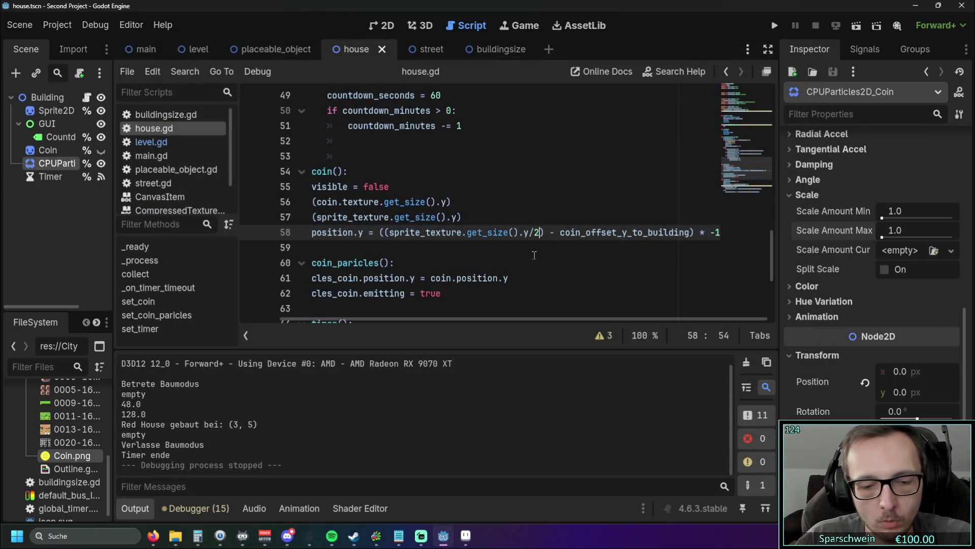
pyautogui.hotkey('ctrl', 'v')
pyautogui.write('/2')
# Step: Run the game, place a house, collect its coin, then stop the run with F8
pyautogui.click(775, 26)
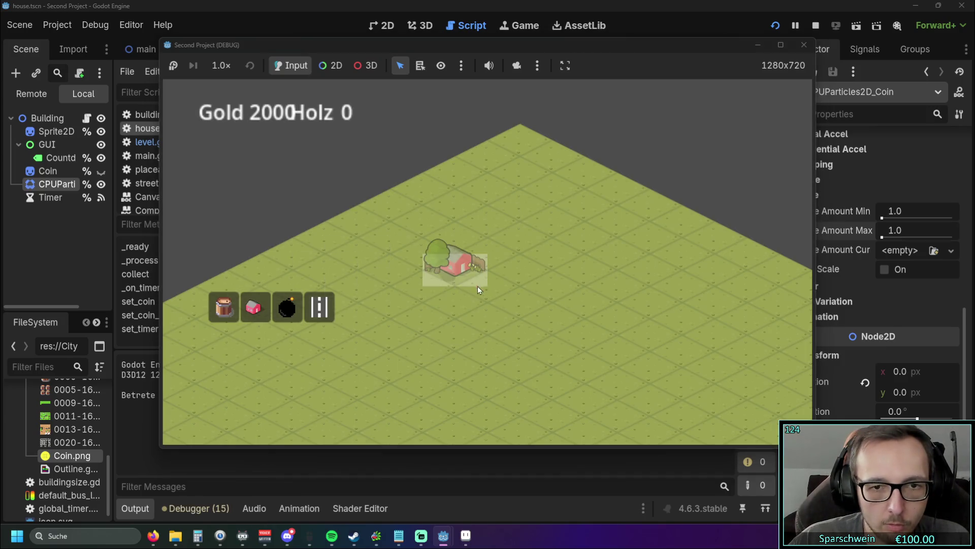
pyautogui.click(480, 285)
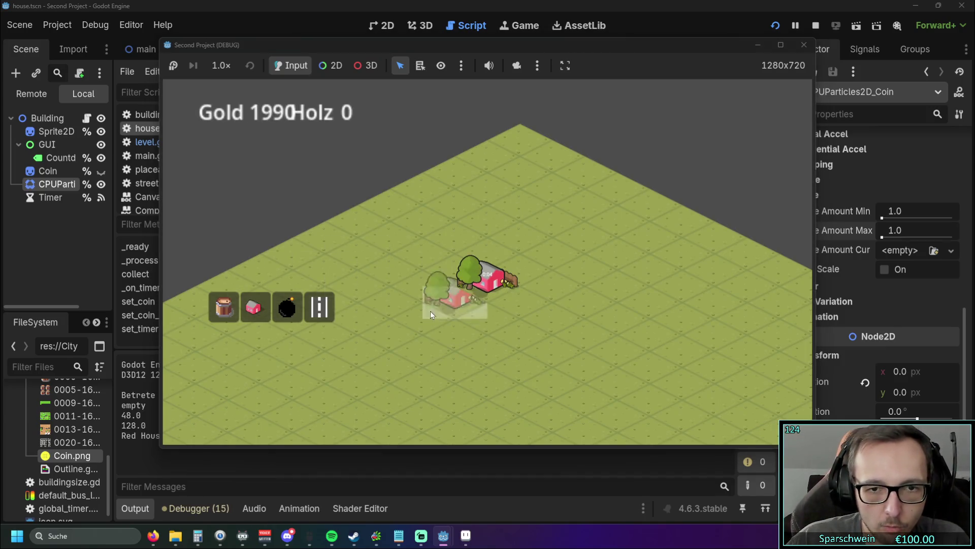
pyautogui.click(495, 288)
pyautogui.press('F8')
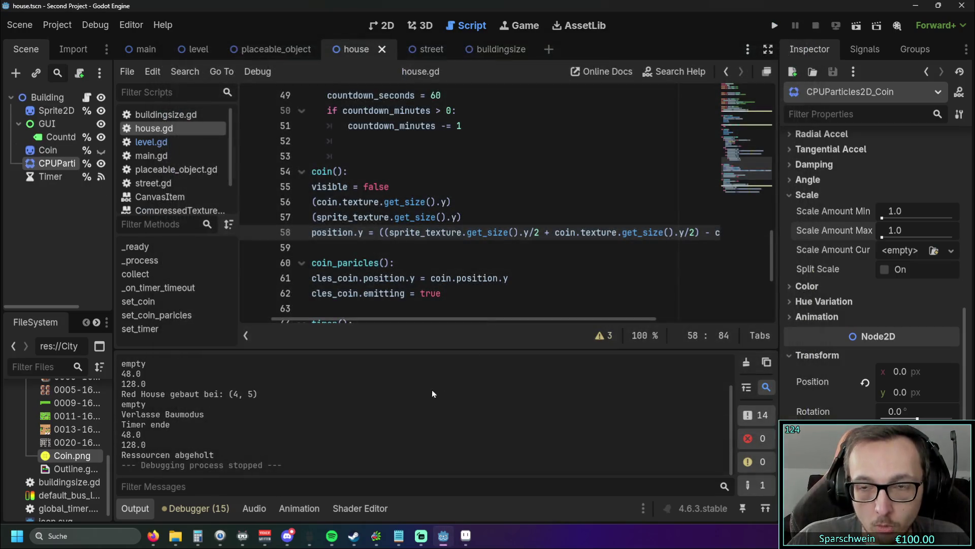
# Step: Change the '-' before coin_offset_y_to_building on line 58 to '+' and run the game
pyautogui.moveTo(459, 319); pyautogui.dragTo(570, 319)
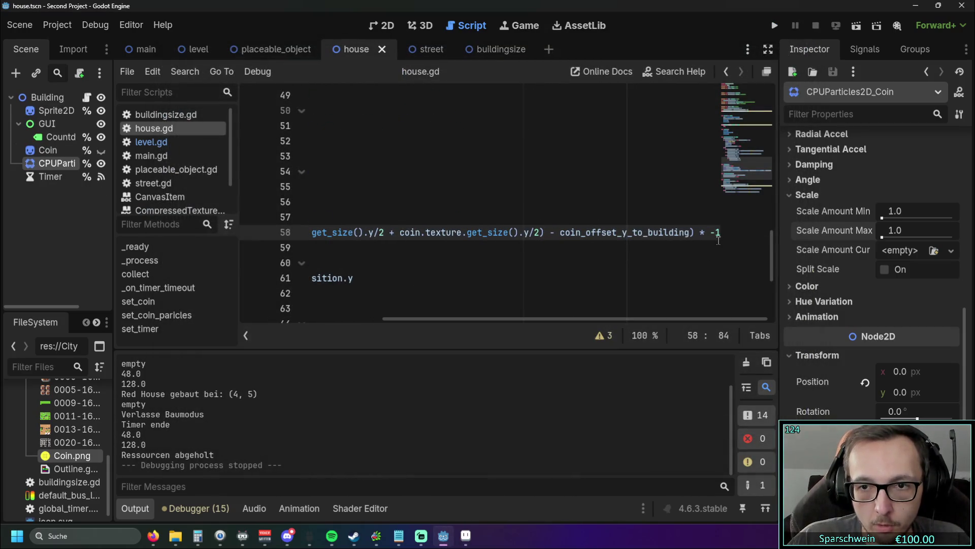
pyautogui.click(552, 232)
pyautogui.press('Delete')
pyautogui.write('+')
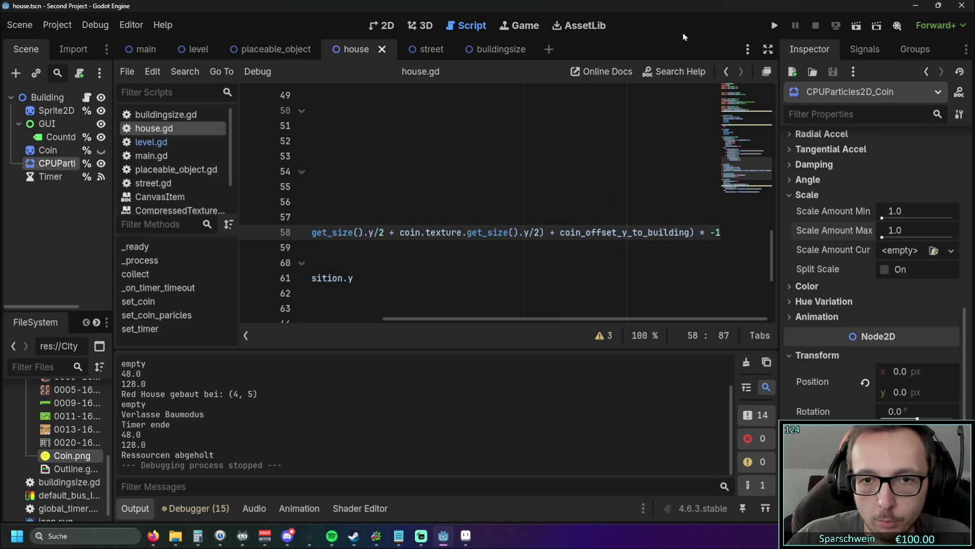
pyautogui.click(773, 32)
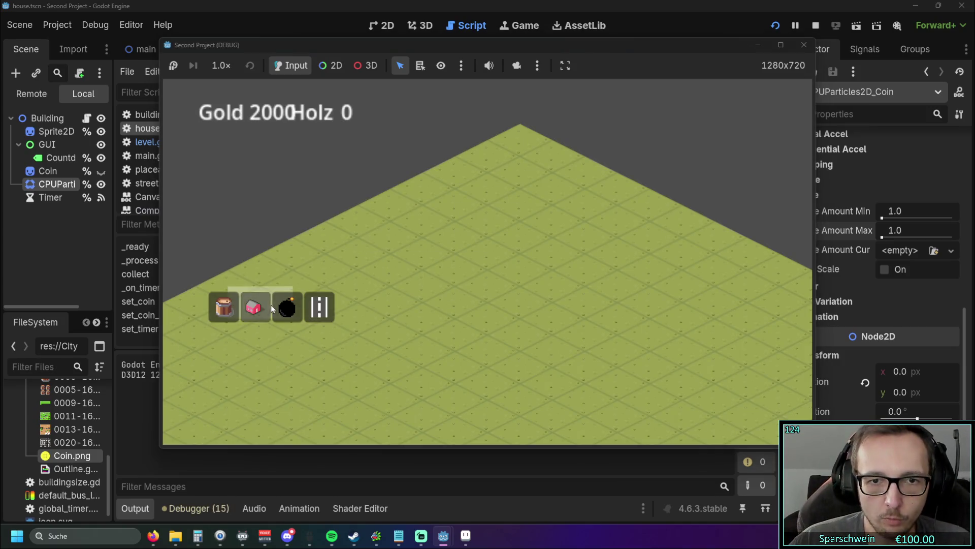
# Step: Place a house mid-field and collect its floating coins repeatedly, raising Gold to 2010
pyautogui.click(261, 313)
pyautogui.click(519, 267)
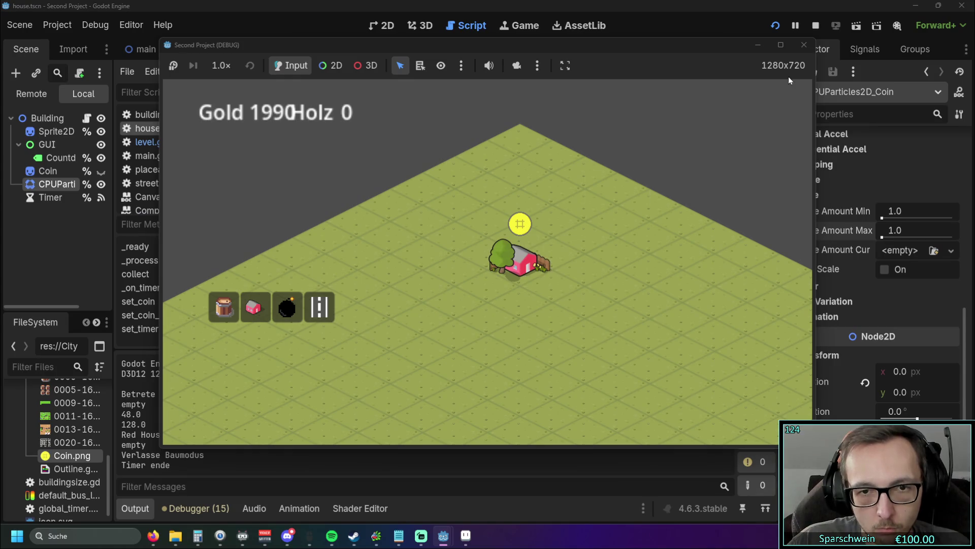
pyautogui.click(516, 256)
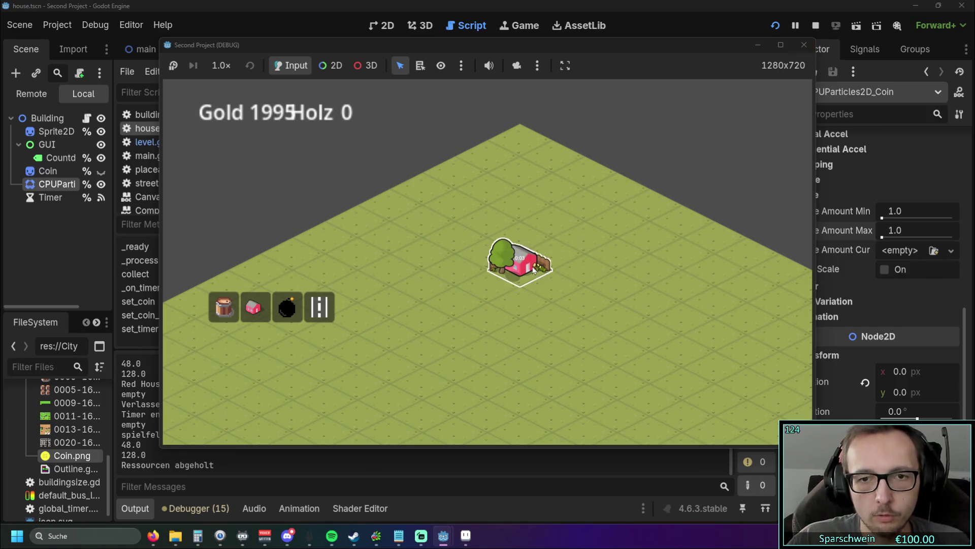
pyautogui.click(523, 279)
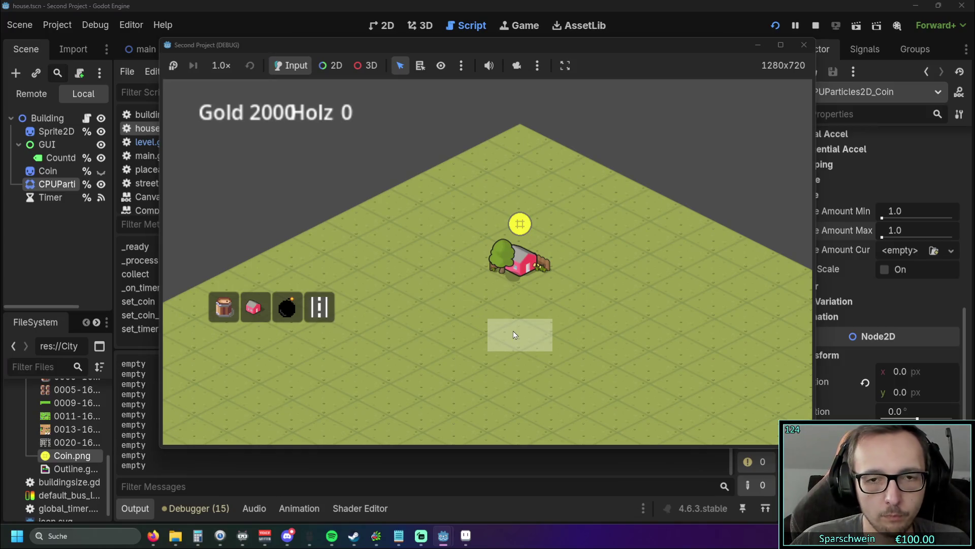
pyautogui.moveTo(573, 46)
pyautogui.mouseDown()
pyautogui.moveTo(503, 41)
pyautogui.moveTo(541, 40)
pyautogui.mouseUp()
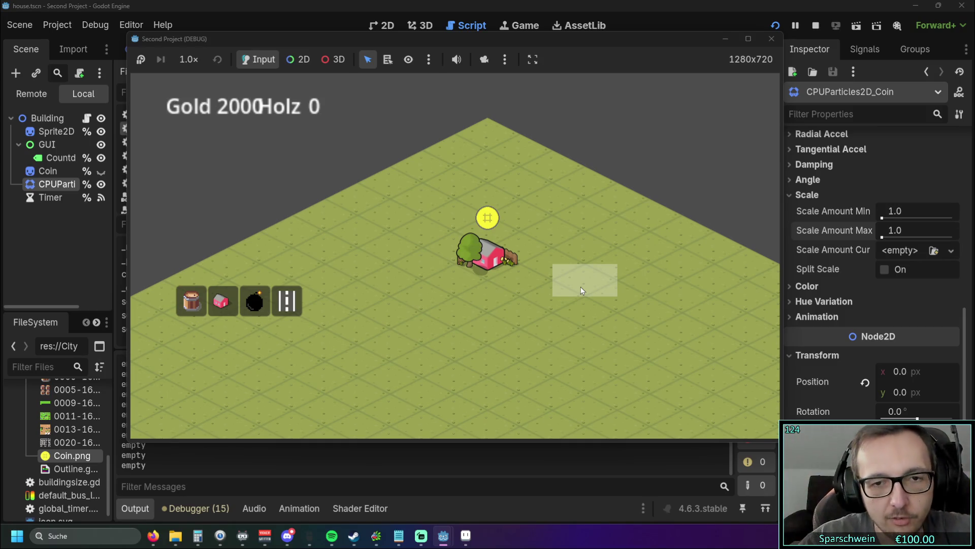
pyautogui.click(484, 270)
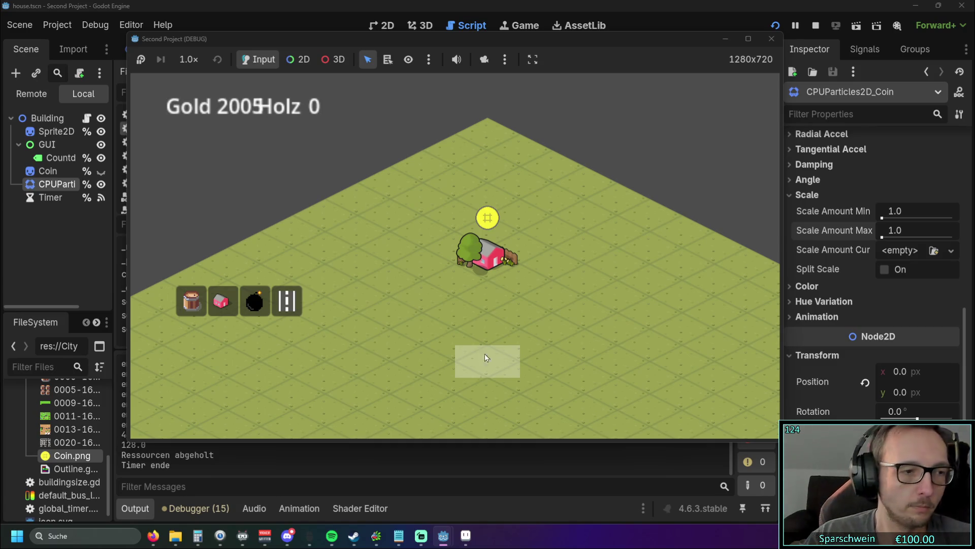
pyautogui.click(485, 261)
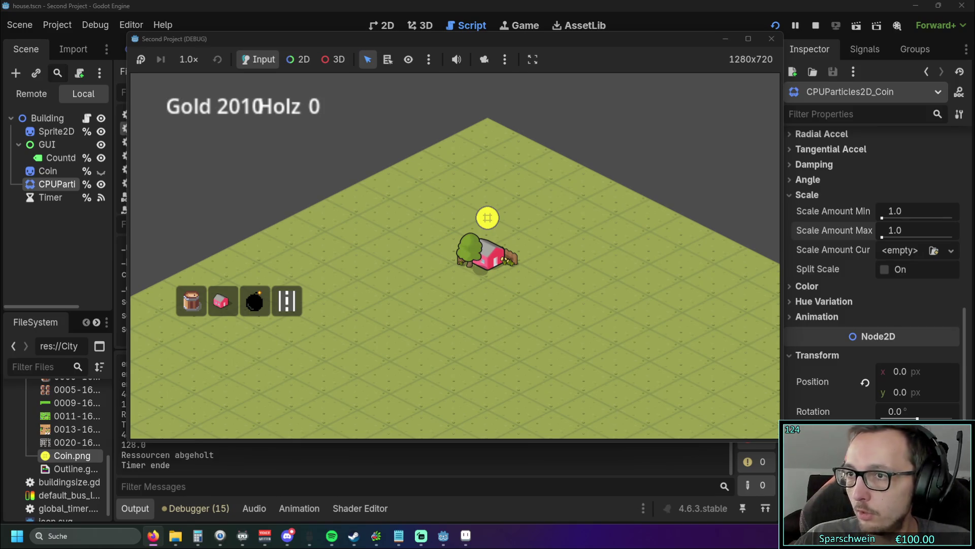
pyautogui.hotkey('alt', 'Tab')
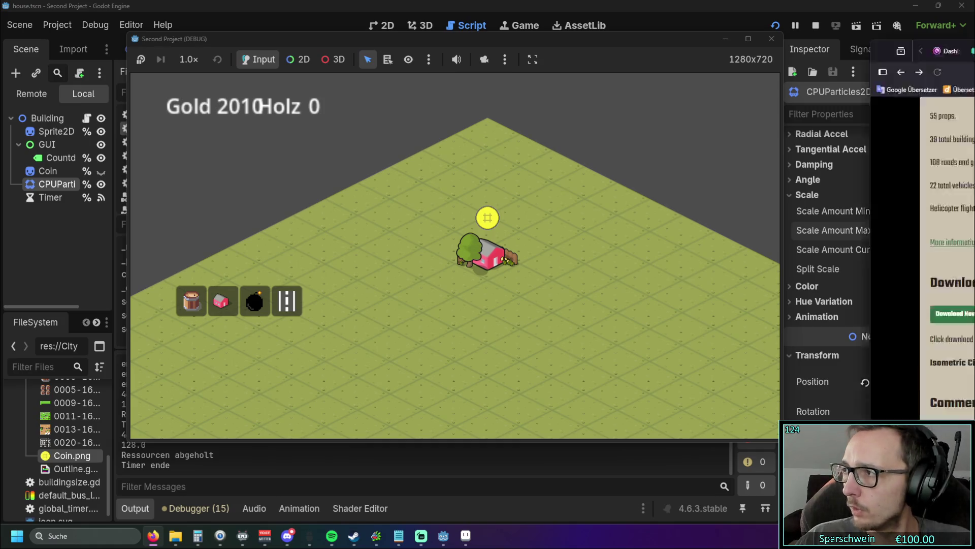
# Step: View the two enlarged isometric city screenshots on the itch.io page
pyautogui.scroll(-8, 590, 209)
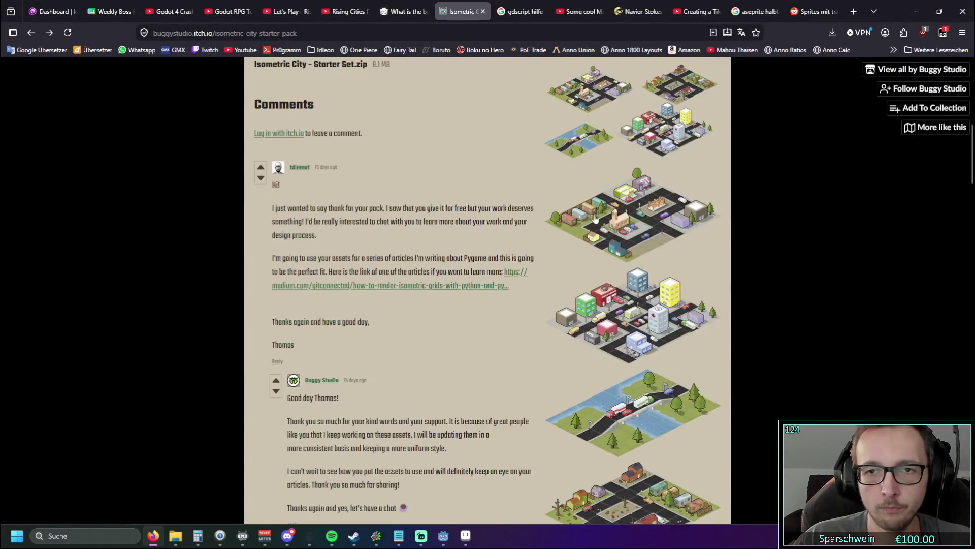
pyautogui.click(585, 318)
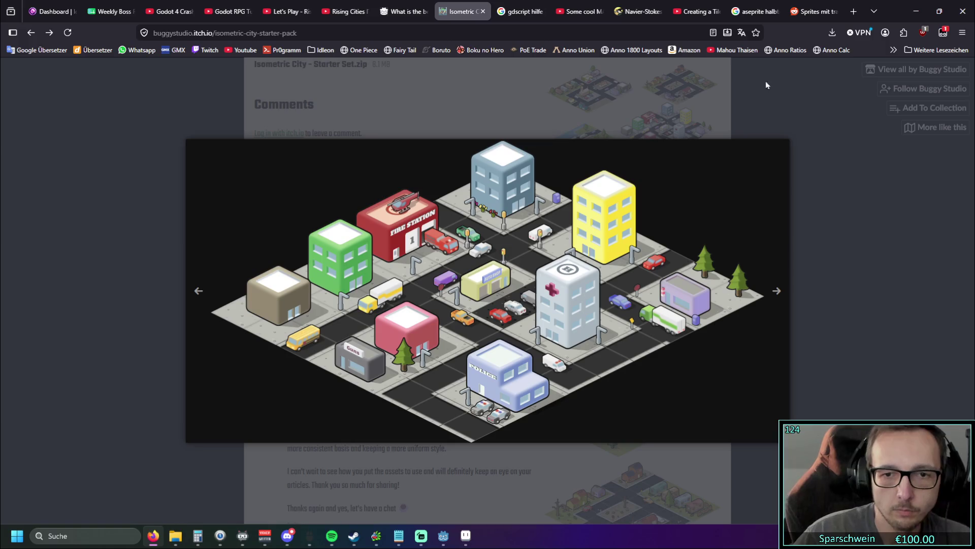
pyautogui.click(799, 287)
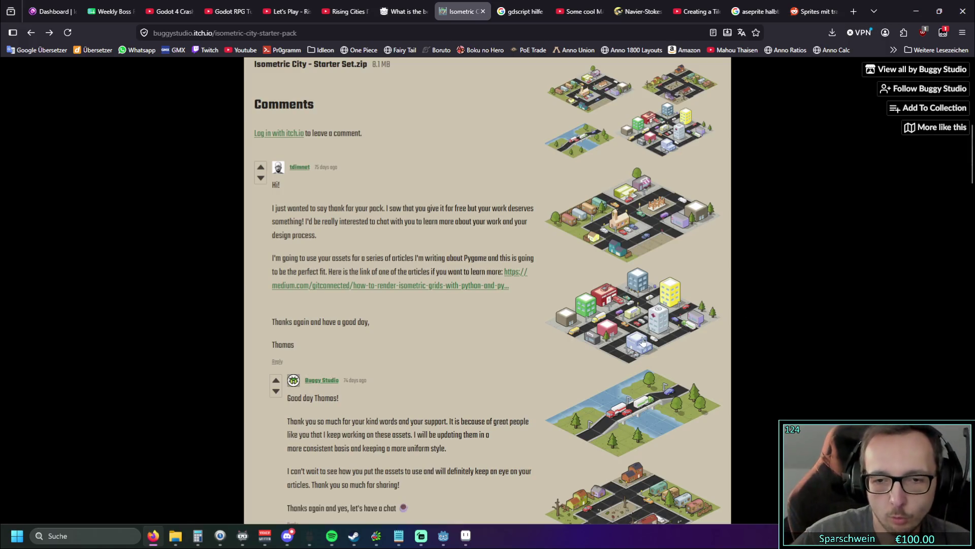
pyautogui.click(619, 231)
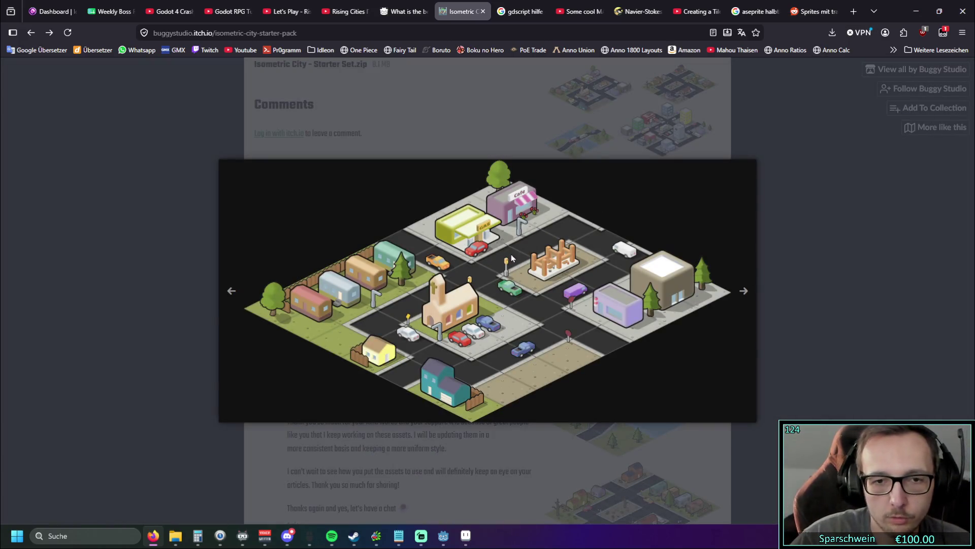
pyautogui.click(156, 244)
# Step: Preview the roads and vehicles sprite sheet, then enlarge the buildings and props sheet
pyautogui.scroll(9, 630, 345)
pyautogui.scroll(-2, 630, 345)
pyautogui.click(630, 346)
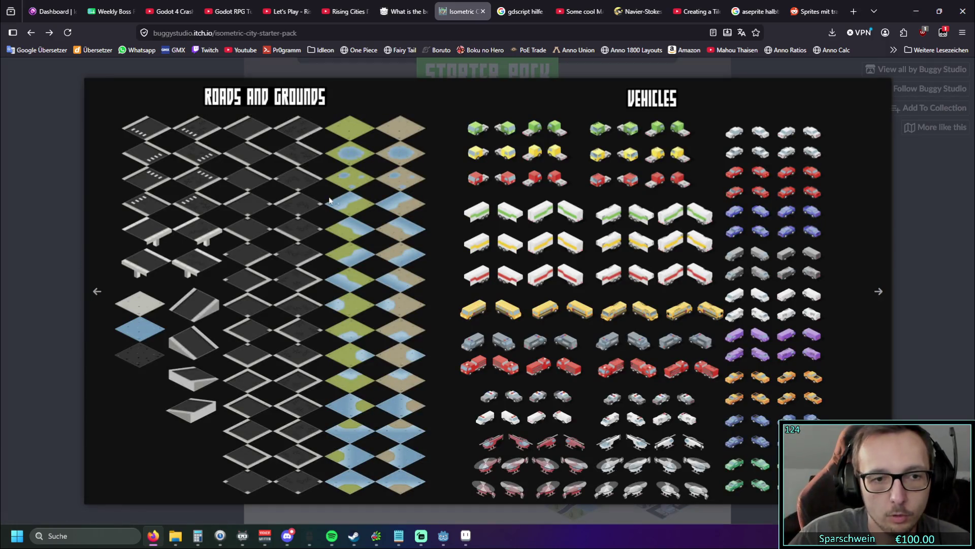
pyautogui.click(61, 246)
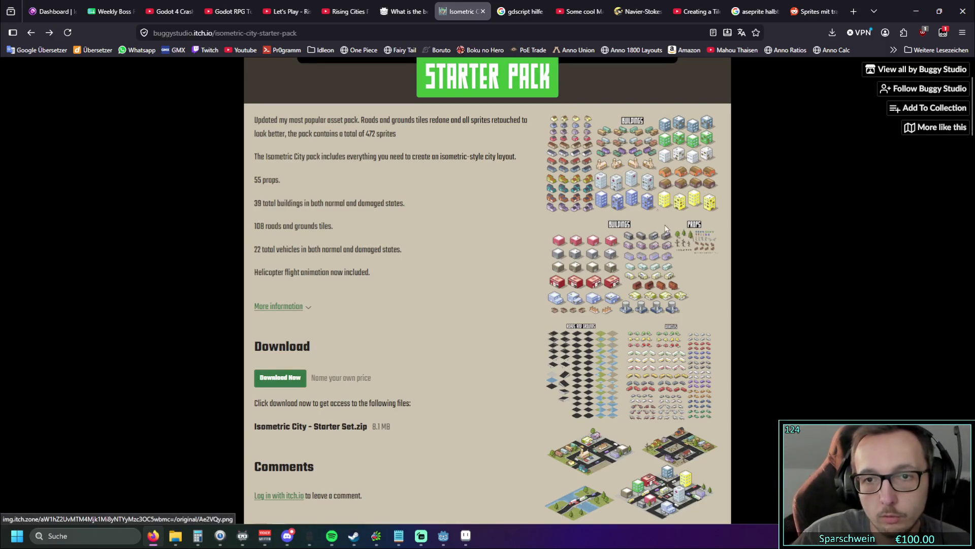
pyautogui.click(697, 243)
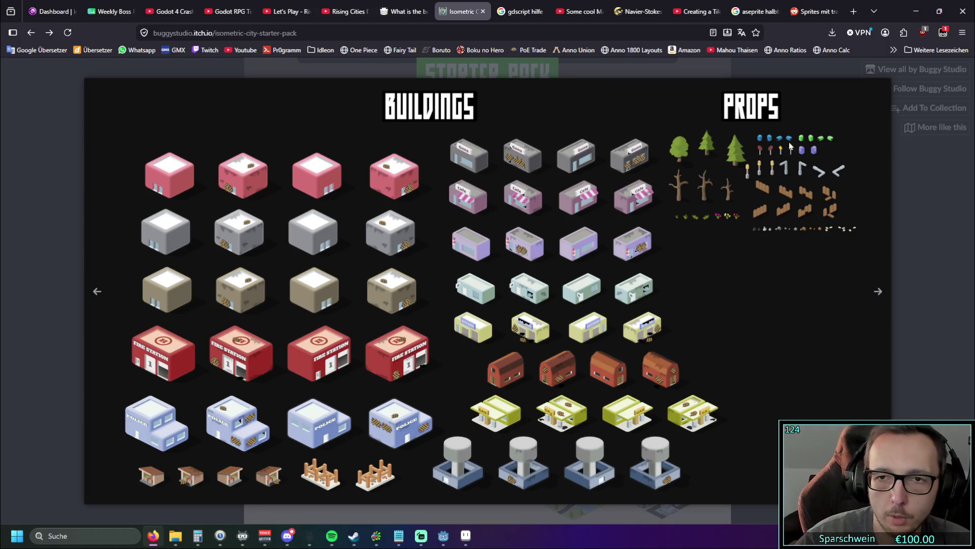
# Step: Close the sprite sheet, minimize the browser, and collect the coin above the house for 2015 Gold
pyautogui.click(939, 224)
pyautogui.click(917, 13)
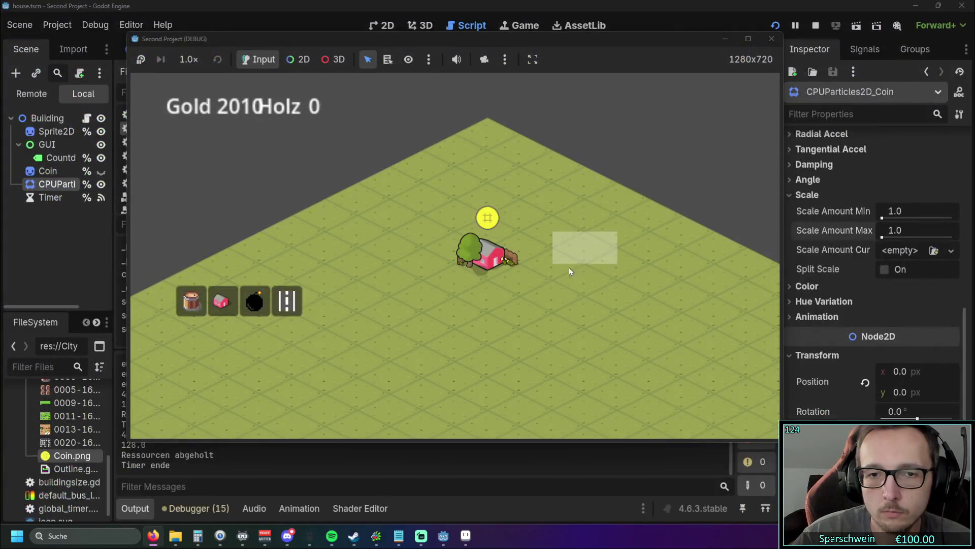
pyautogui.click(511, 263)
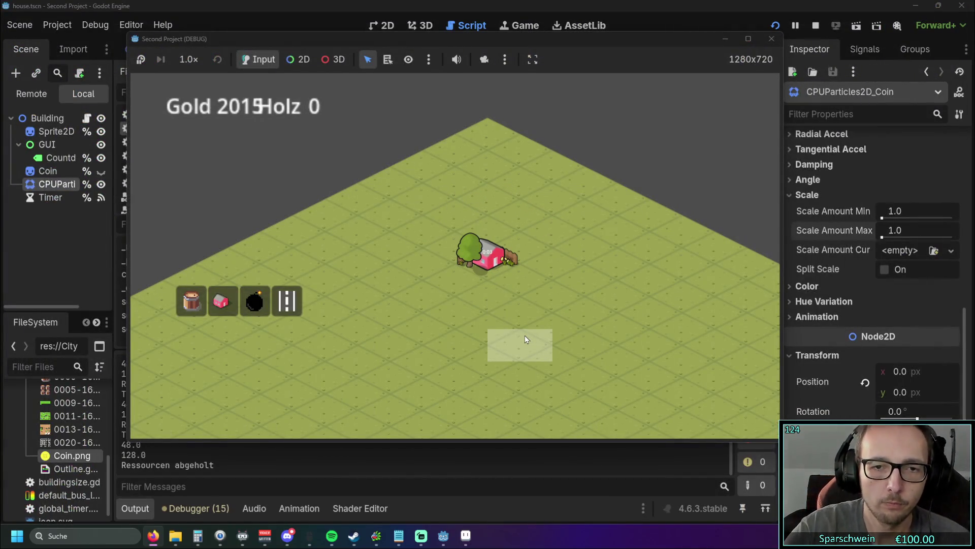
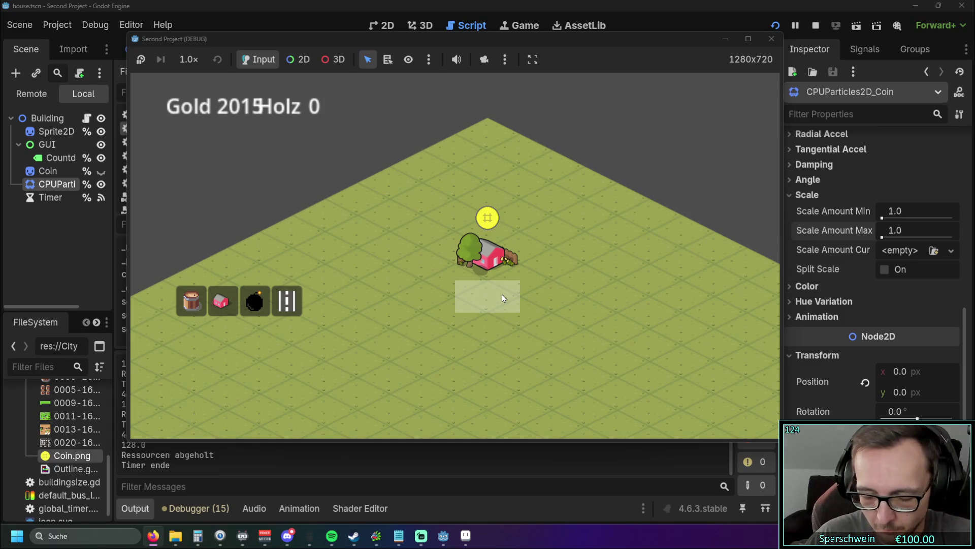
# Step: Collect the waiting house coin, then place a diagonal row of red houses toward the lower-left
pyautogui.click(501, 267)
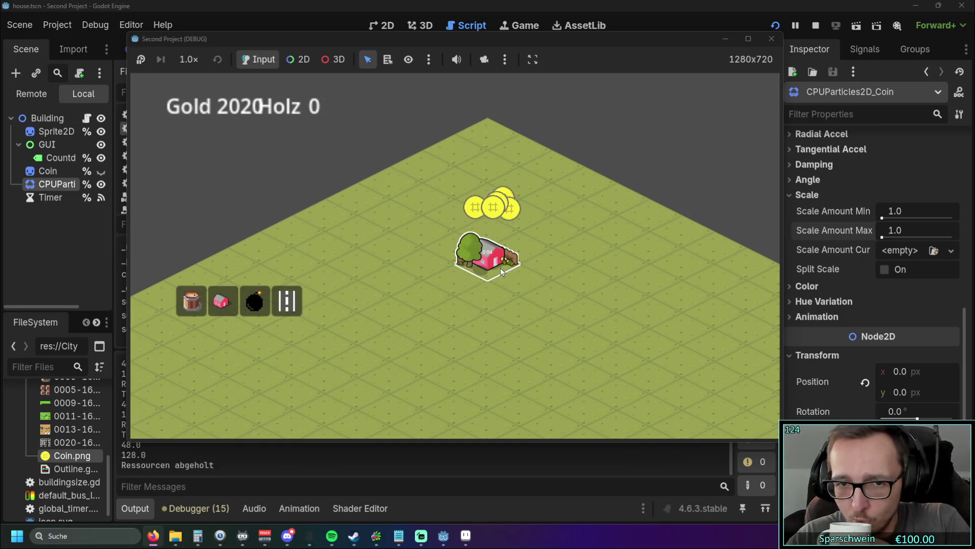
pyautogui.click(525, 285)
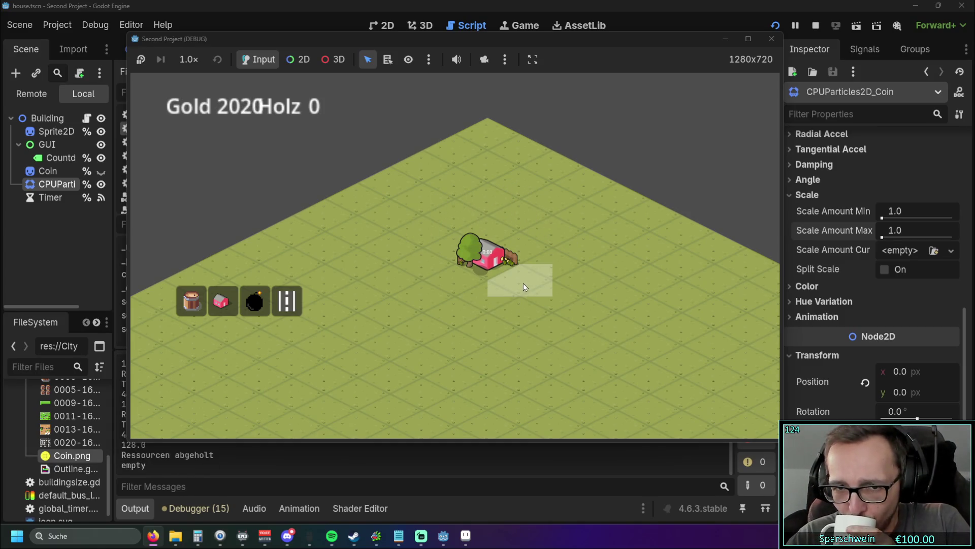
pyautogui.click(488, 265)
pyautogui.click(209, 304)
pyautogui.click(439, 277)
pyautogui.click(414, 294)
pyautogui.click(388, 310)
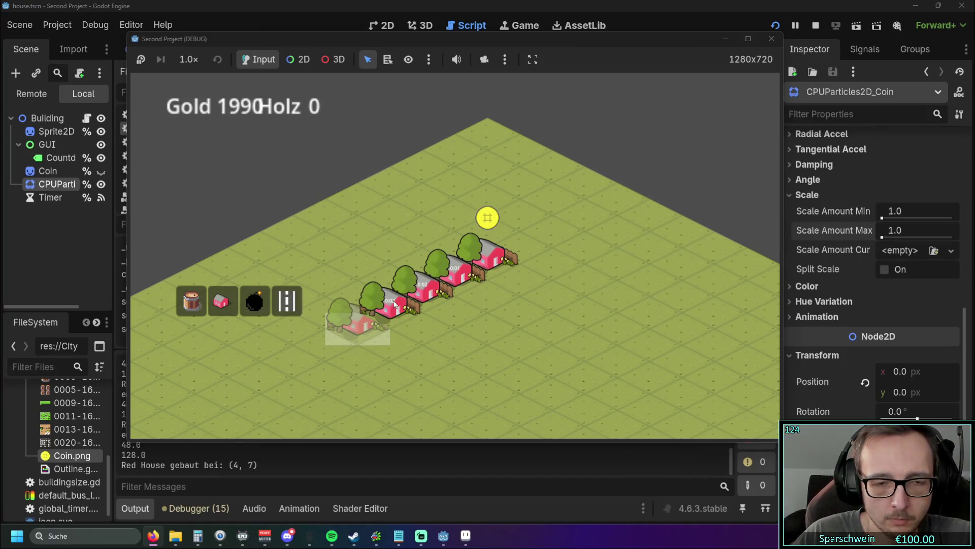
pyautogui.click(366, 332)
pyautogui.click(324, 352)
pyautogui.click(301, 361)
# Step: Exit build mode and collect coins from the houses along the row
pyautogui.rightClick(361, 373)
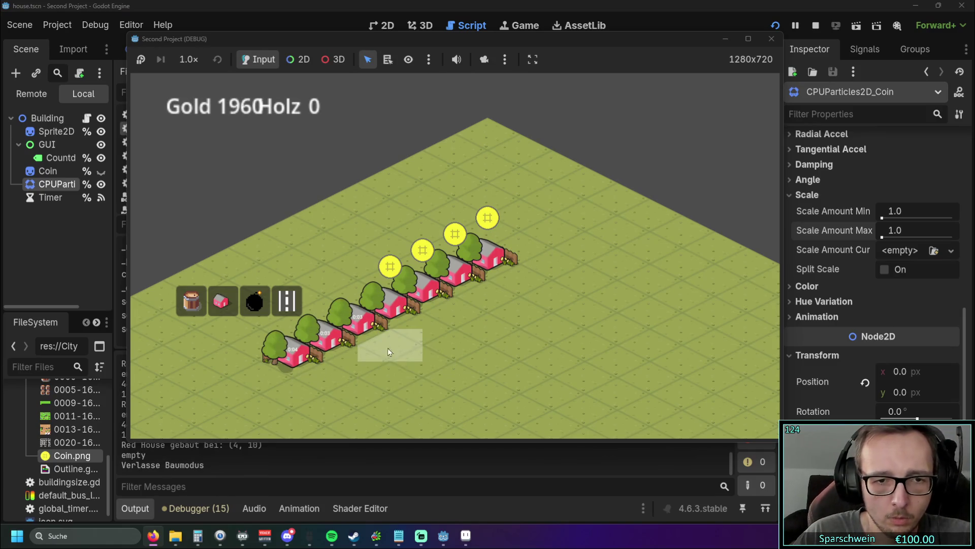
pyautogui.click(426, 284)
pyautogui.click(397, 307)
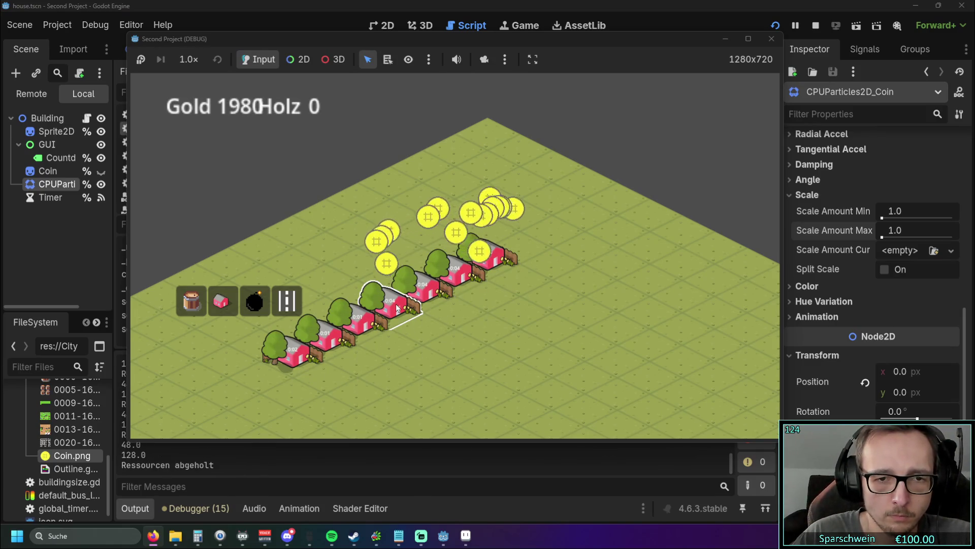
pyautogui.click(358, 321)
pyautogui.click(325, 337)
pyautogui.click(287, 358)
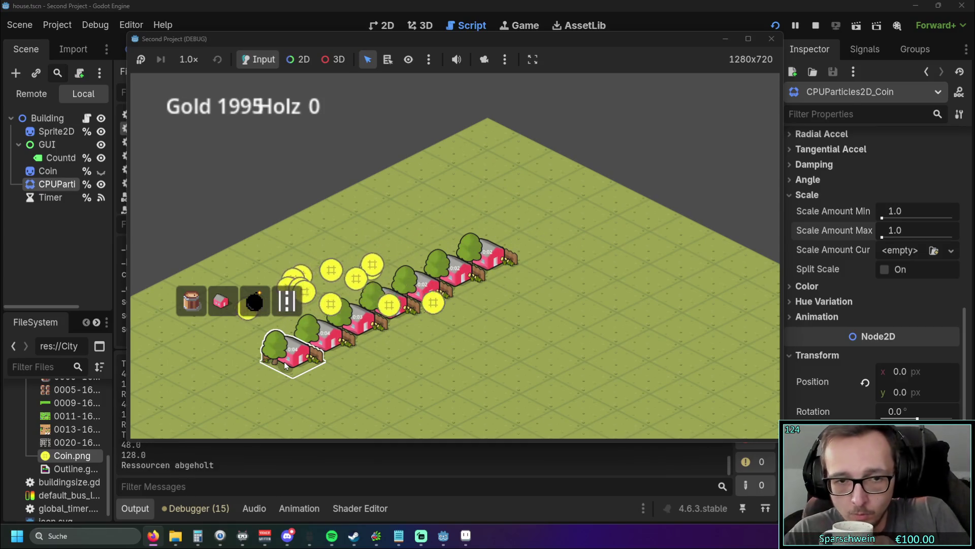
pyautogui.click(431, 290)
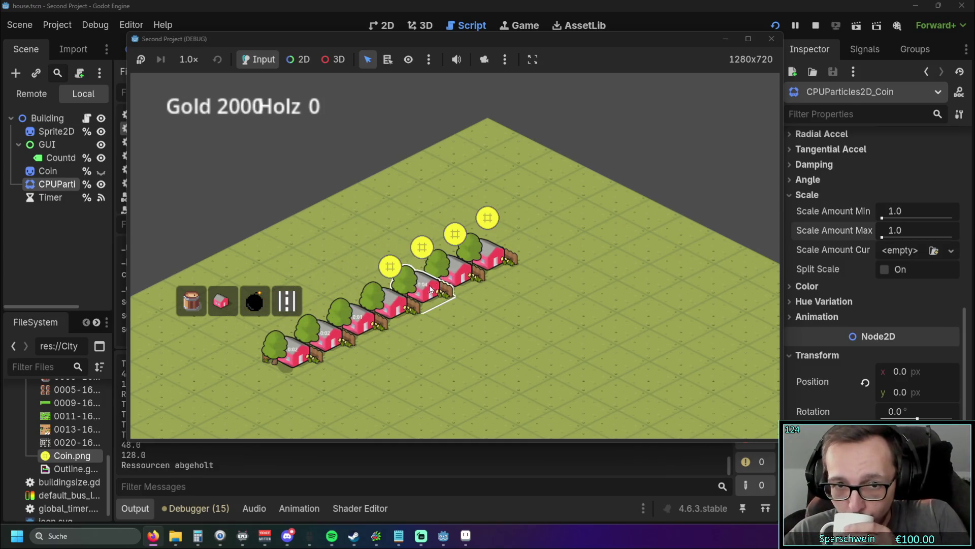
pyautogui.click(358, 321)
pyautogui.click(325, 338)
pyautogui.click(297, 358)
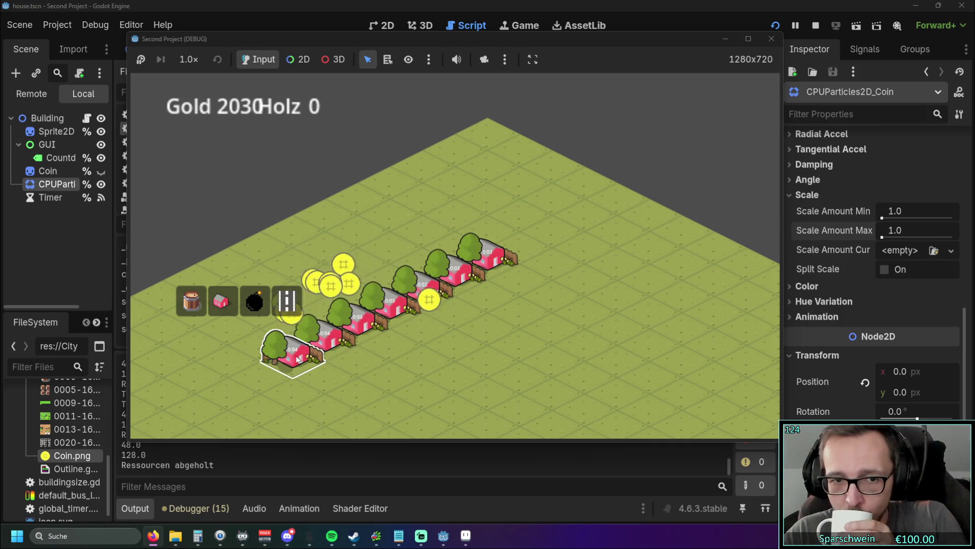
pyautogui.click(380, 325)
pyautogui.click(325, 337)
pyautogui.click(391, 305)
pyautogui.click(424, 287)
pyautogui.click(457, 271)
pyautogui.click(472, 269)
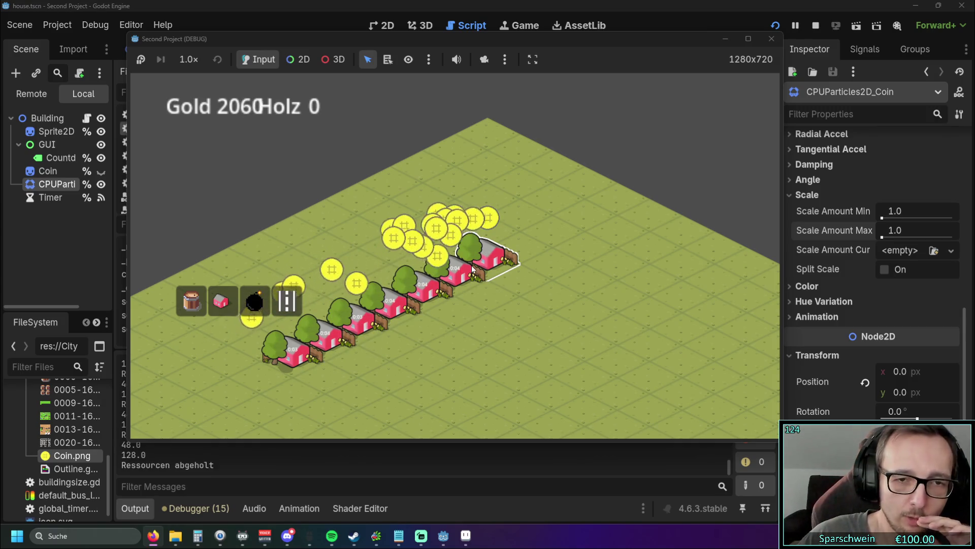
pyautogui.click(474, 269)
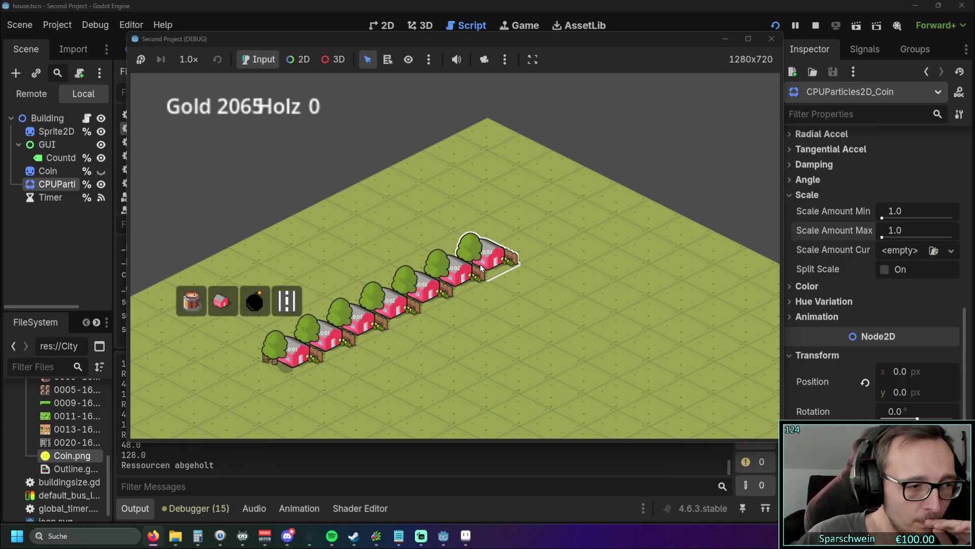
# Step: Keep collecting coins up and down the row of houses, raising Gold to 2135
pyautogui.click(287, 350)
pyautogui.click(325, 336)
pyautogui.click(358, 319)
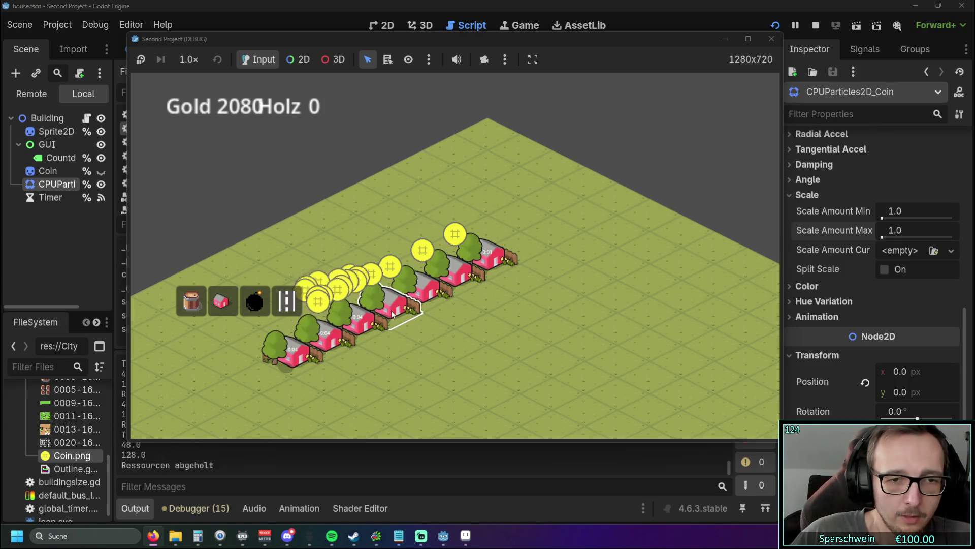
pyautogui.click(393, 314)
pyautogui.click(424, 297)
pyautogui.click(458, 282)
pyautogui.click(483, 267)
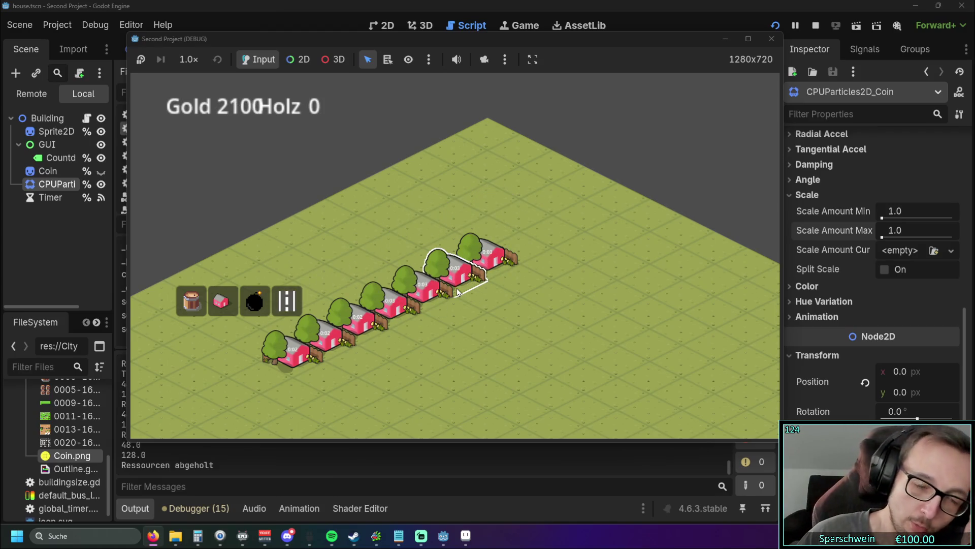
pyautogui.click(307, 358)
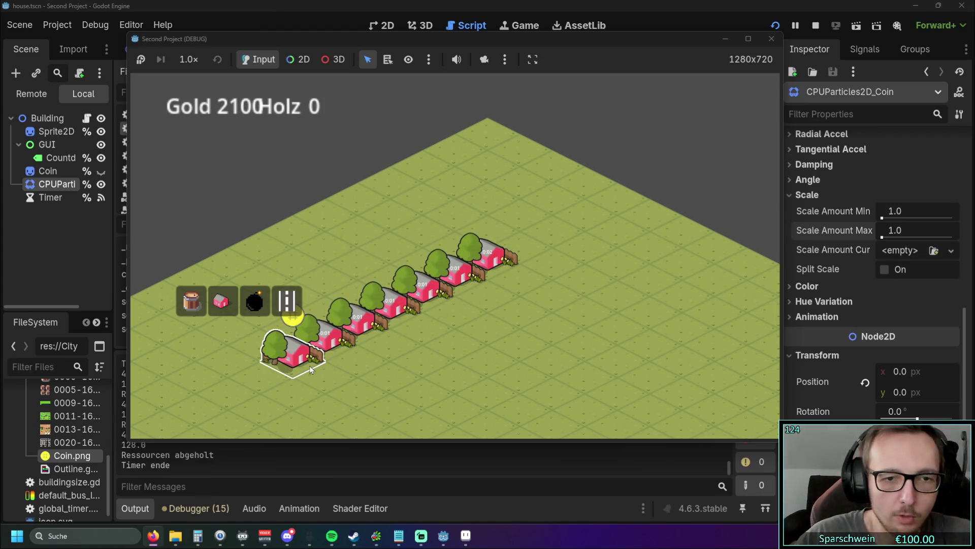
pyautogui.click(335, 347)
pyautogui.click(366, 331)
pyautogui.click(399, 315)
pyautogui.click(431, 298)
pyautogui.click(464, 279)
pyautogui.click(498, 261)
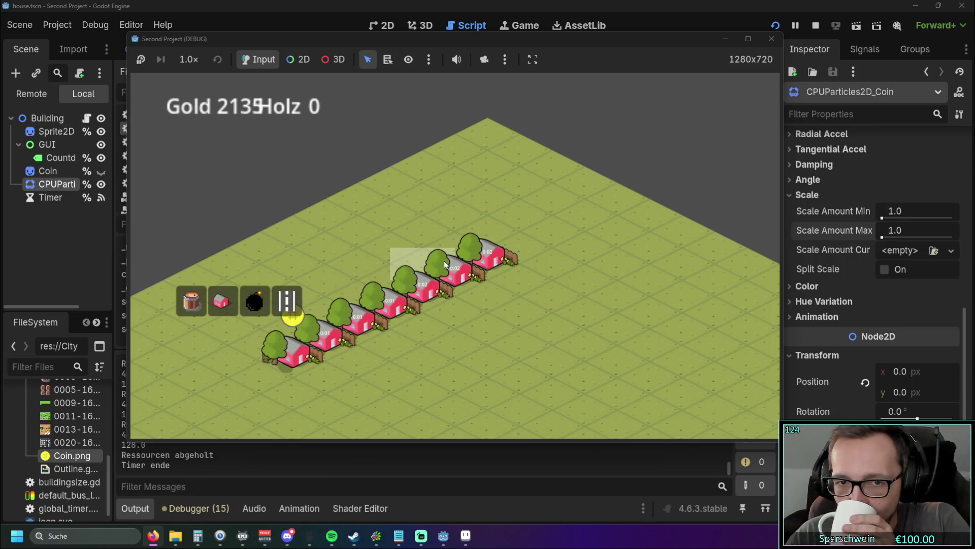
# Step: Start placing another red house, cancel building, and close the running game
pyautogui.click(224, 302)
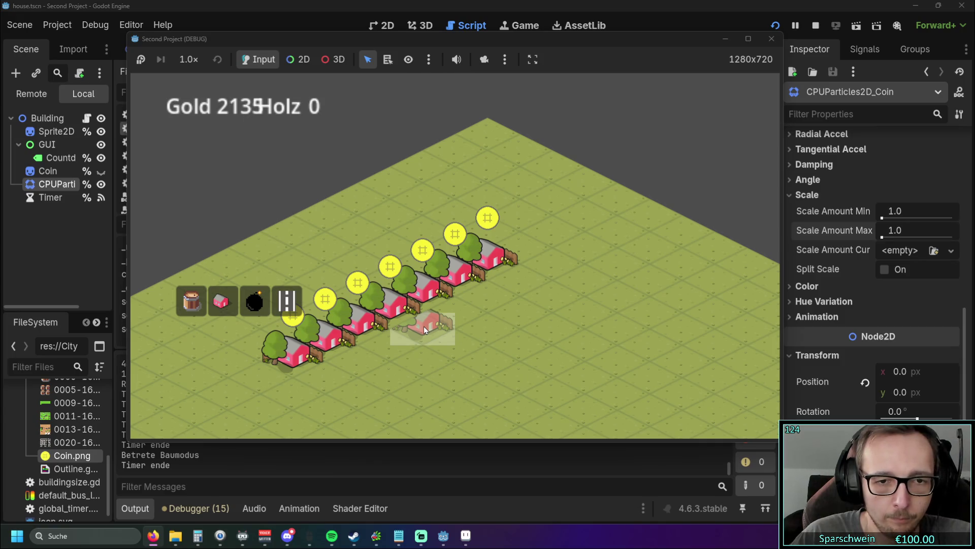
pyautogui.rightClick(398, 345)
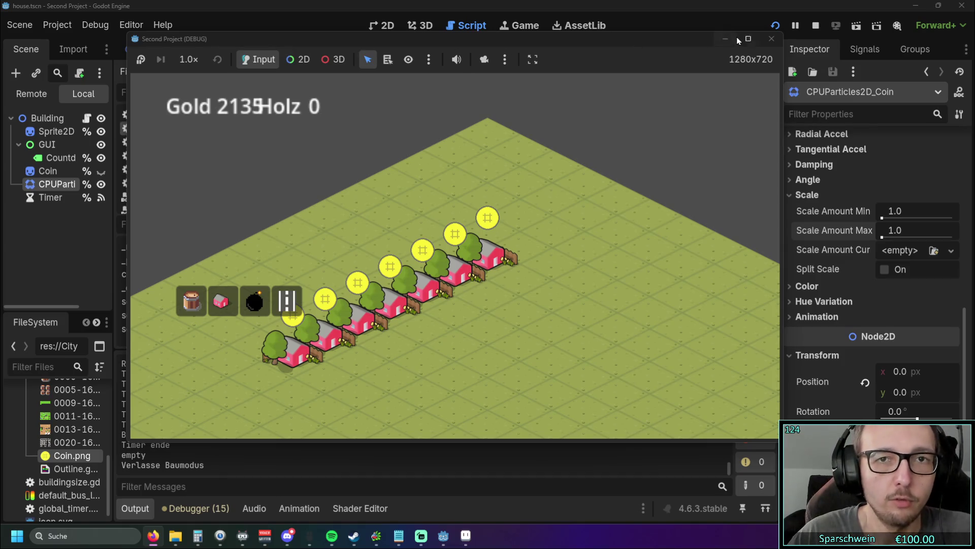
pyautogui.click(772, 38)
# Step: In the level scene, keep the road TileMap layer's Z Index at 0 and enable Z as Relative
pyautogui.click(259, 49)
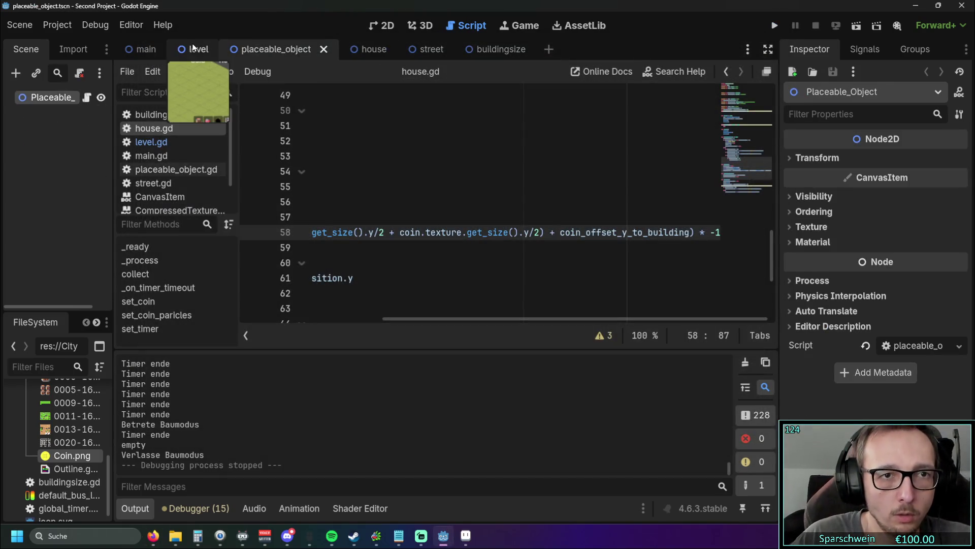
pyautogui.click(193, 48)
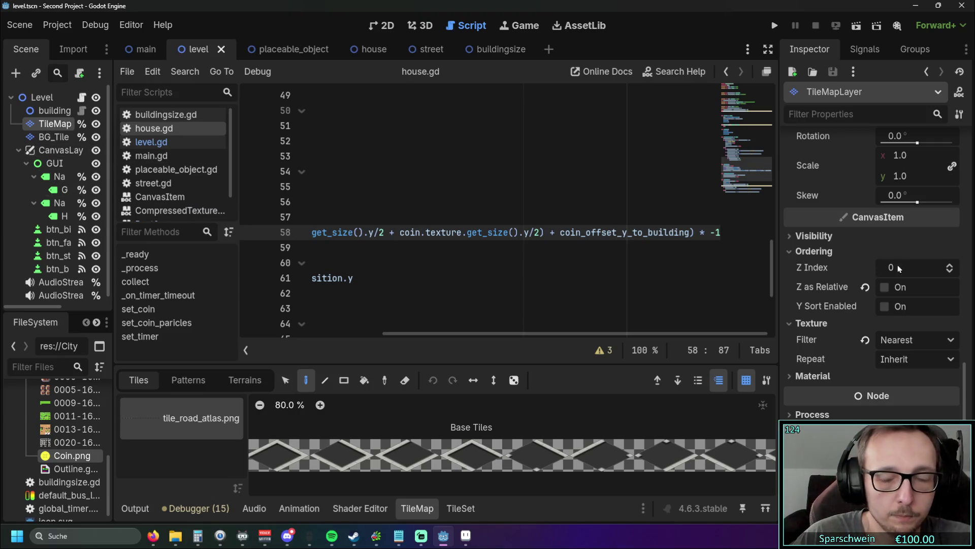
pyautogui.click(950, 264)
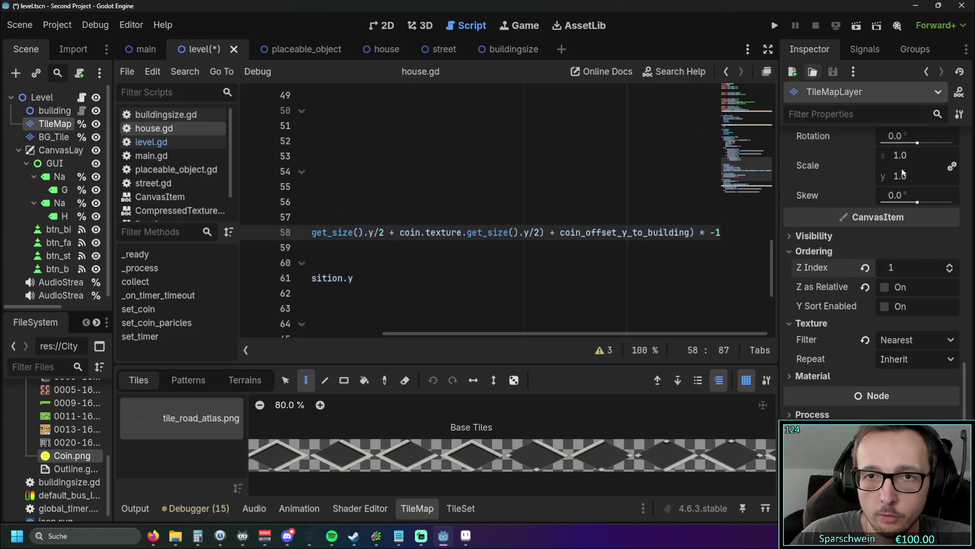
pyautogui.click(949, 271)
pyautogui.click(885, 287)
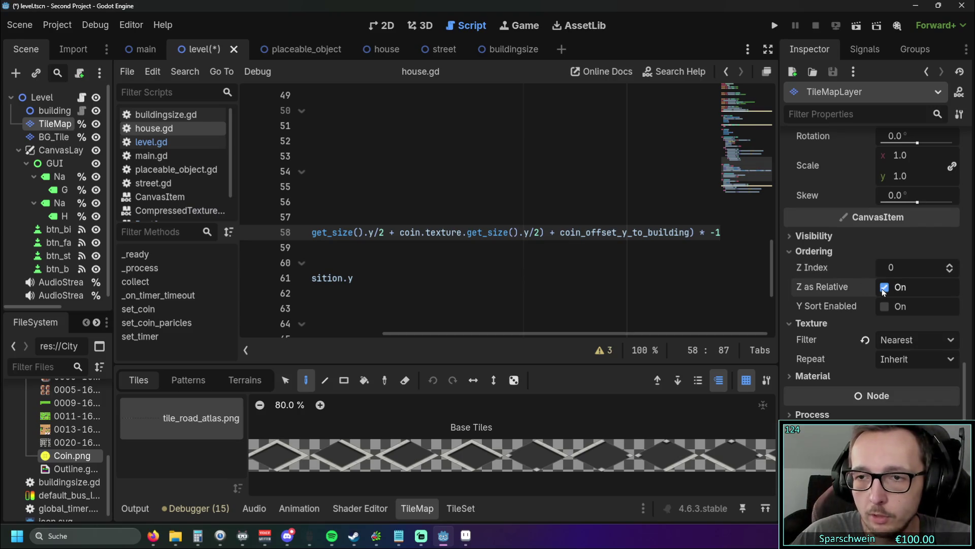
# Step: Run the game and place a red test house to check the layering
pyautogui.click(775, 27)
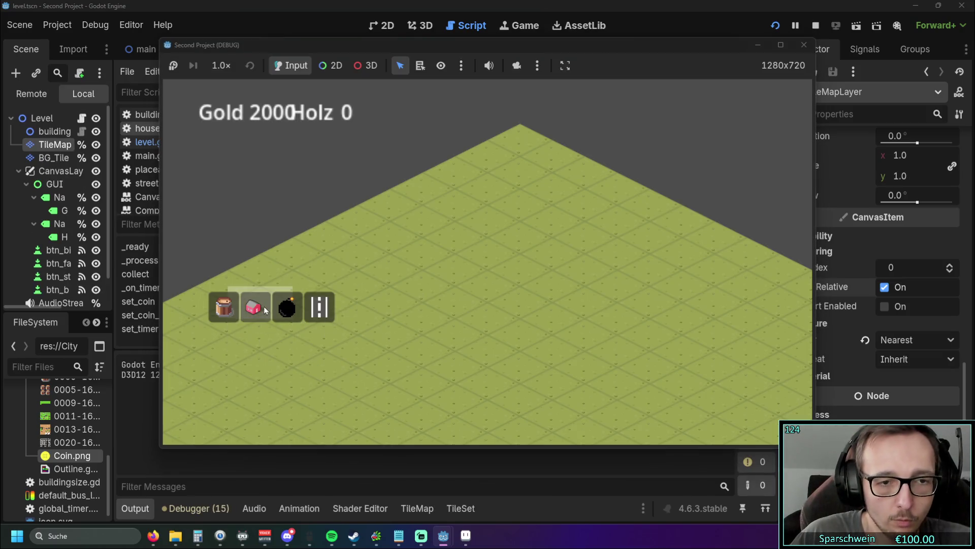
pyautogui.click(256, 308)
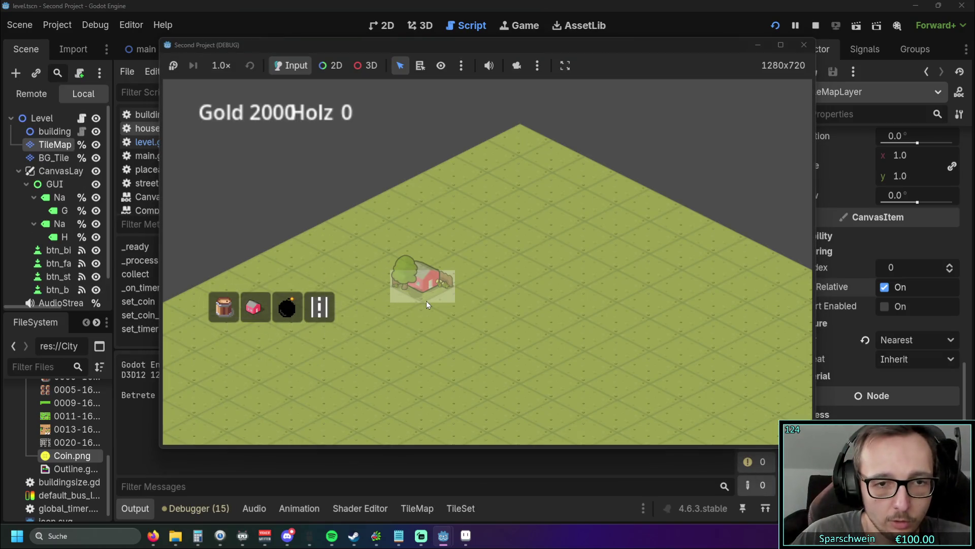
pyautogui.click(426, 301)
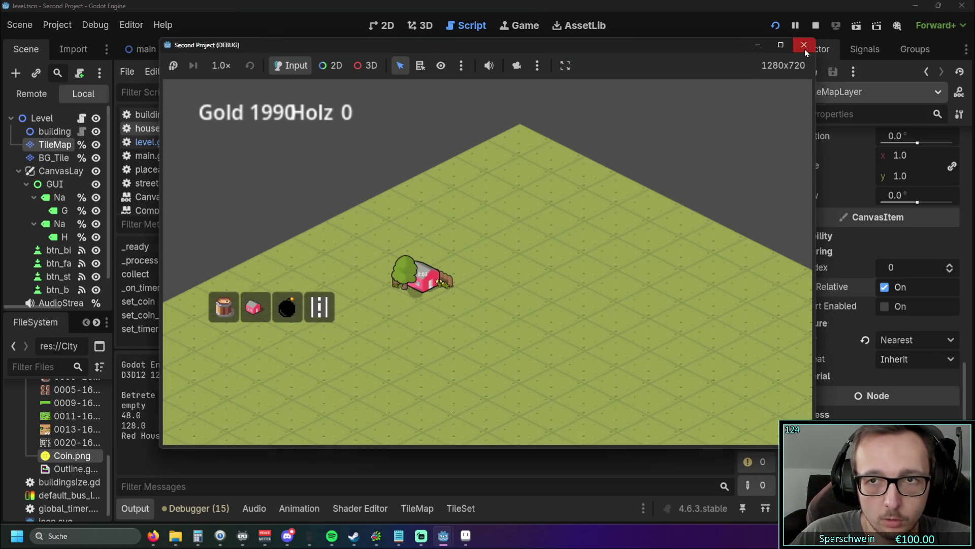
pyautogui.click(803, 45)
# Step: Turn off relative Z, enable Y Sort on the road layer, and test-place a red house
pyautogui.click(884, 287)
pyautogui.click(885, 307)
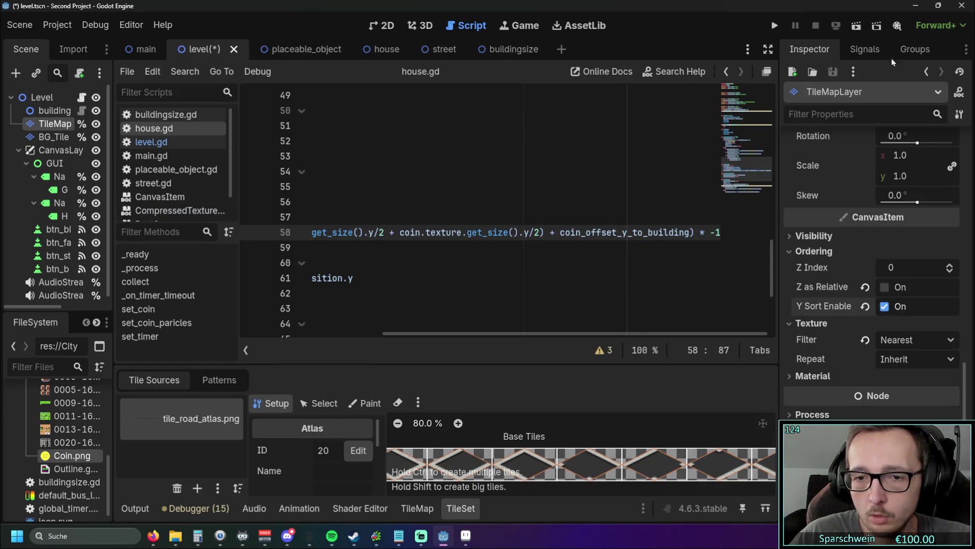
pyautogui.click(774, 26)
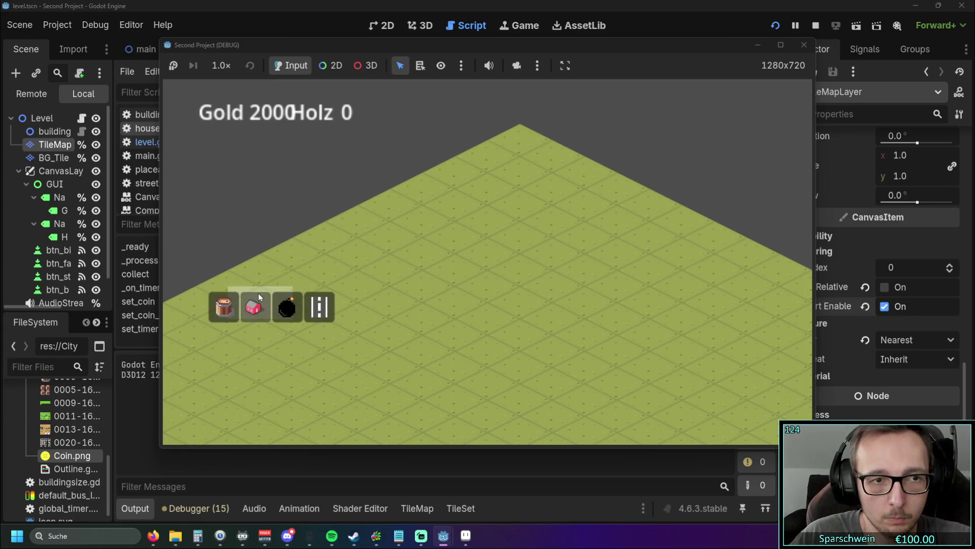
pyautogui.click(258, 295)
pyautogui.click(441, 301)
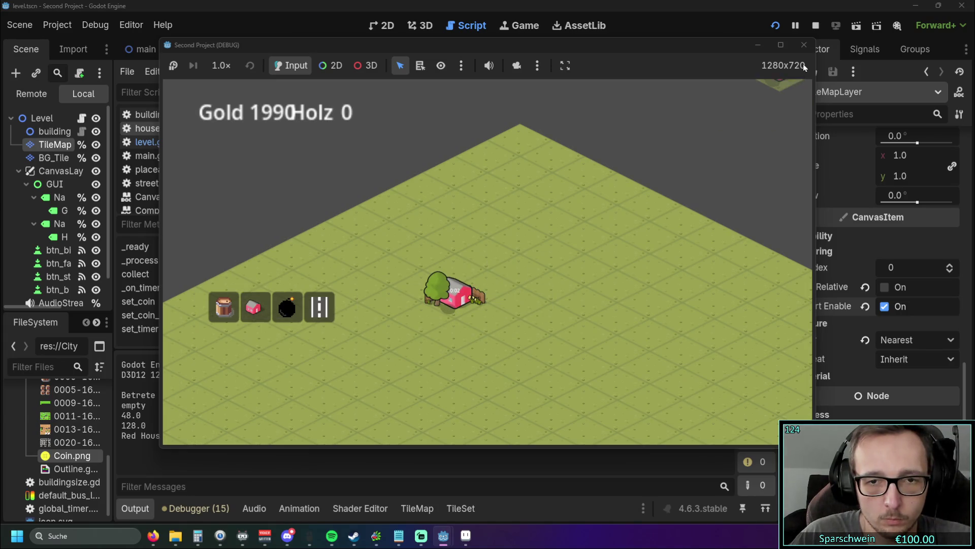
pyautogui.click(804, 45)
# Step: Test-place two red houses side by side, then raise the road layer's Z Index to 1
pyautogui.click(774, 25)
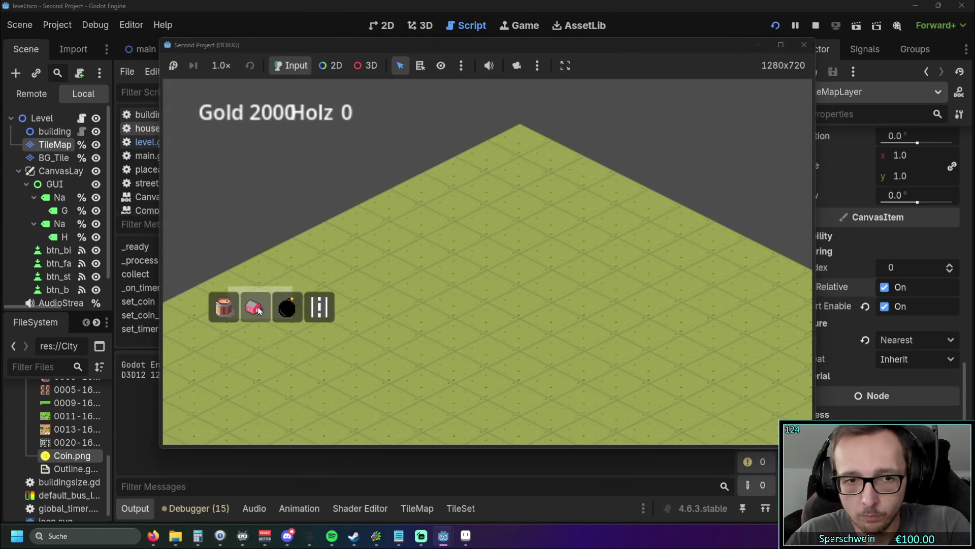
pyautogui.click(256, 308)
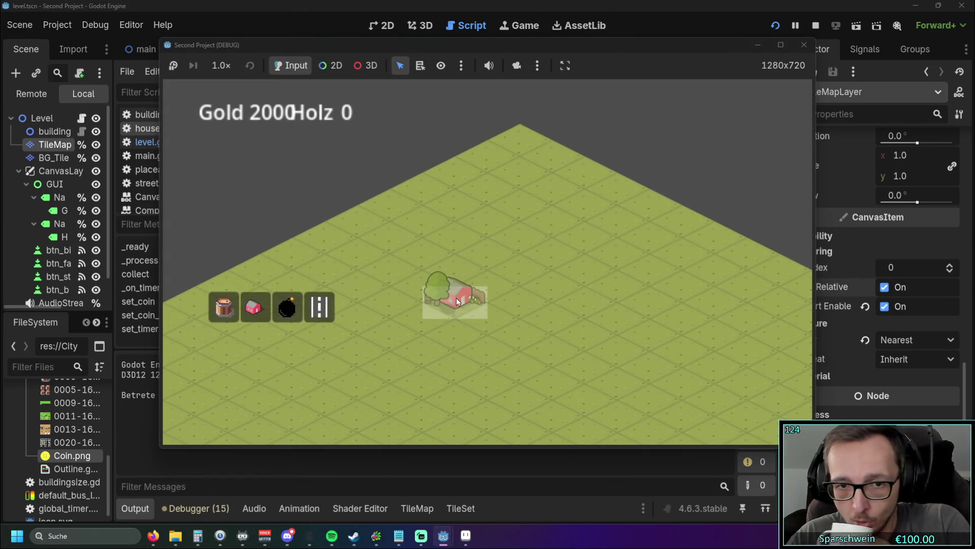
pyautogui.click(456, 298)
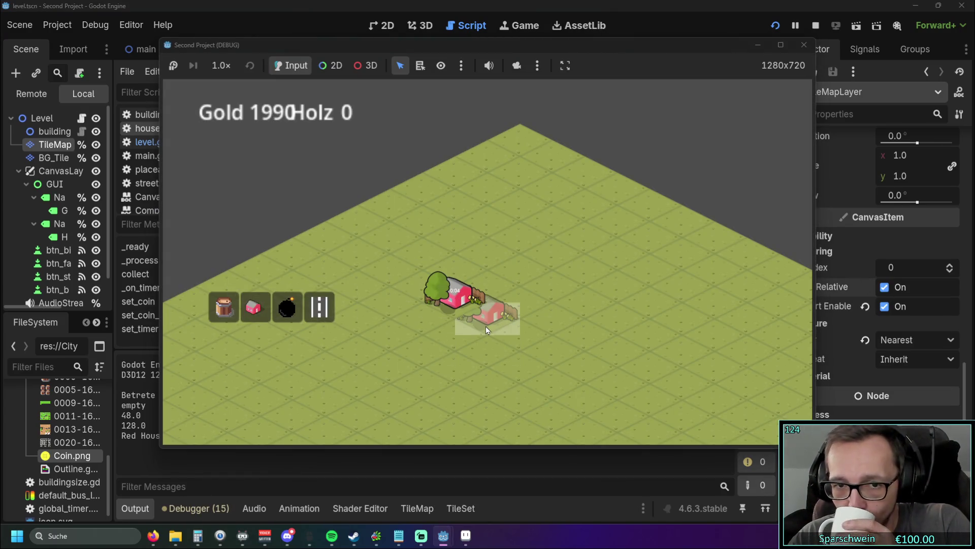
pyautogui.click(484, 286)
pyautogui.click(804, 45)
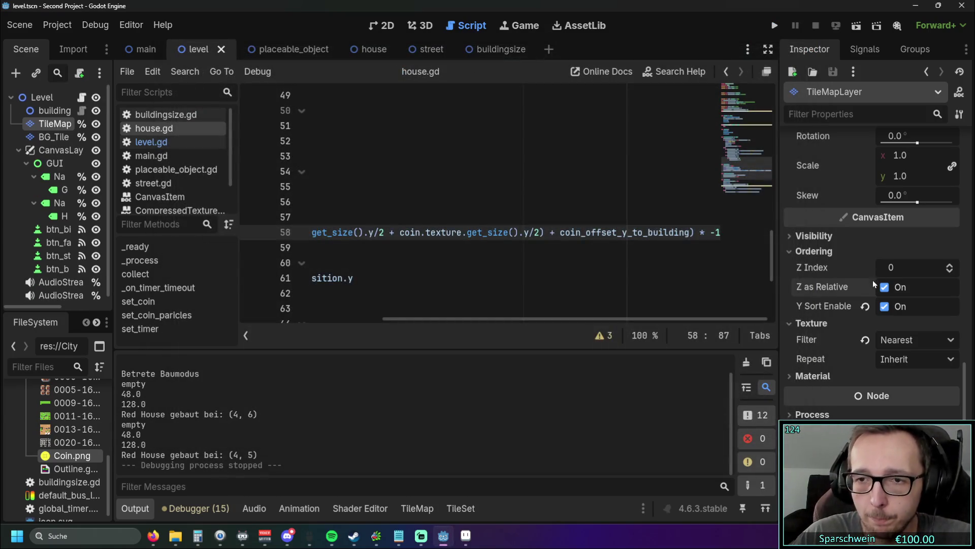
pyautogui.click(950, 265)
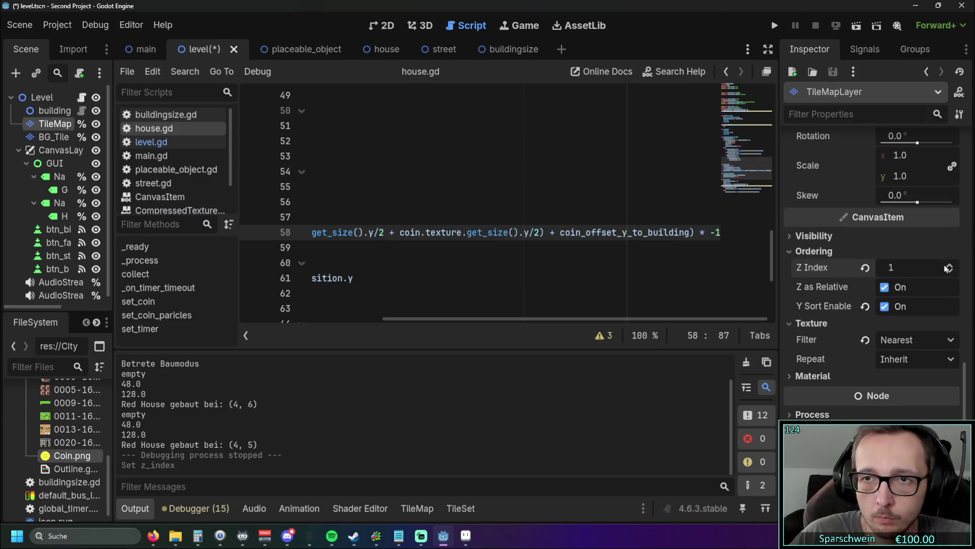
# Step: Lower the TileMap layer's Z Index to -1, then test-place a red house and collect its coins
pyautogui.moveTo(948, 268); pyautogui.dragTo(954, 276)
pyautogui.click(774, 25)
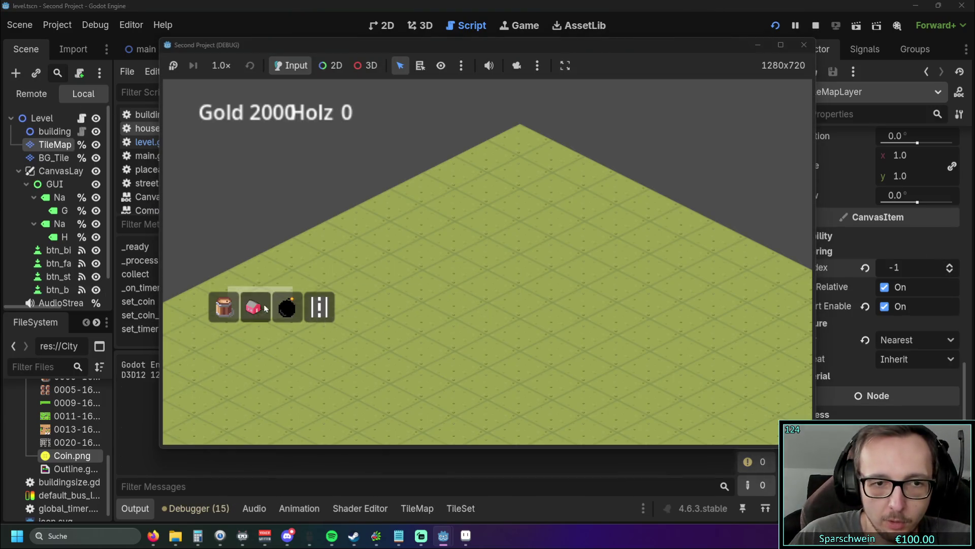
pyautogui.click(265, 308)
pyautogui.click(444, 307)
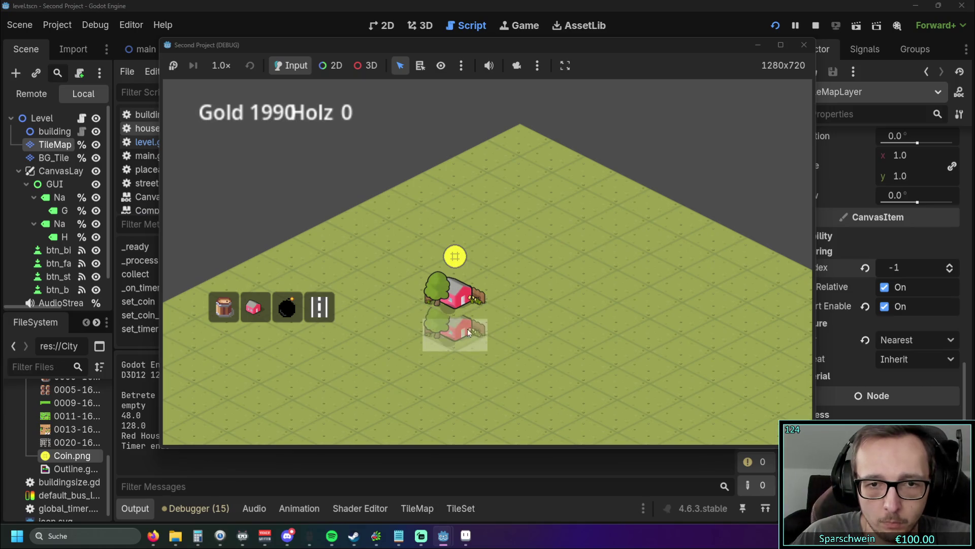
pyautogui.click(460, 306)
pyautogui.click(804, 44)
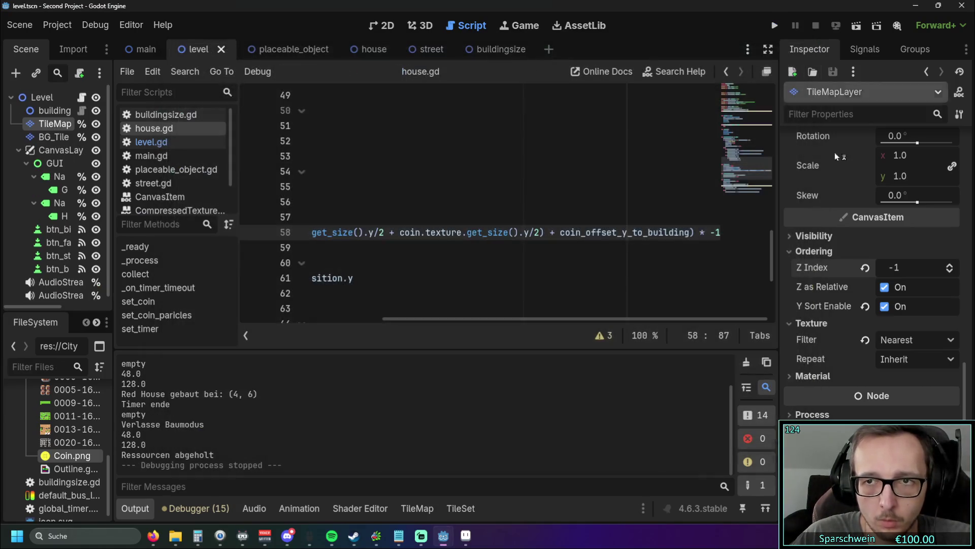
# Step: Turn off Y Sort and Z as Relative, reset Z Index to 0, and test-place a red house
pyautogui.click(885, 306)
pyautogui.click(882, 293)
pyautogui.click(865, 268)
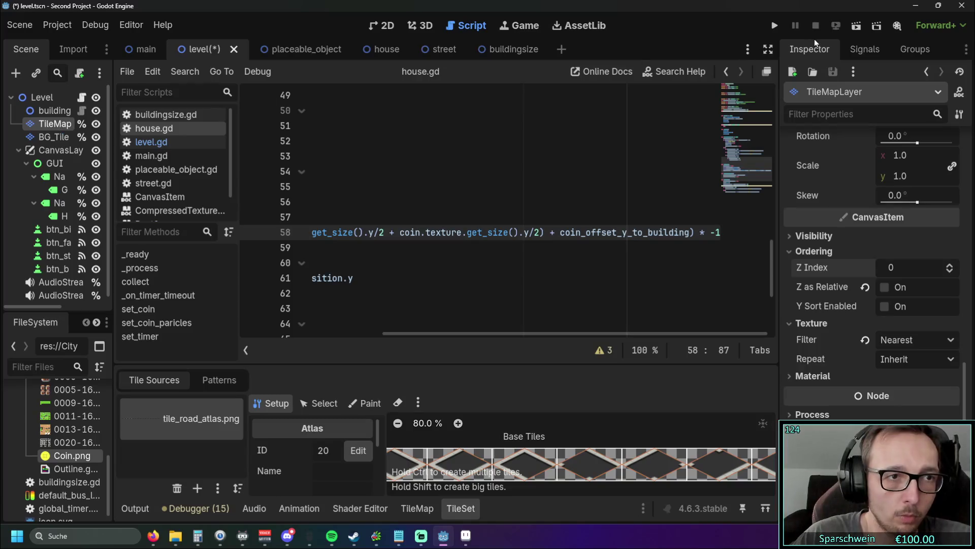
pyautogui.click(774, 25)
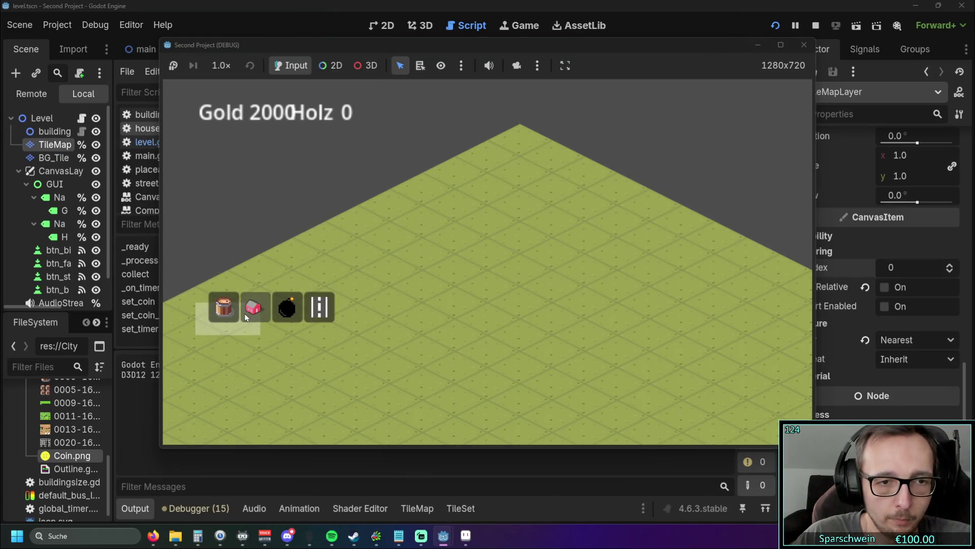
pyautogui.click(441, 300)
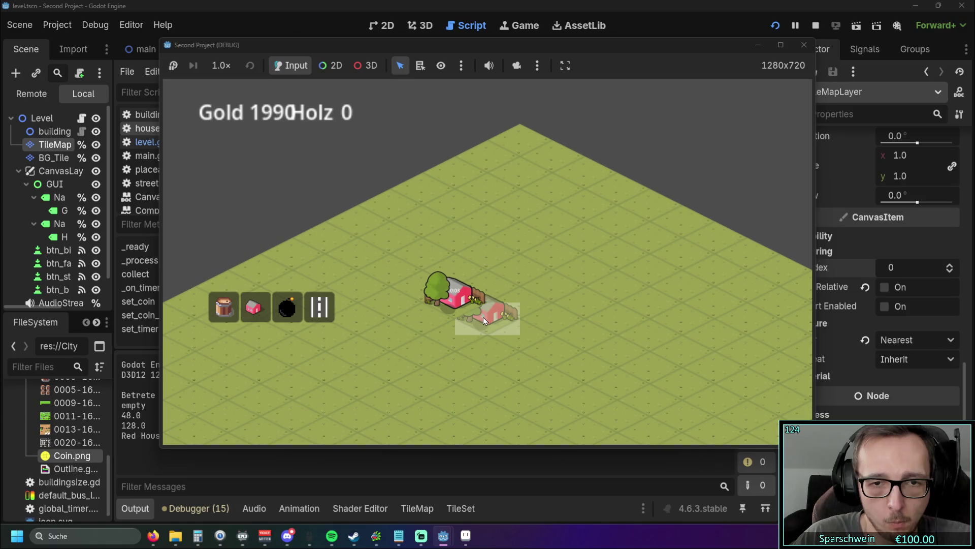
pyautogui.click(803, 45)
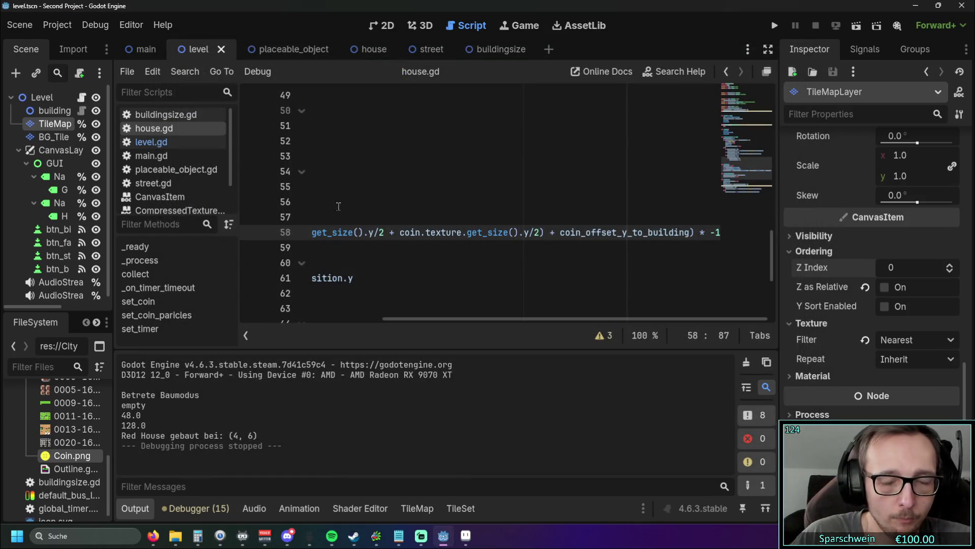
# Step: Switch to the level.gd script and scroll through its code
pyautogui.moveTo(467, 319); pyautogui.dragTo(325, 319)
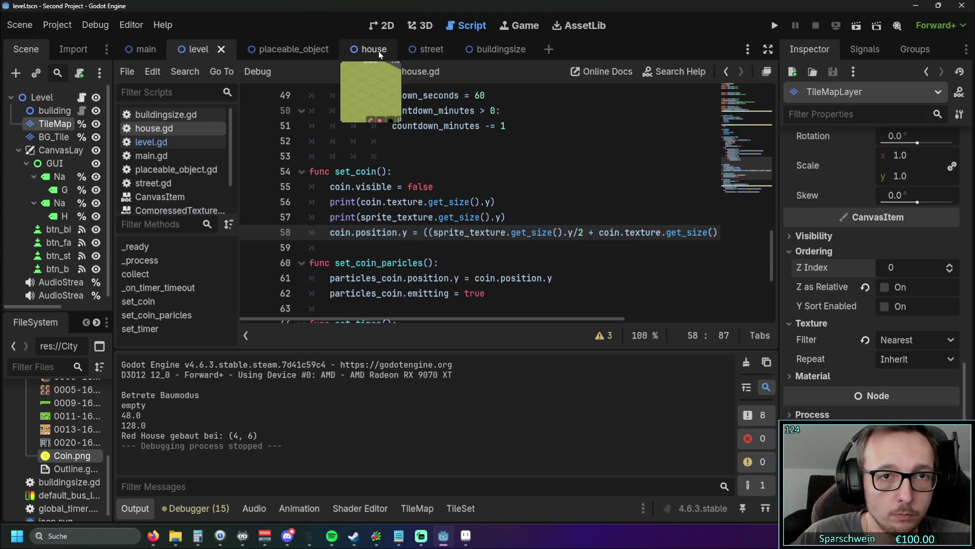
pyautogui.click(165, 143)
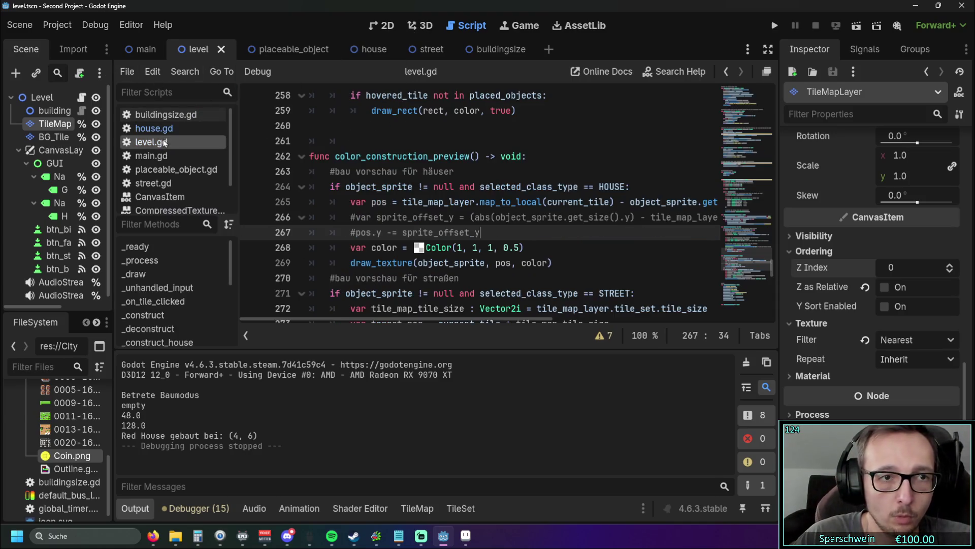
pyautogui.scroll(-2, 477, 210)
pyautogui.scroll(1, 480, 212)
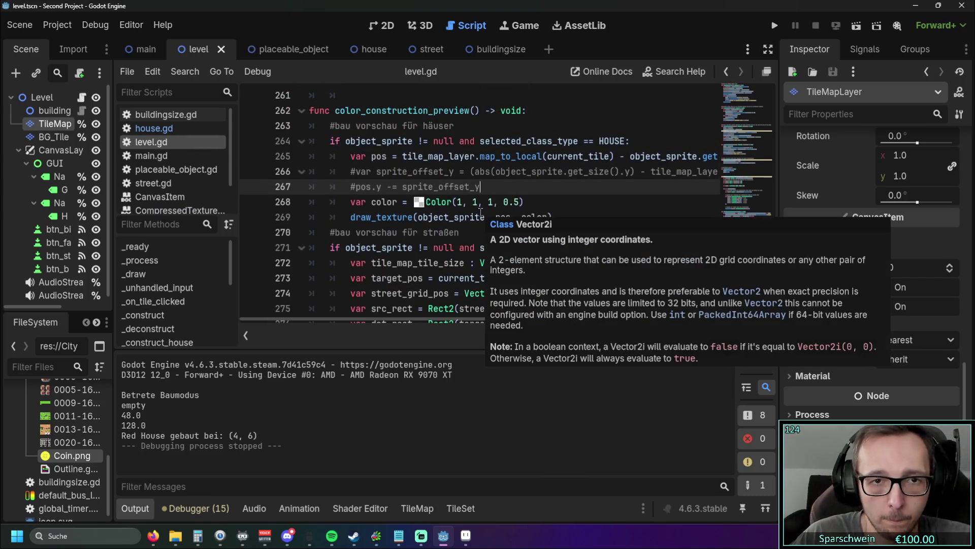
pyautogui.keyDown('ctrl'); pyautogui.scroll(-3, 478, 206); pyautogui.keyUp('ctrl')
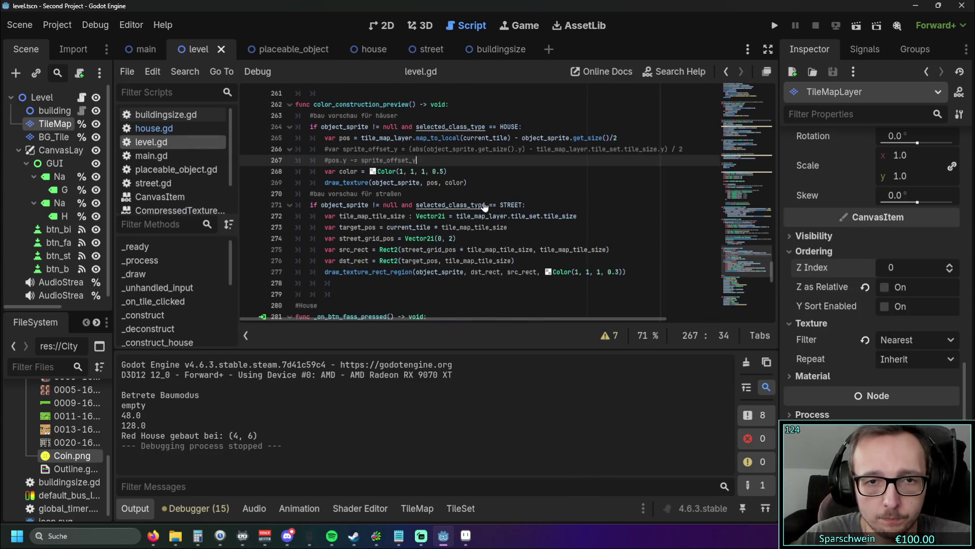
pyautogui.keyDown('ctrl'); pyautogui.scroll(5, 484, 208); pyautogui.keyUp('ctrl')
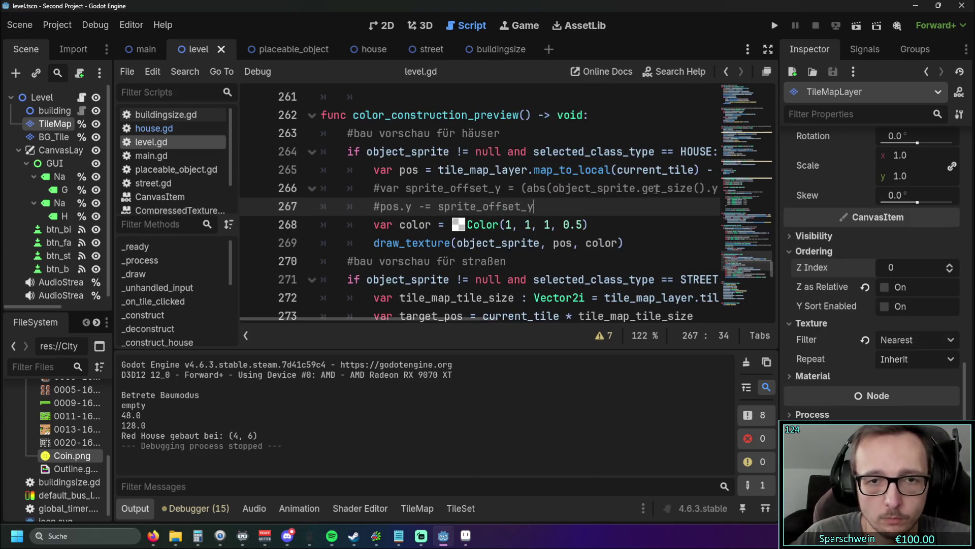
pyautogui.moveTo(780, 128); pyautogui.dragTo(806, 128)
pyautogui.scroll(3, 569, 196)
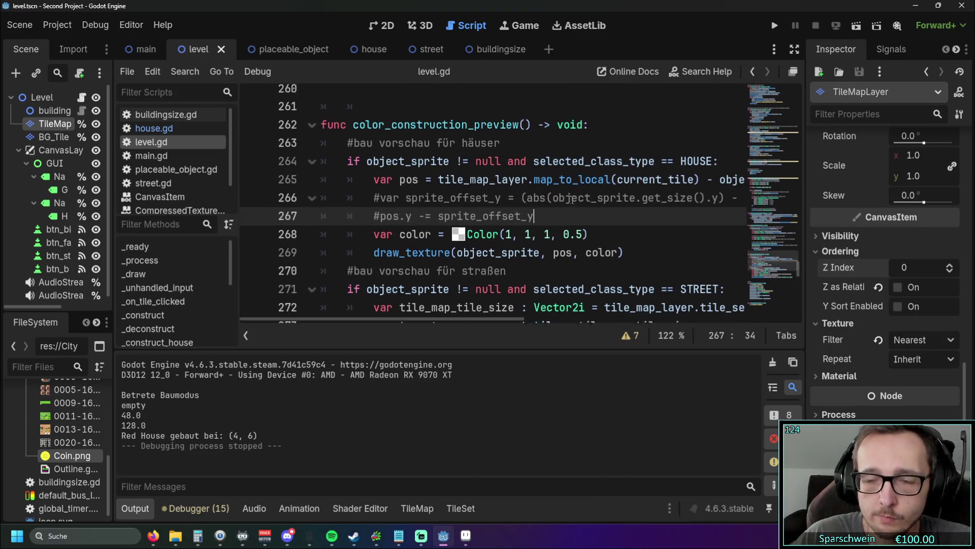
pyautogui.scroll(-1, 568, 197)
pyautogui.keyDown('ctrl'); pyautogui.scroll(-1, 563, 189); pyautogui.keyUp('ctrl')
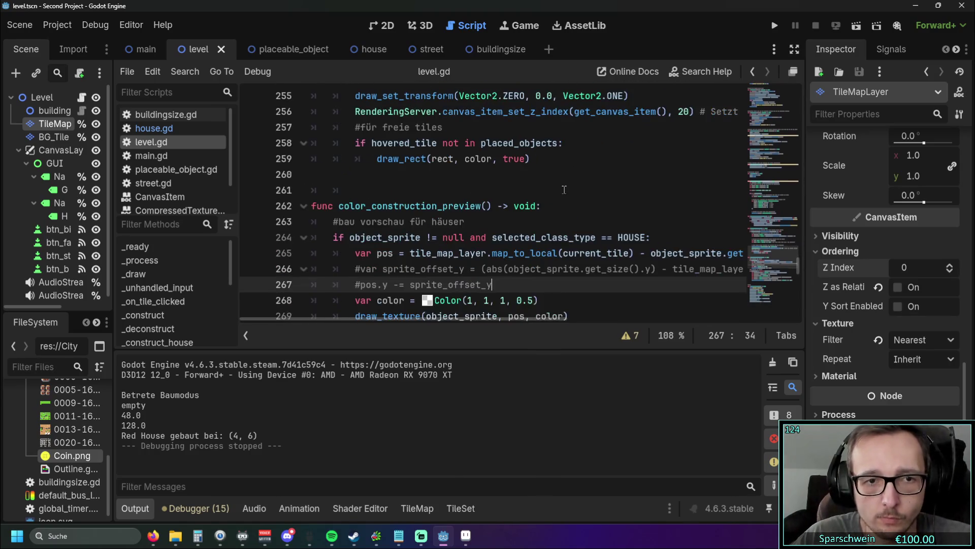
pyautogui.keyDown('ctrl'); pyautogui.scroll(1, 559, 191); pyautogui.keyUp('ctrl')
pyautogui.keyDown('ctrl'); pyautogui.scroll(-1, 560, 191); pyautogui.keyUp('ctrl')
pyautogui.keyDown('ctrl'); pyautogui.scroll(1, 560, 192); pyautogui.keyUp('ctrl')
pyautogui.keyDown('ctrl'); pyautogui.scroll(-1, 560, 191); pyautogui.keyUp('ctrl')
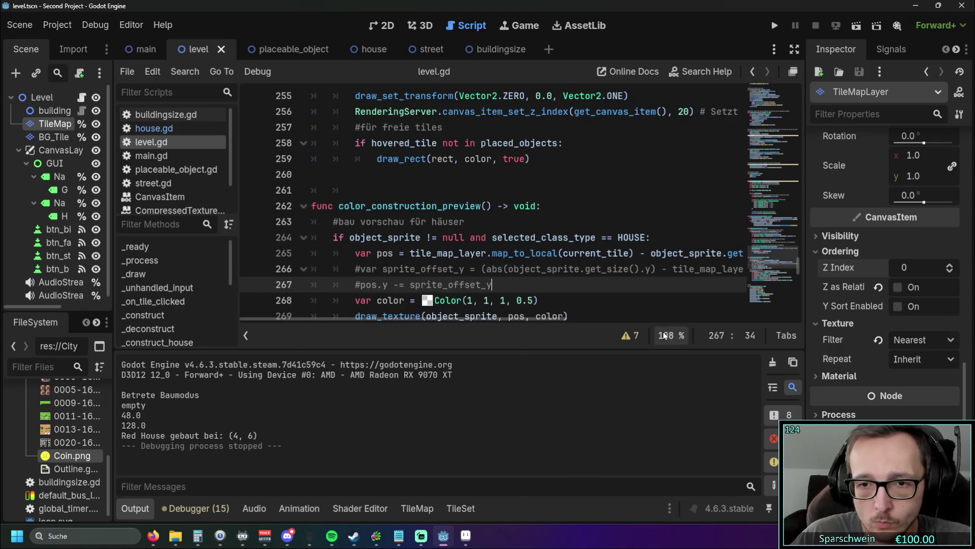
pyautogui.keyDown('ctrl'); pyautogui.scroll(1, 599, 221); pyautogui.keyUp('ctrl')
pyautogui.keyDown('ctrl'); pyautogui.scroll(-1, 620, 232); pyautogui.keyUp('ctrl')
pyautogui.keyDown('ctrl'); pyautogui.scroll(1, 620, 232); pyautogui.keyUp('ctrl')
pyautogui.keyDown('ctrl'); pyautogui.scroll(-1, 620, 231); pyautogui.keyUp('ctrl')
pyautogui.keyDown('ctrl'); pyautogui.scroll(1, 620, 231); pyautogui.keyUp('ctrl')
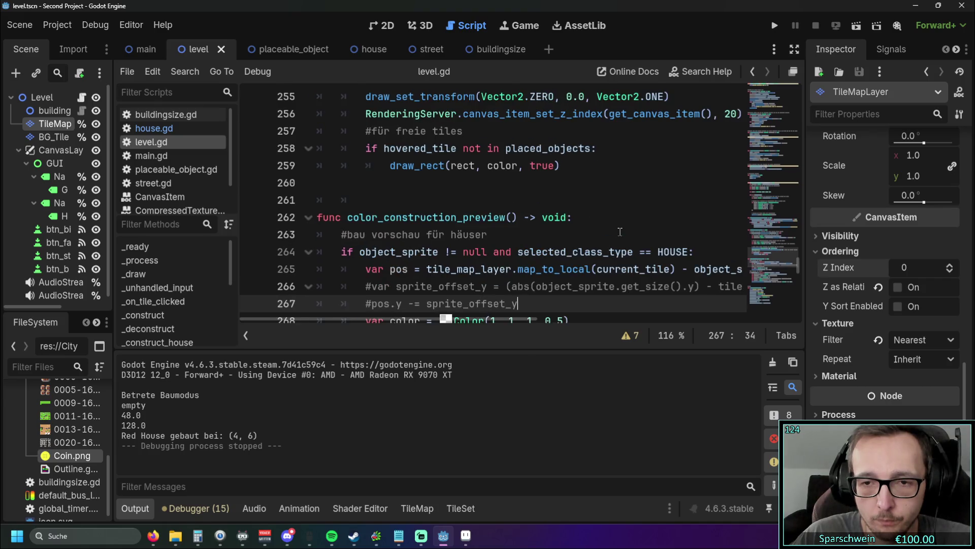
pyautogui.scroll(3, 620, 232)
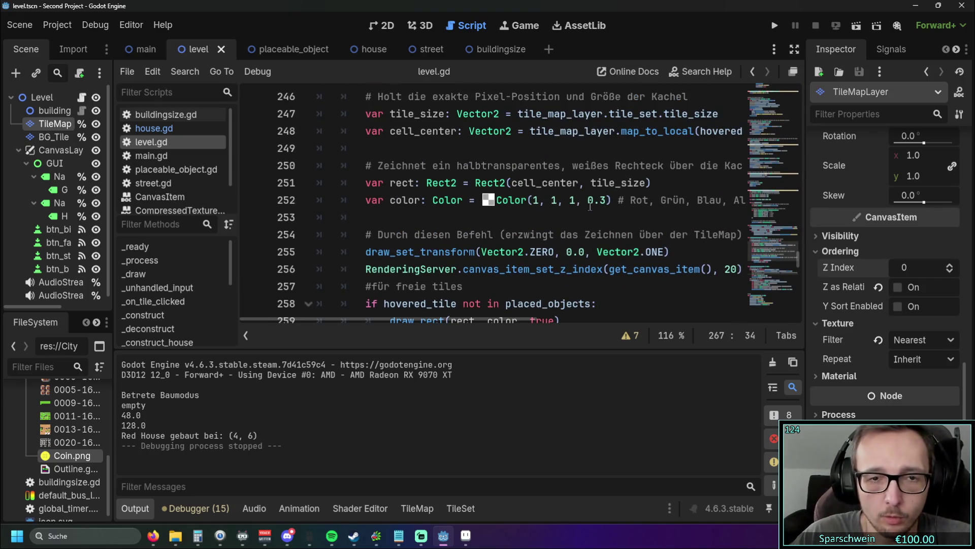
pyautogui.keyDown('ctrl'); pyautogui.scroll(-2, 589, 208); pyautogui.keyUp('ctrl')
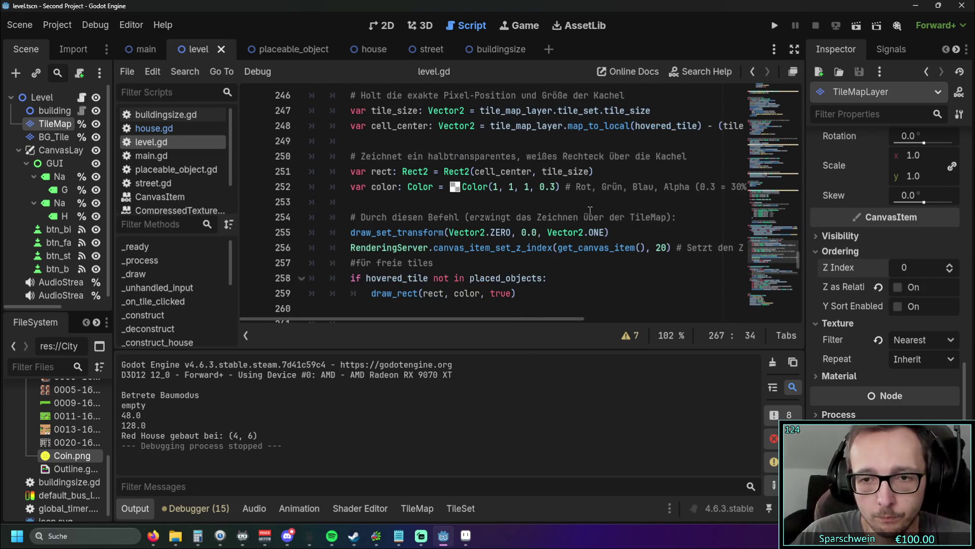
# Step: Set the code zoom to 100% and select the body of color_blocked_tiles_red
pyautogui.click(670, 336)
pyautogui.click(670, 399)
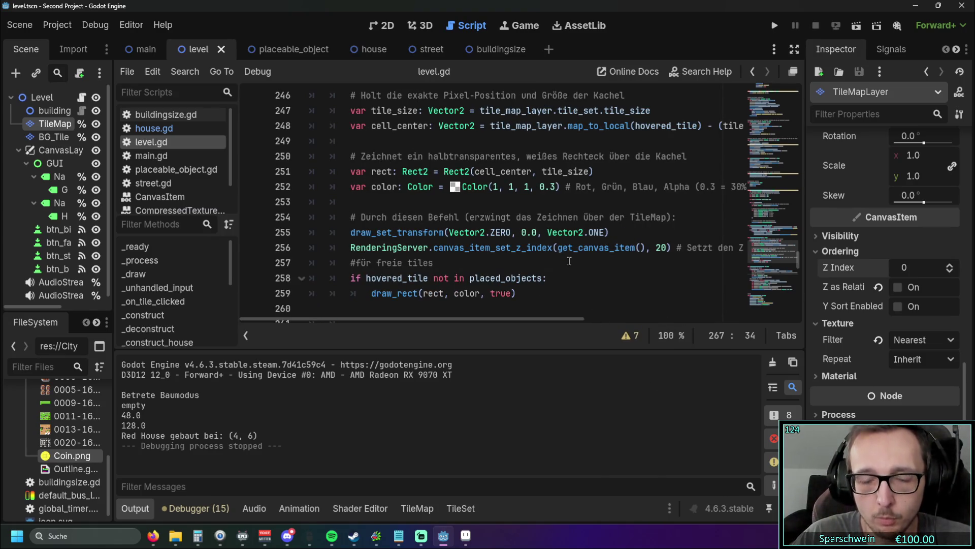
pyautogui.scroll(3, 569, 261)
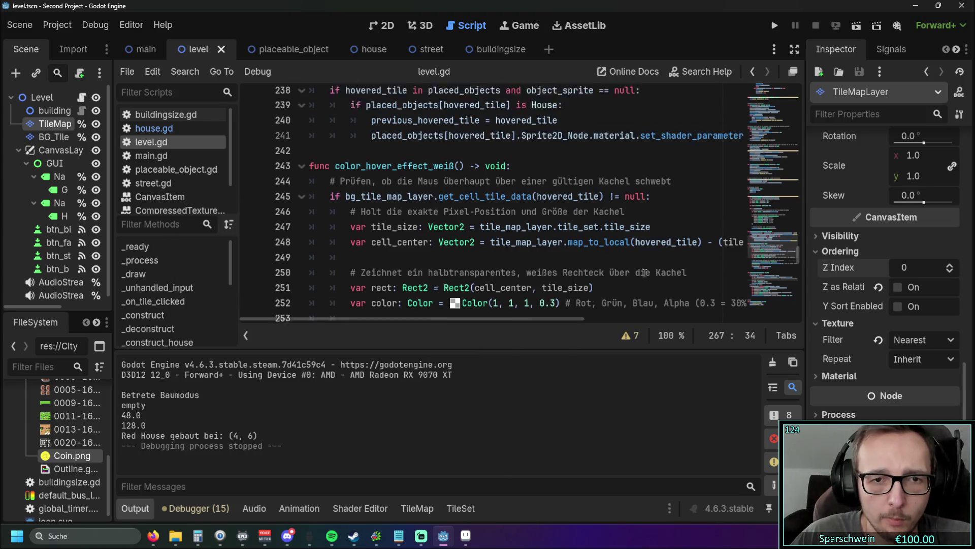
pyautogui.scroll(3, 644, 273)
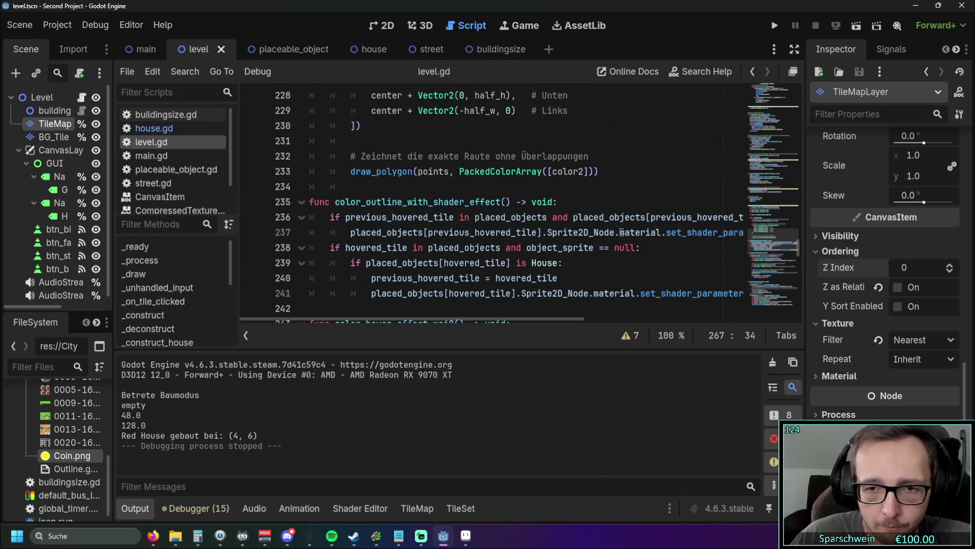
pyautogui.scroll(-2, 603, 210)
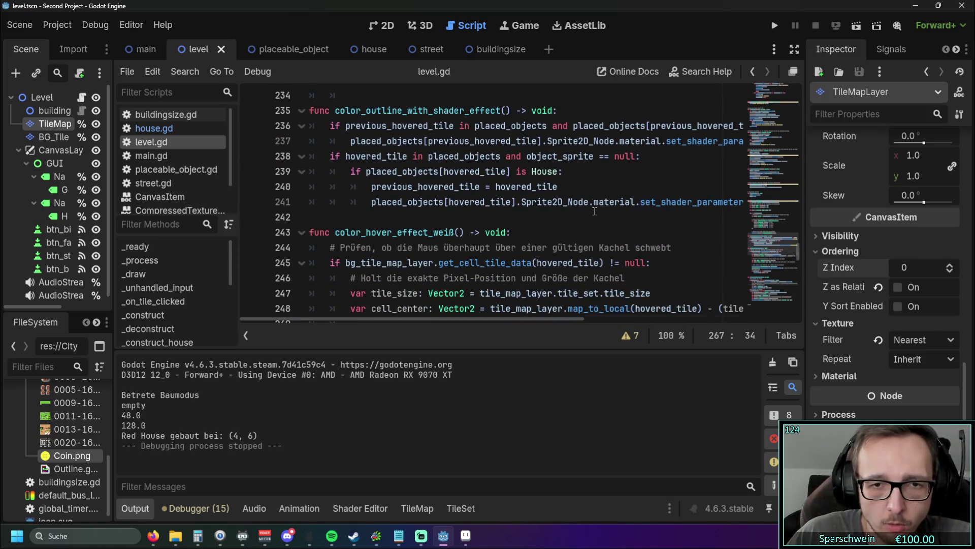
pyautogui.scroll(2, 594, 210)
pyautogui.scroll(-1, 593, 213)
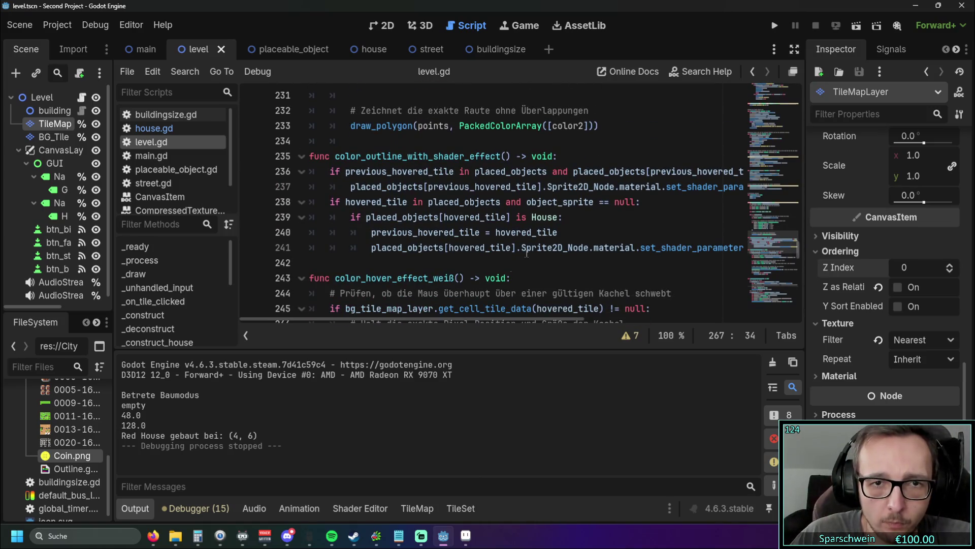
pyautogui.scroll(3, 511, 259)
pyautogui.scroll(3, 513, 254)
pyautogui.scroll(-3, 513, 254)
pyautogui.scroll(1, 528, 256)
pyautogui.scroll(-1, 547, 263)
pyautogui.moveTo(547, 263)
pyautogui.mouseDown()
pyautogui.moveTo(333, 239)
pyautogui.moveTo(328, 252)
pyautogui.moveTo(280, 186)
pyautogui.mouseUp()
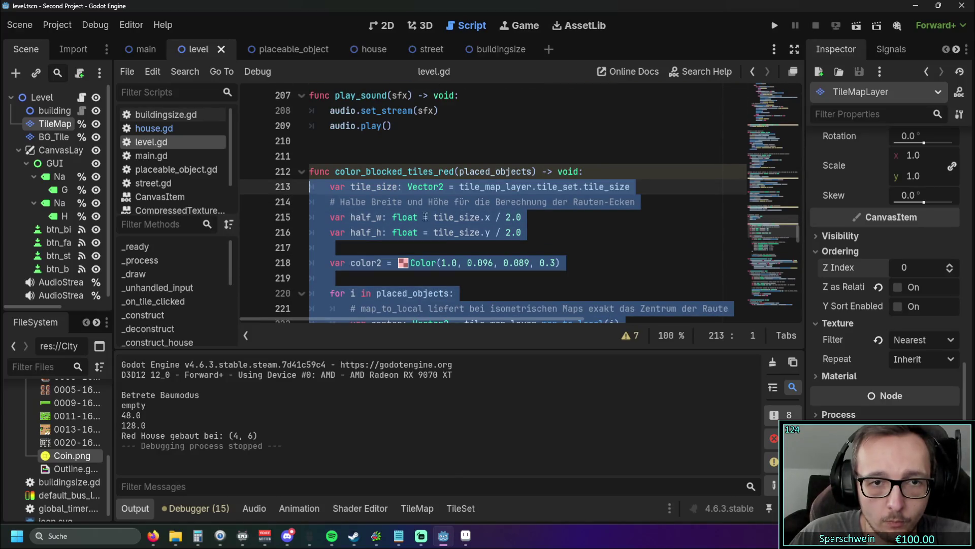
pyautogui.scroll(3, 457, 223)
pyautogui.scroll(-12, 442, 223)
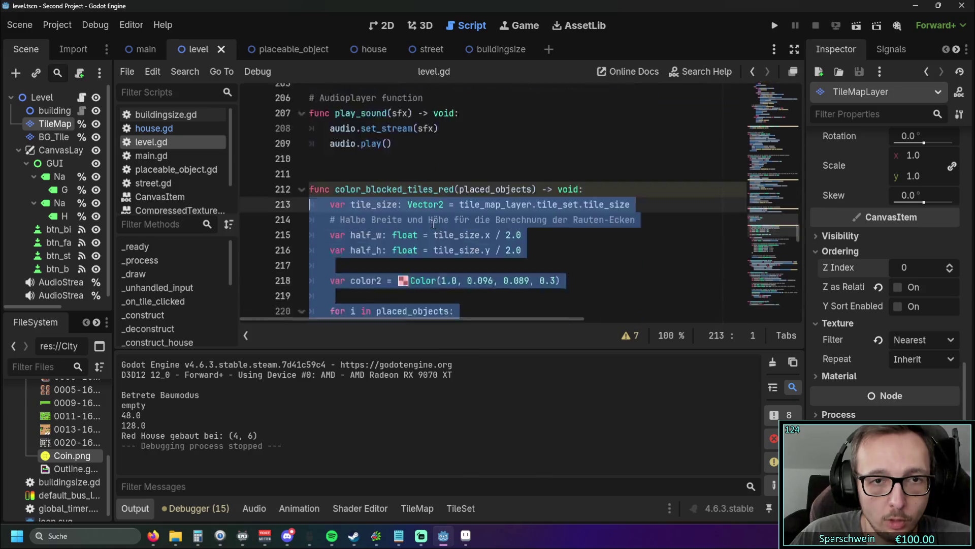
pyautogui.scroll(-5, 443, 221)
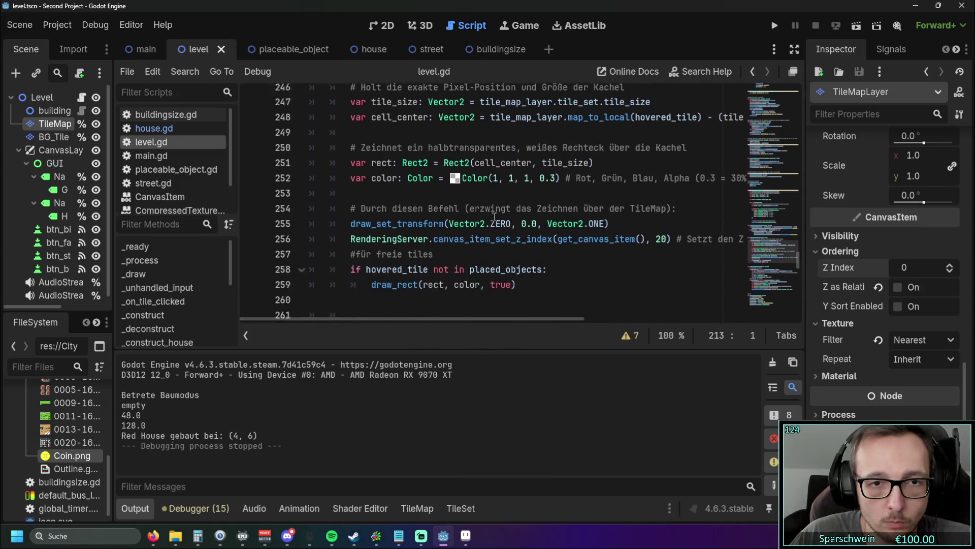
pyautogui.moveTo(516, 248)
pyautogui.mouseDown()
pyautogui.moveTo(305, 213)
pyautogui.moveTo(285, 203)
pyautogui.moveTo(277, 158)
pyautogui.mouseUp()
pyautogui.scroll(-4, 442, 203)
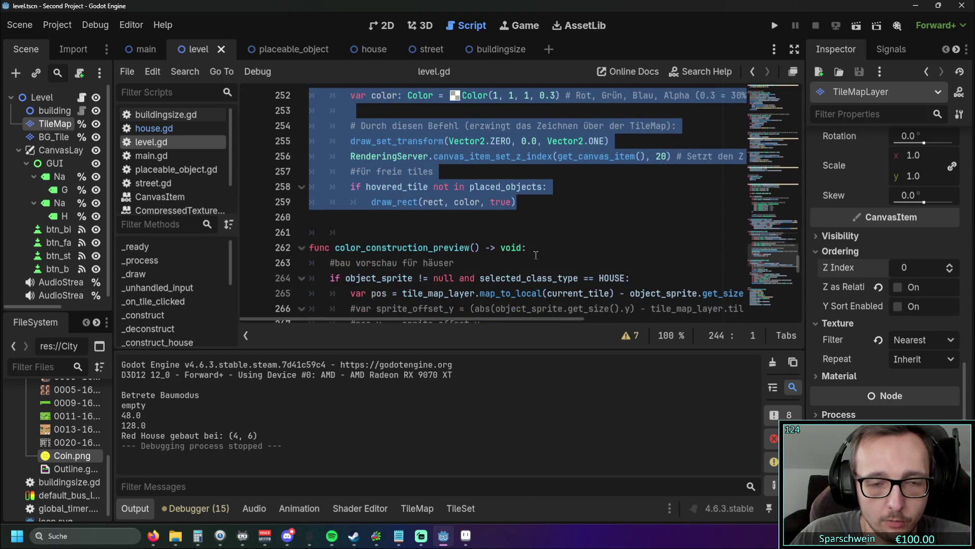
pyautogui.click(523, 204)
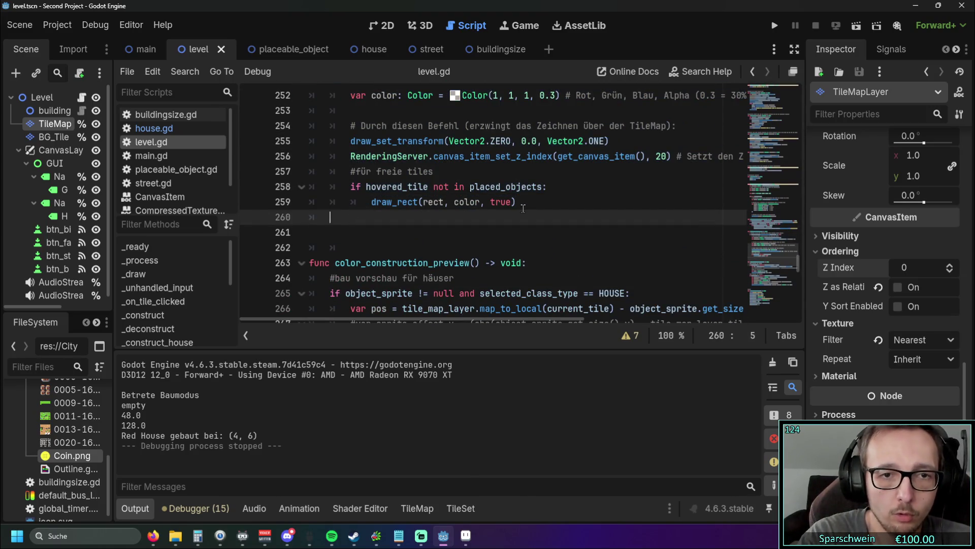
pyautogui.press('Down')
pyautogui.press('Down')
pyautogui.press('Down')
pyautogui.scroll(12, 437, 195)
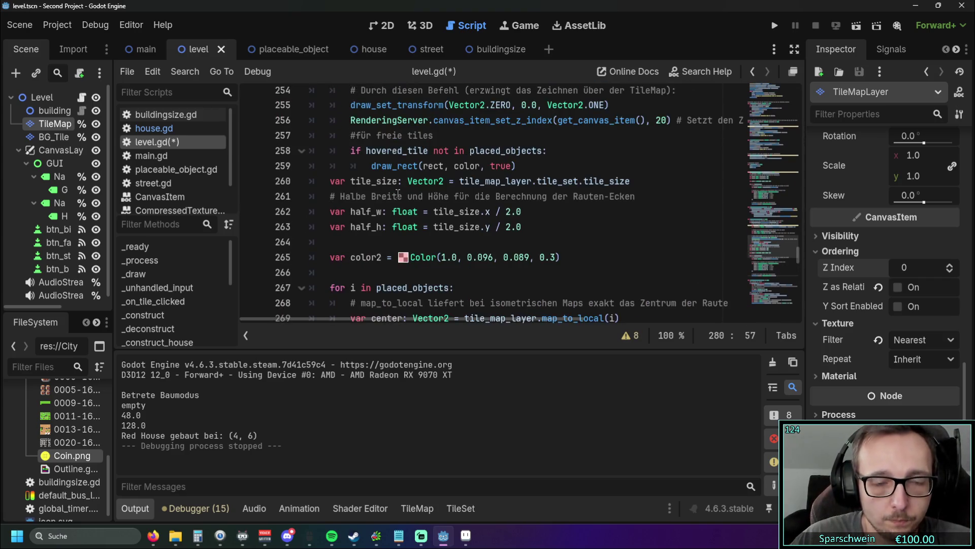
pyautogui.scroll(-4, 399, 193)
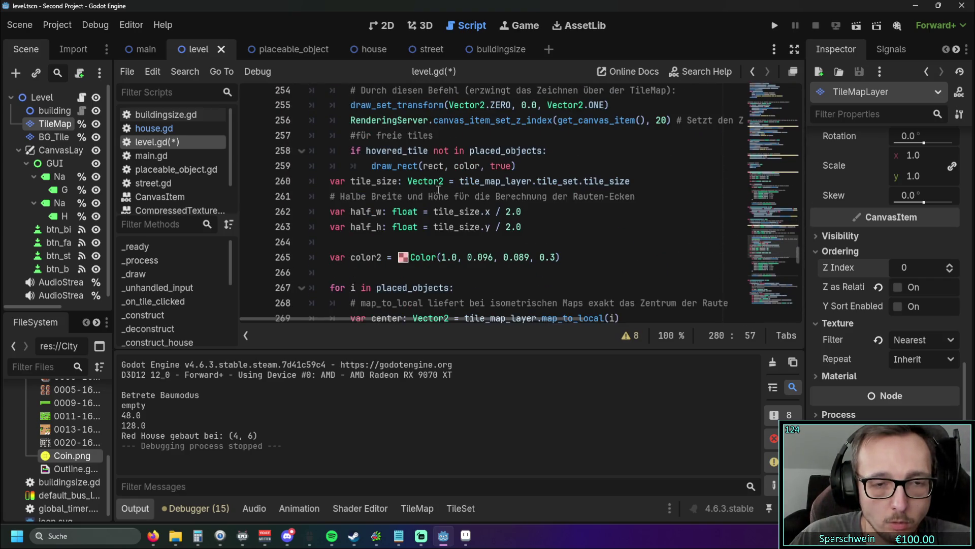
pyautogui.scroll(-1, 439, 190)
pyautogui.scroll(2, 521, 184)
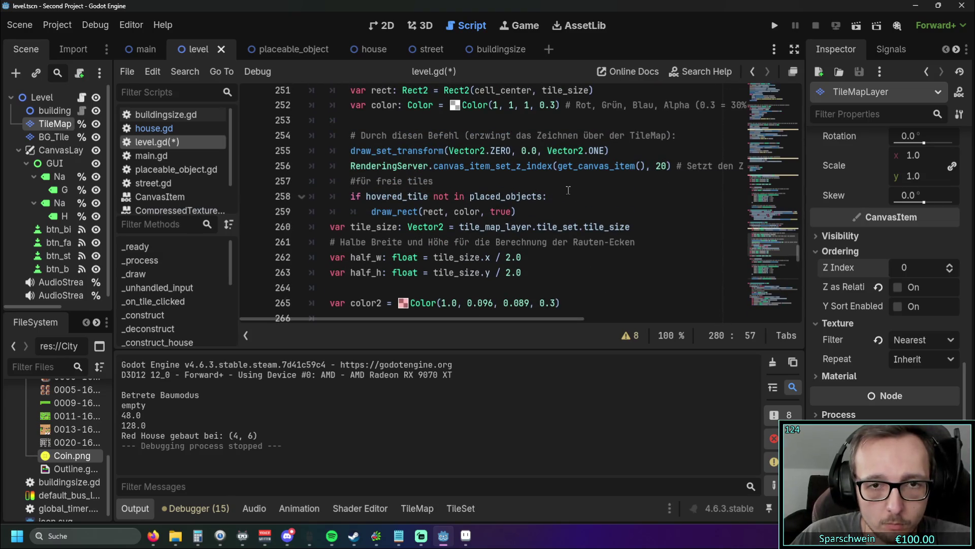
pyautogui.scroll(-7, 565, 193)
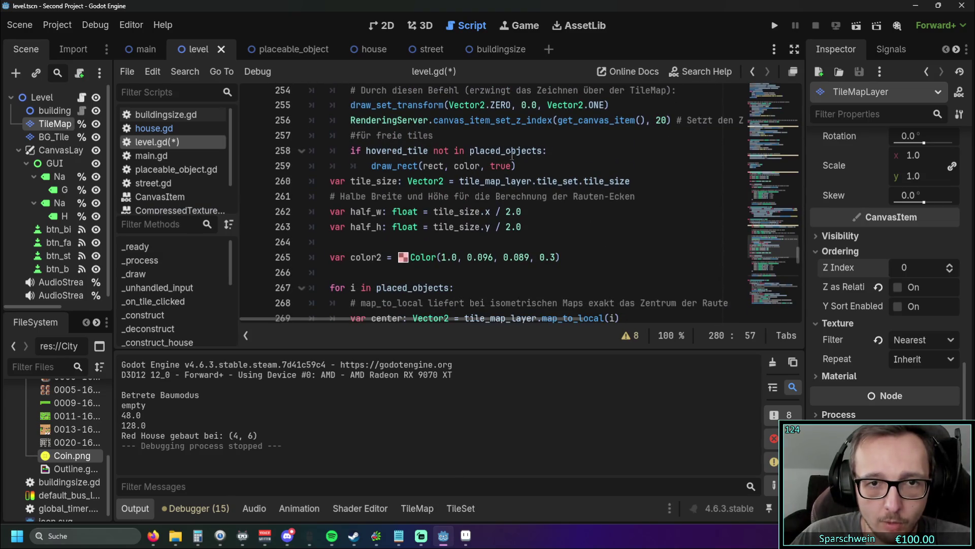
pyautogui.scroll(4, 524, 170)
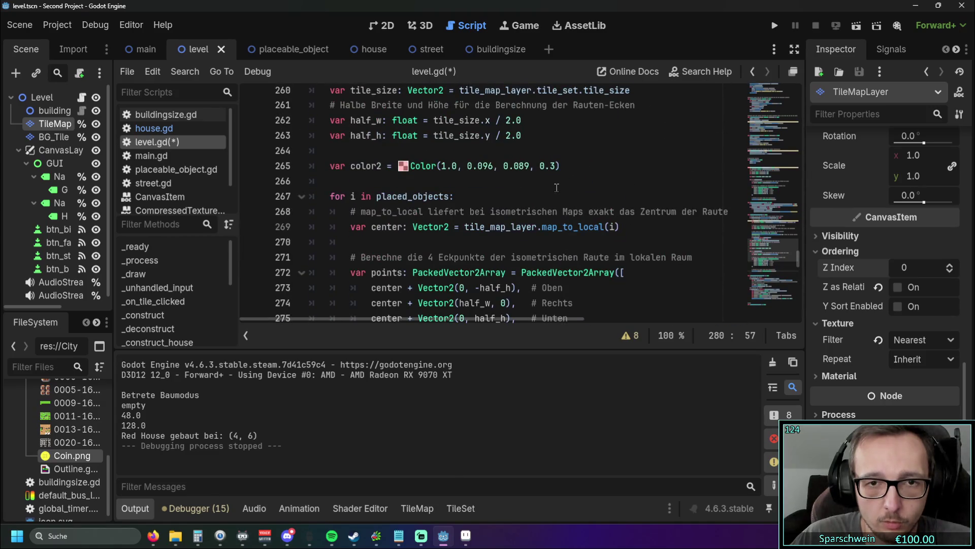
pyautogui.scroll(4, 557, 188)
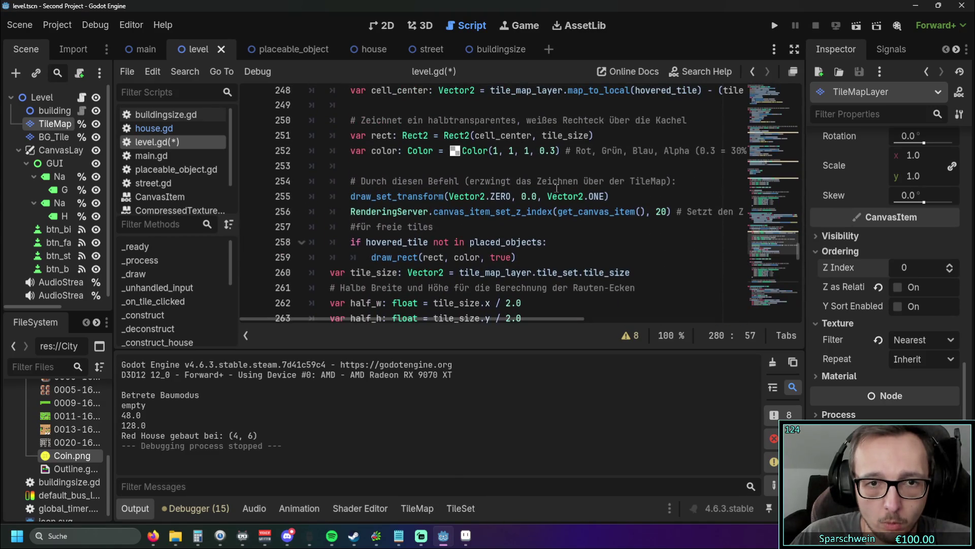
pyautogui.scroll(-7, 553, 188)
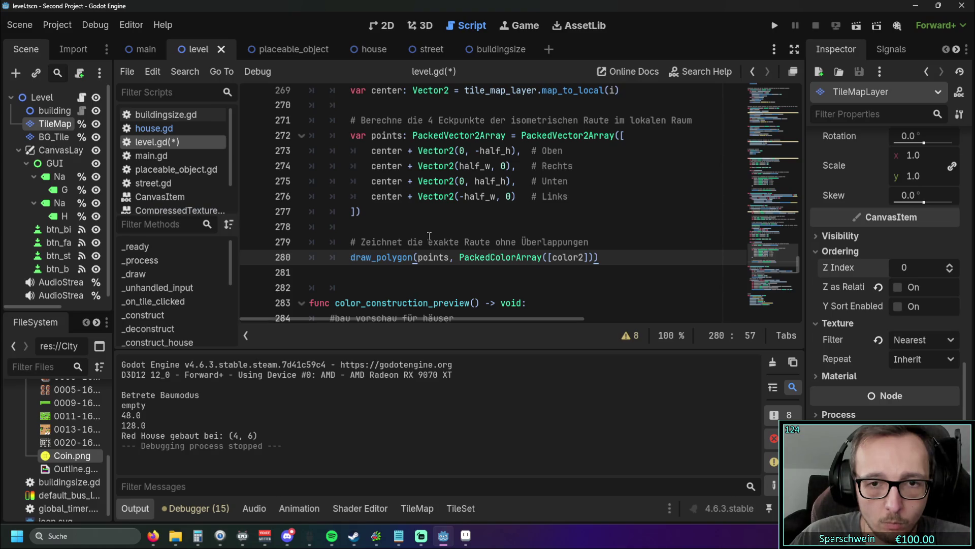
pyautogui.scroll(3, 429, 236)
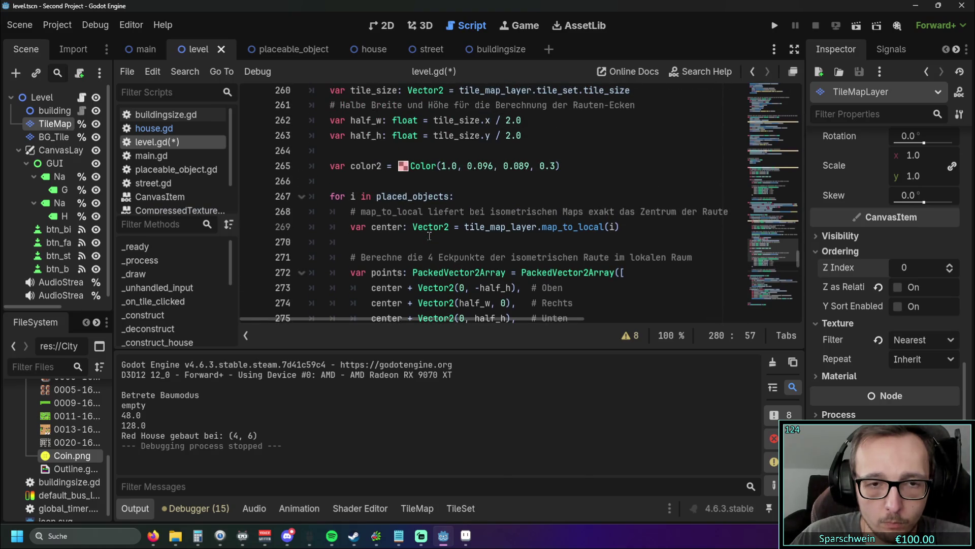
pyautogui.scroll(3, 429, 236)
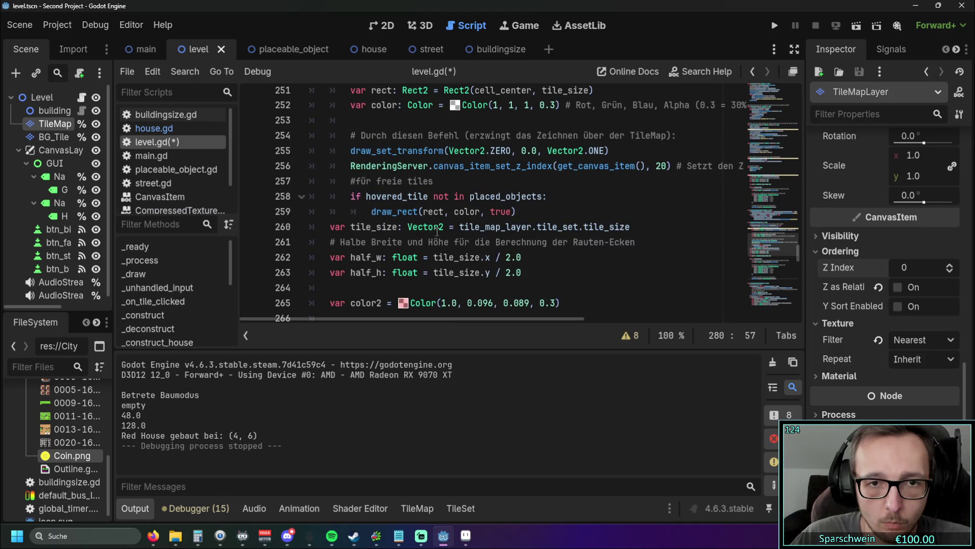
pyautogui.click(512, 212)
pyautogui.moveTo(547, 196)
pyautogui.mouseDown()
pyautogui.moveTo(236, 194)
pyautogui.moveTo(508, 197)
pyautogui.moveTo(310, 196)
pyautogui.mouseUp()
pyautogui.hotkey('ctrl', 'c')
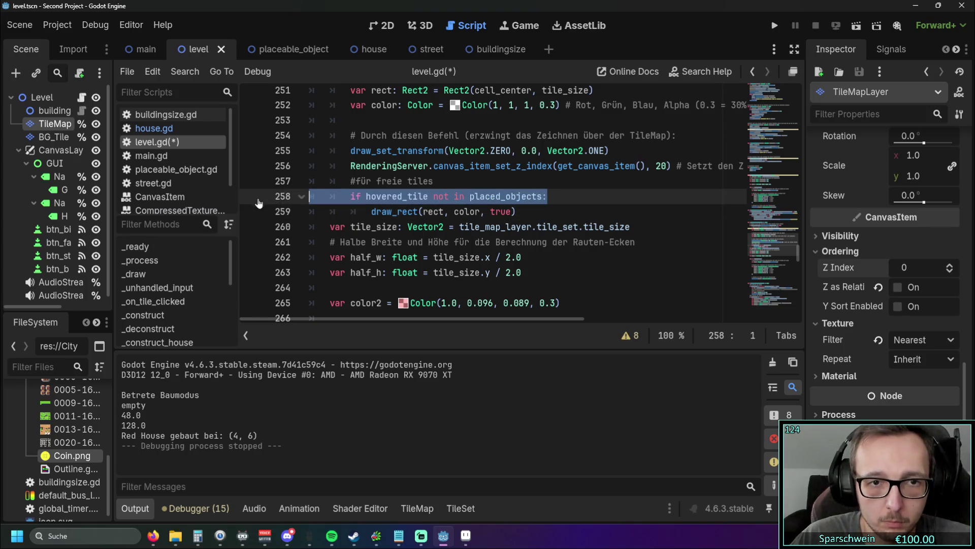
pyautogui.scroll(-2, 359, 250)
pyautogui.scroll(-4, 359, 250)
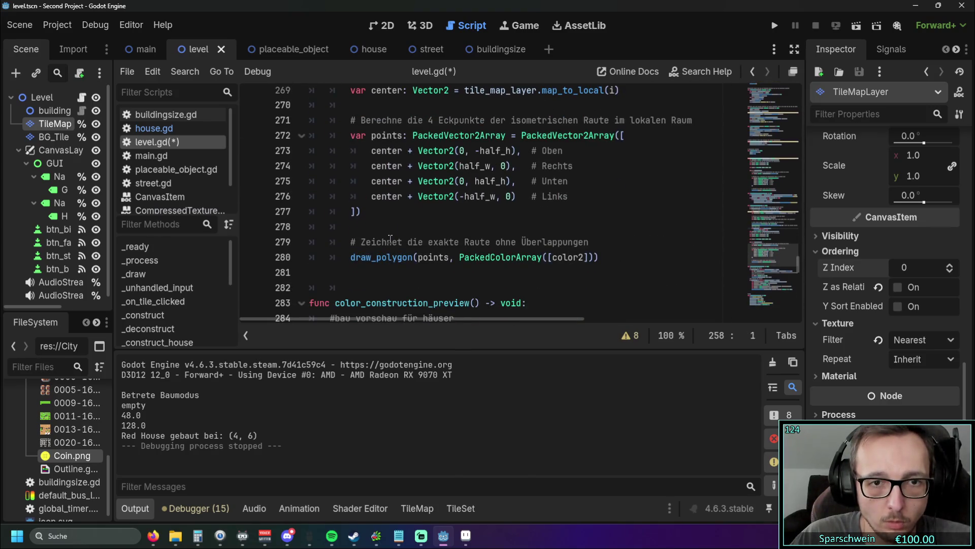
pyautogui.click(598, 238)
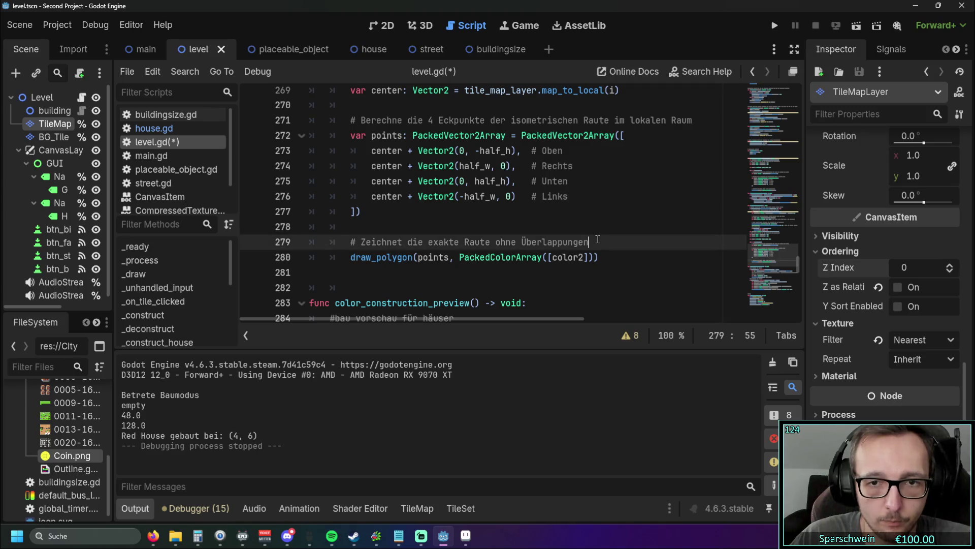
# Step: Paste 'if hovered_tile not in placed_objects:' above draw_polygon and indent draw_polygon under it
pyautogui.press('Return')
pyautogui.hotkey('ctrl', 'v')
pyautogui.click(349, 275)
pyautogui.press('Tab')
pyautogui.press('Up')
pyautogui.hotkey('shift', 'Tab')
pyautogui.hotkey('shift', 'Tab')
pyautogui.click(409, 292)
# Step: Replace color2's red Color value with the translucent white Color(1, 1, 1, 0.3)
pyautogui.scroll(4, 409, 292)
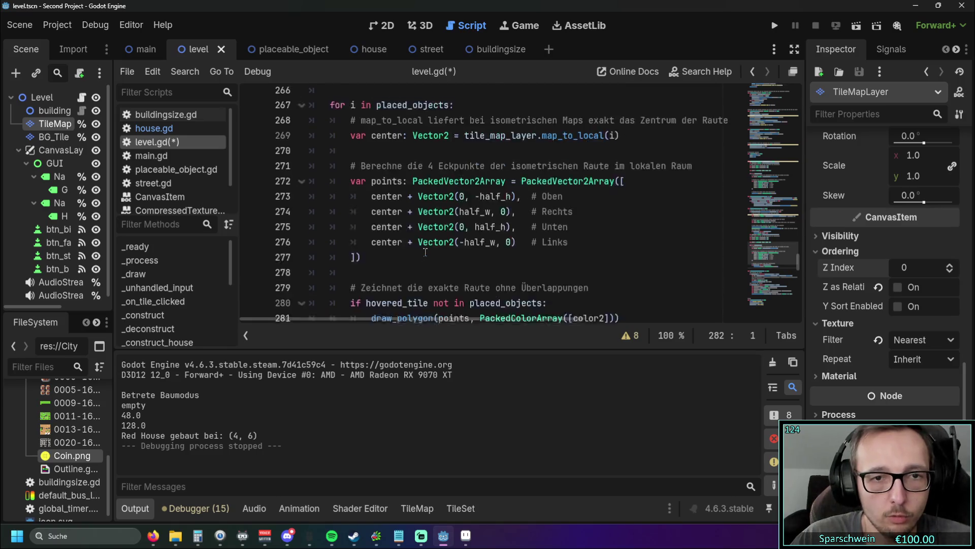
pyautogui.moveTo(330, 226); pyautogui.dragTo(381, 212)
pyautogui.press('Right')
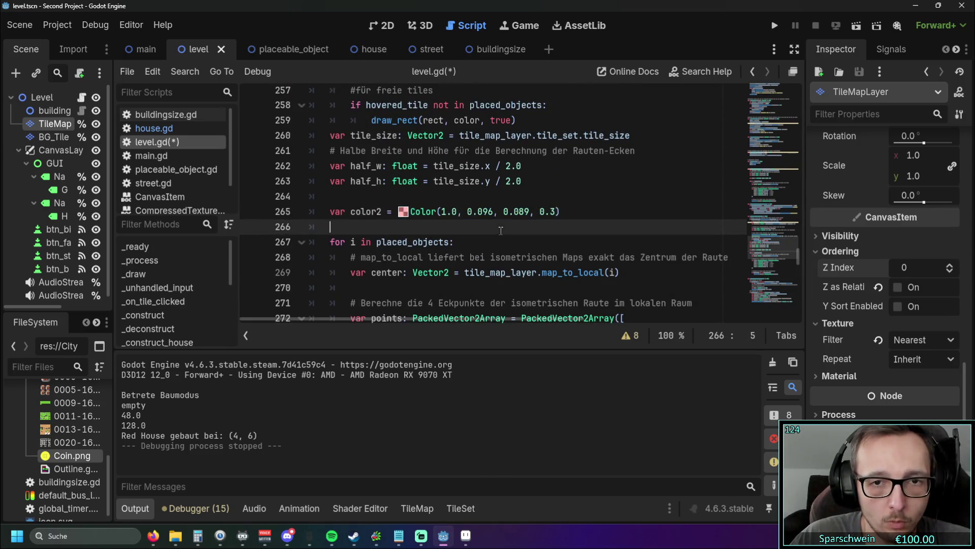
pyautogui.scroll(-3, 508, 231)
pyautogui.scroll(3, 514, 233)
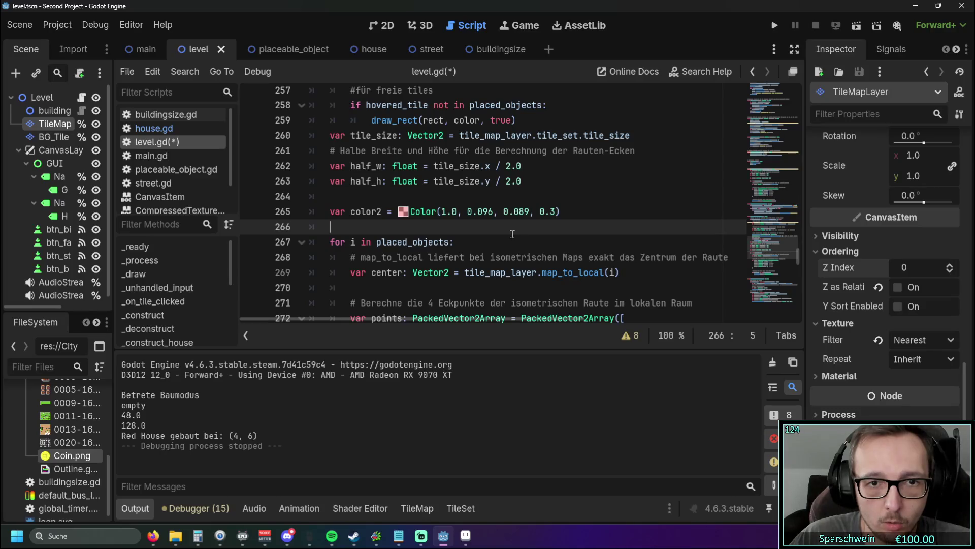
pyautogui.scroll(7, 507, 234)
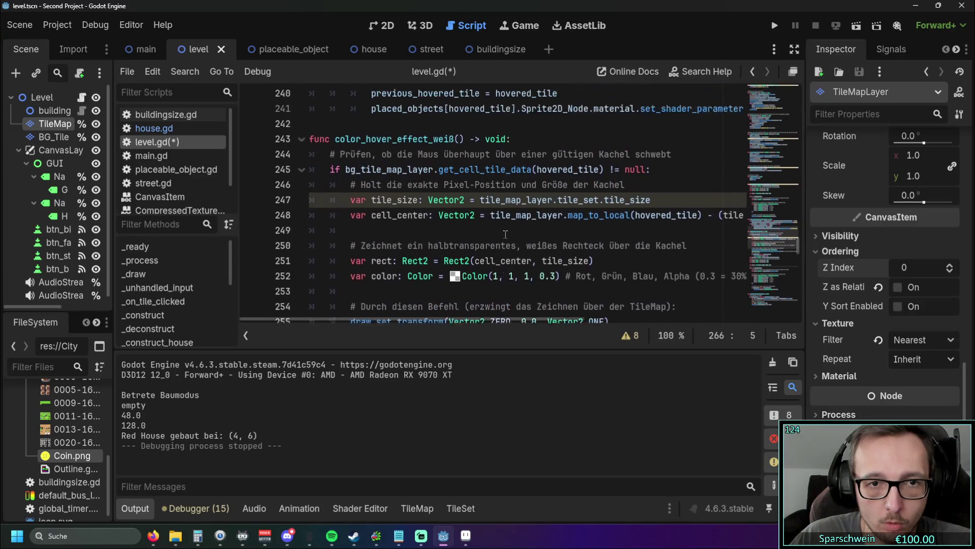
pyautogui.scroll(-2, 505, 234)
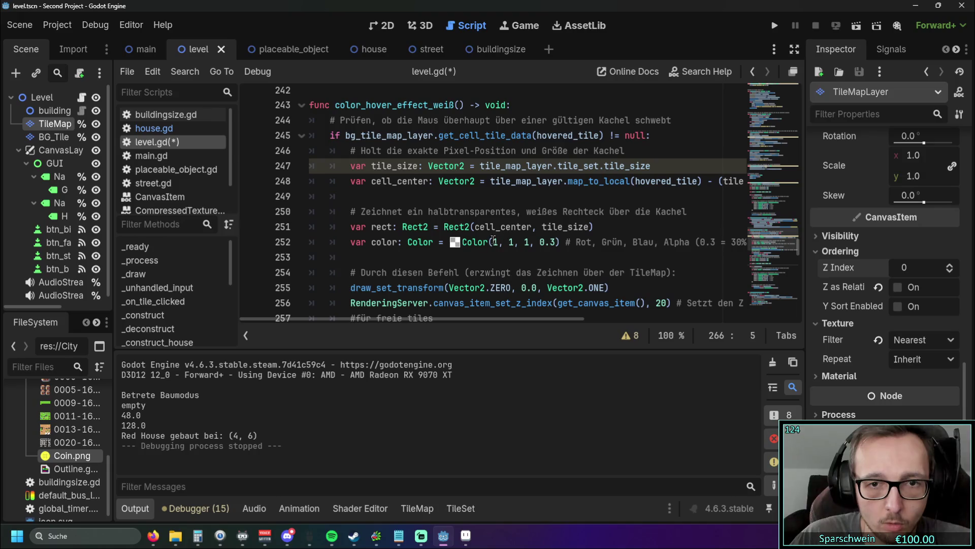
pyautogui.scroll(-4, 494, 240)
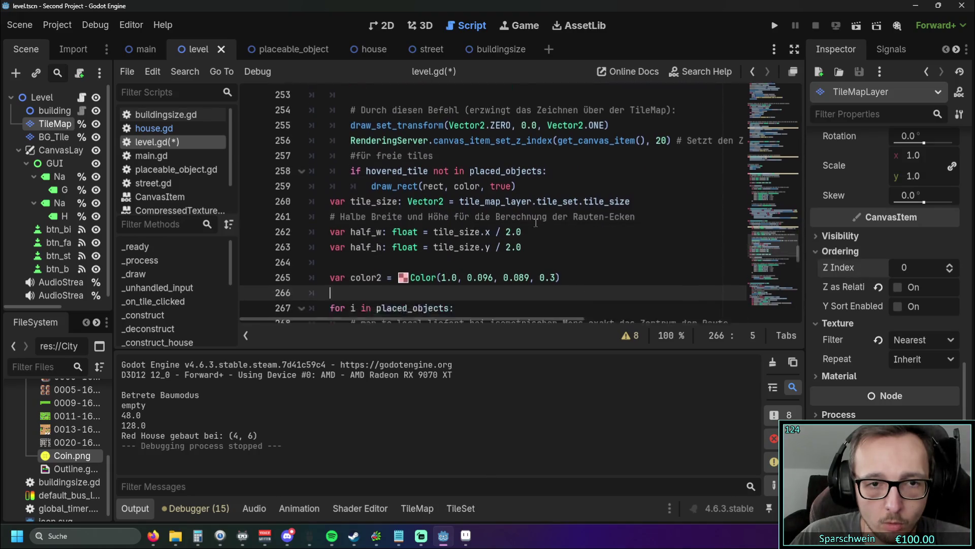
pyautogui.scroll(-2, 534, 223)
pyautogui.scroll(1, 533, 225)
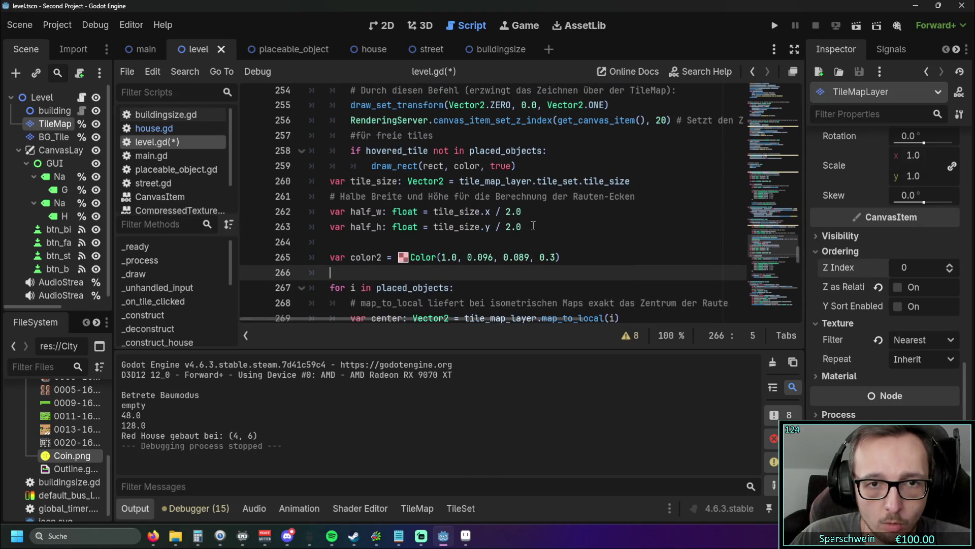
pyautogui.scroll(1, 533, 225)
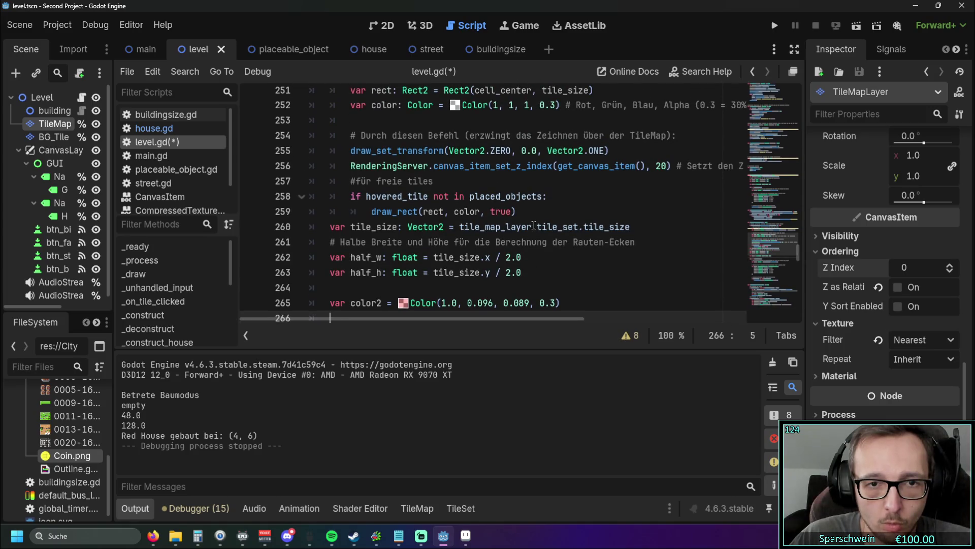
pyautogui.scroll(1, 534, 225)
pyautogui.scroll(-2, 535, 225)
pyautogui.scroll(2, 507, 218)
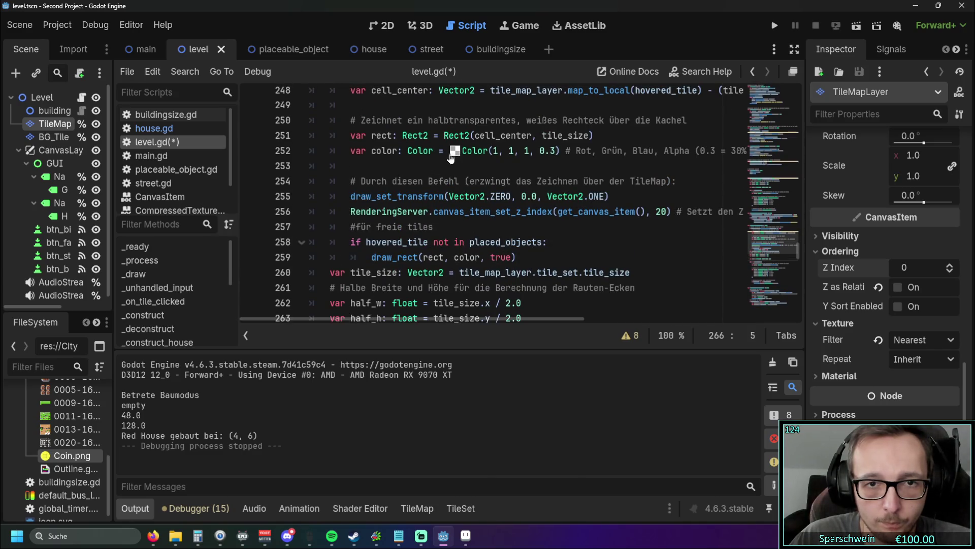
pyautogui.moveTo(557, 151); pyautogui.dragTo(449, 151)
pyautogui.hotkey('ctrl', 'c')
pyautogui.scroll(-3, 494, 211)
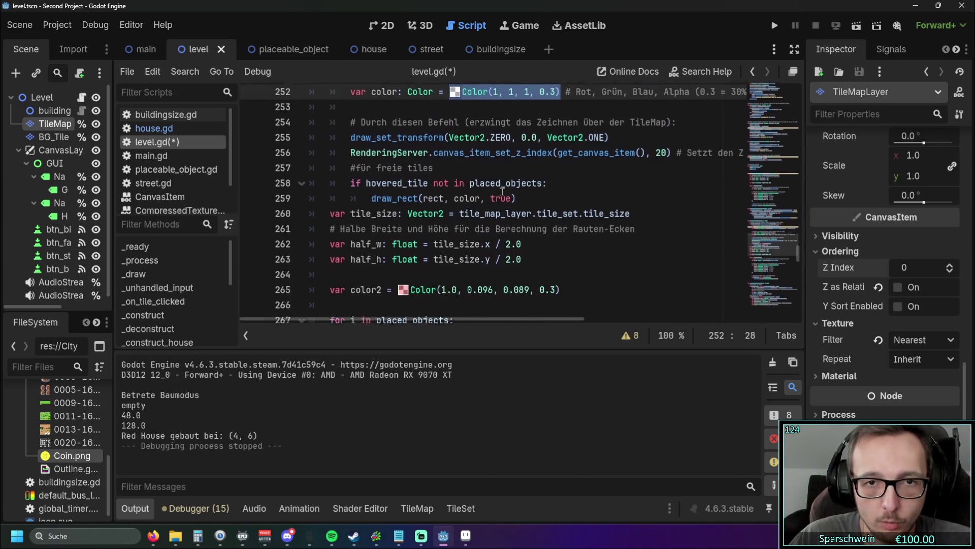
pyautogui.moveTo(561, 211); pyautogui.dragTo(392, 212)
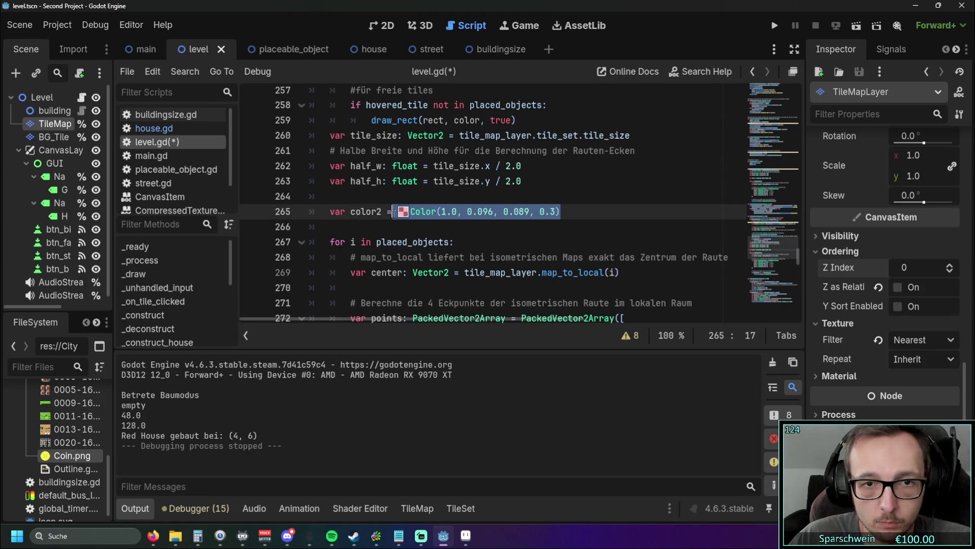
pyautogui.hotkey('ctrl', 'v')
pyautogui.click(455, 229)
# Step: Review the edited diamond code in level.gd and select the diamond-drawing block
pyautogui.scroll(-1, 455, 230)
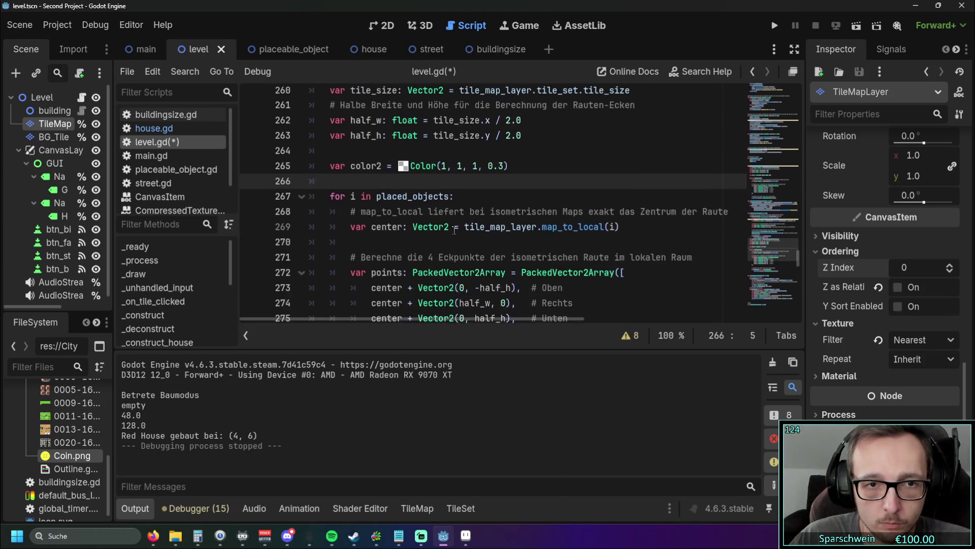
pyautogui.scroll(2, 454, 230)
pyautogui.scroll(3, 455, 230)
pyautogui.moveTo(638, 244)
pyautogui.mouseDown()
pyautogui.moveTo(355, 231)
pyautogui.moveTo(311, 213)
pyautogui.moveTo(356, 226)
pyautogui.mouseUp()
pyautogui.scroll(3, 312, 213)
pyautogui.click(583, 256)
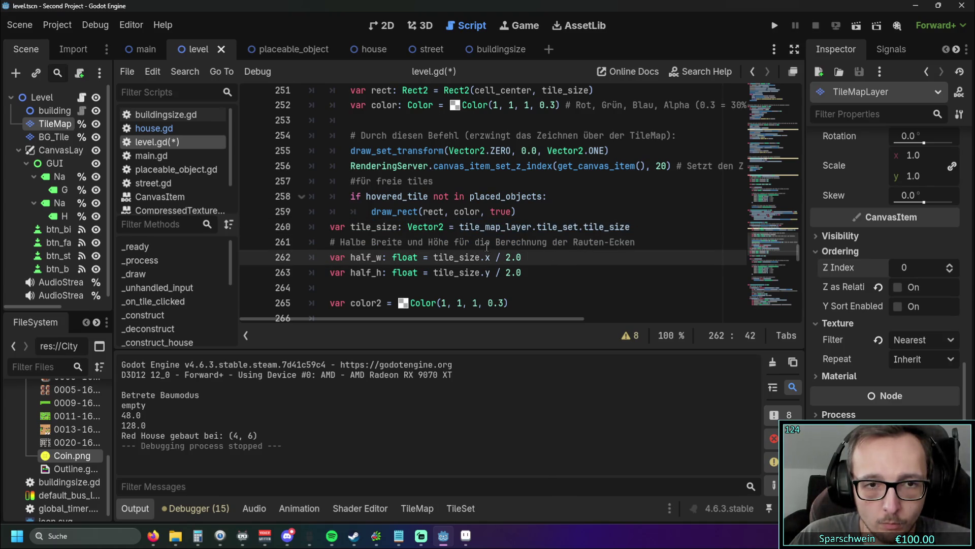
pyautogui.scroll(14, 487, 247)
pyautogui.scroll(-14, 487, 247)
pyautogui.moveTo(527, 215)
pyautogui.mouseDown()
pyautogui.moveTo(325, 199)
pyautogui.moveTo(310, 213)
pyautogui.moveTo(288, 126)
pyautogui.mouseUp()
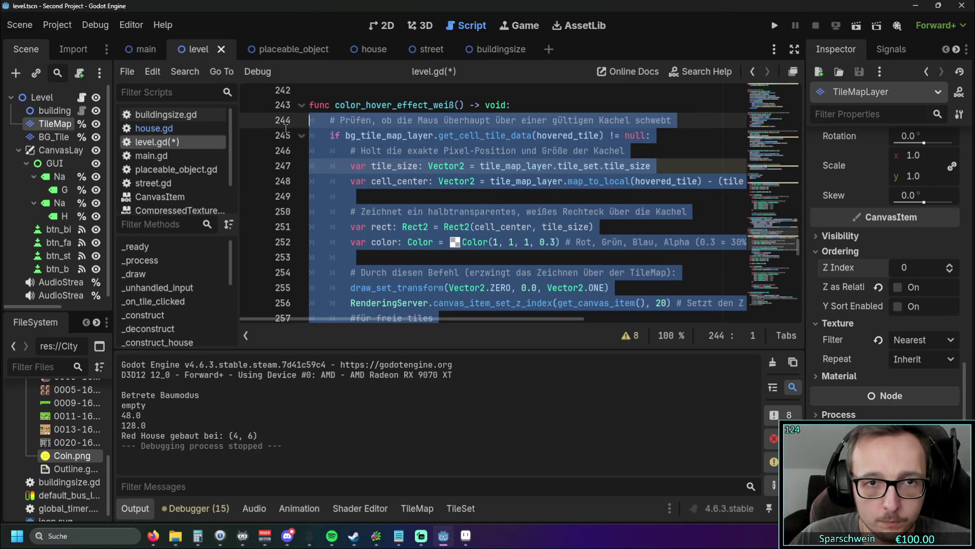
# Step: Paste the diamond code over the old rectangle block from line 246 and indent tile_size under the check
pyautogui.moveTo(286, 129); pyautogui.dragTo(289, 159)
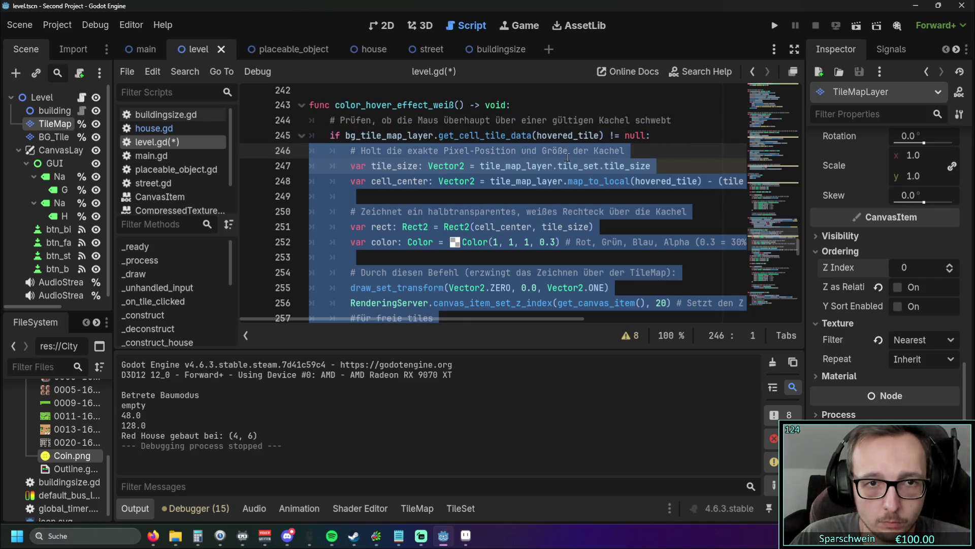
pyautogui.hotkey('ctrl', 'v')
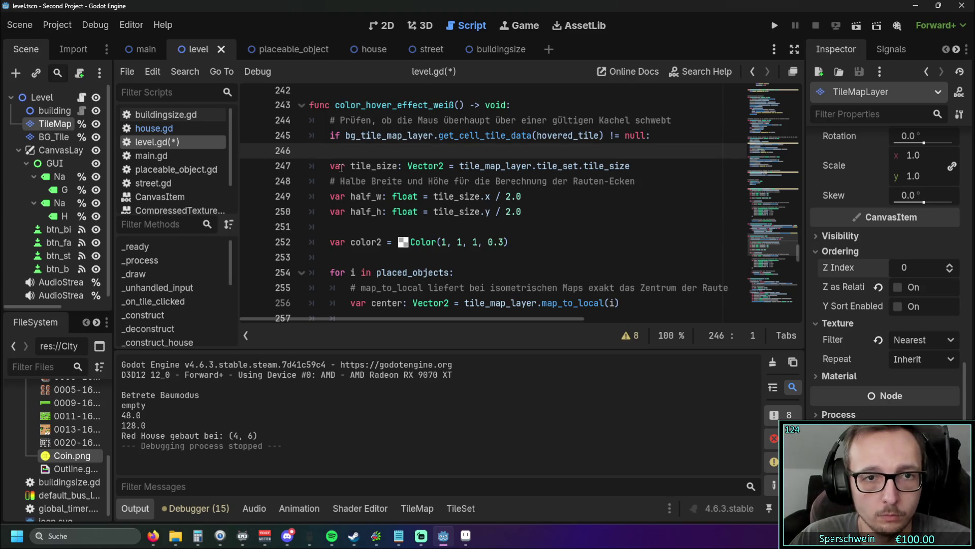
pyautogui.press('Down')
pyautogui.press('Home')
pyautogui.press('Tab')
pyautogui.press('Down')
pyautogui.press('Home')
pyautogui.press('Tab')
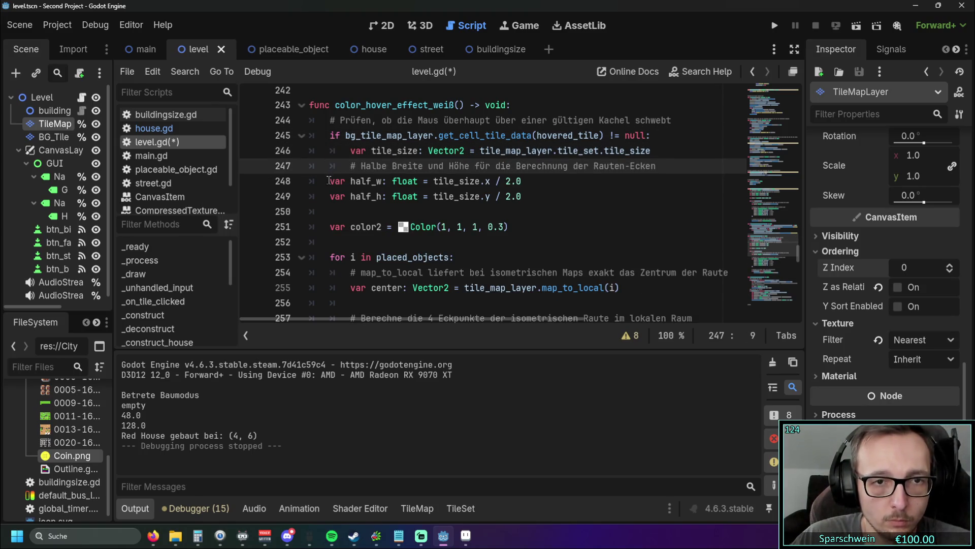
# Step: Indent half_w, half_h, color2 and the for loop lines under the valid-tile check
pyautogui.press('Down')
pyautogui.press('Home')
pyautogui.press('Tab')
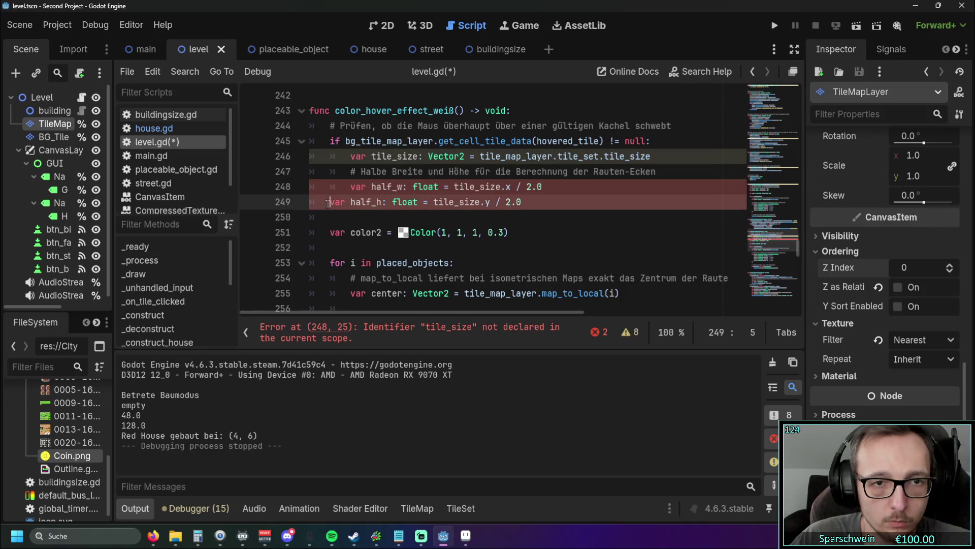
pyautogui.press('Down')
pyautogui.press('Home')
pyautogui.press('Tab')
pyautogui.press('Down')
pyautogui.press('Down')
pyautogui.press('Home')
pyautogui.press('Tab')
pyautogui.click(328, 263)
pyautogui.press('Tab')
pyautogui.scroll(-3, 328, 263)
pyautogui.press('Down')
pyautogui.press('Home')
pyautogui.press('Tab')
pyautogui.press('Down')
pyautogui.press('Home')
# Step: Indent the corner-point lines, closing brackets, free-tile condition and draw_polygon one level
pyautogui.press('Tab')
pyautogui.click(349, 186)
pyautogui.press('Tab')
pyautogui.click(348, 202)
pyautogui.press('Tab')
pyautogui.click(348, 217)
pyautogui.press('Tab')
pyautogui.click(349, 232)
pyautogui.press('Tab')
pyautogui.click(349, 247)
pyautogui.press('Tab')
pyautogui.click(349, 279)
pyautogui.press('Tab')
pyautogui.scroll(-3, 349, 278)
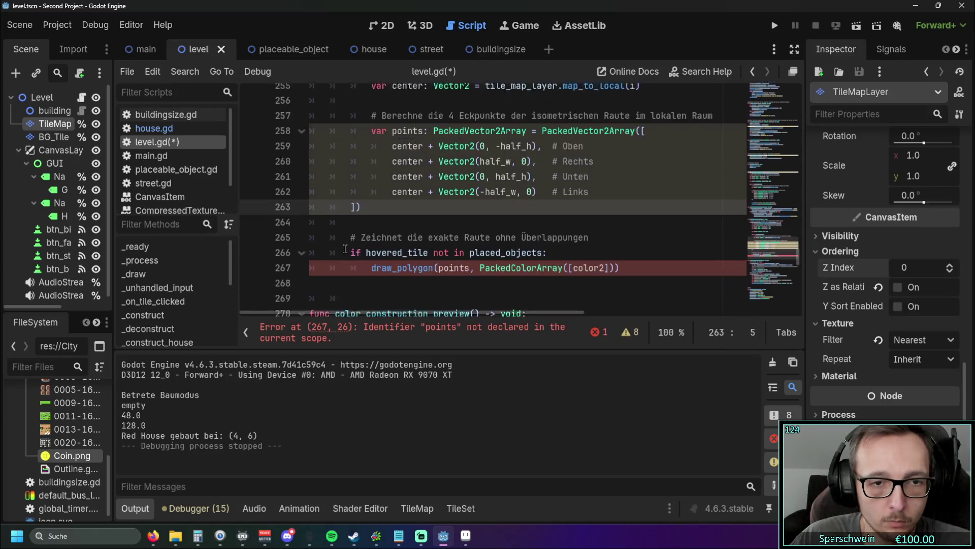
pyautogui.click(329, 171)
pyautogui.press('Tab')
pyautogui.click(329, 186)
pyautogui.press('Tab')
pyautogui.click(329, 202)
pyautogui.press('Tab')
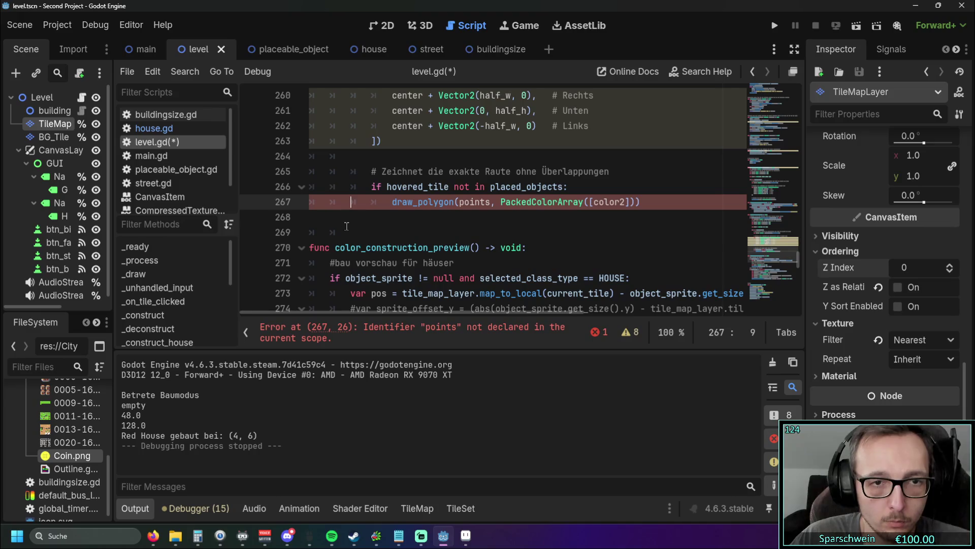
pyautogui.click(350, 232)
pyautogui.scroll(3, 377, 230)
pyautogui.scroll(4, 376, 229)
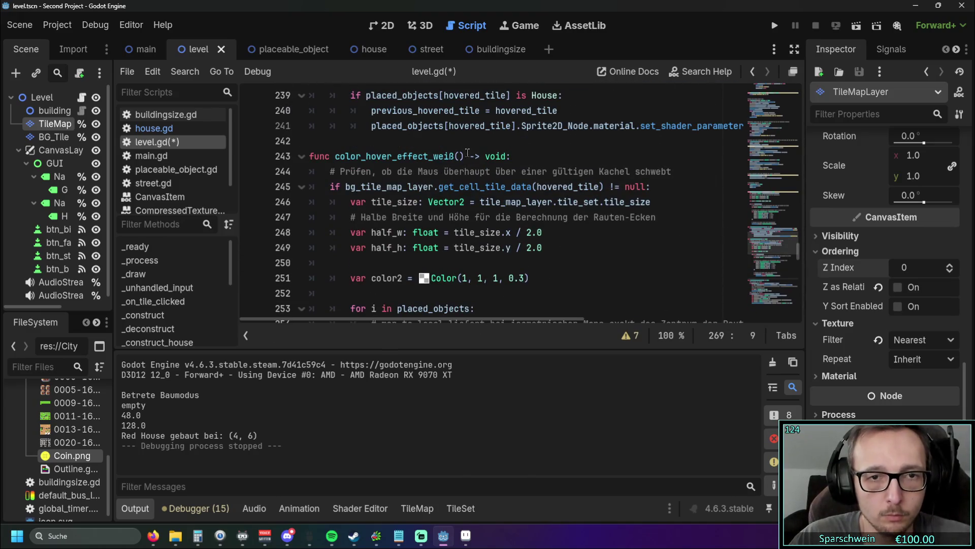
# Step: Run the game, select the house, cancel placement, then stop the game
pyautogui.press('F5')
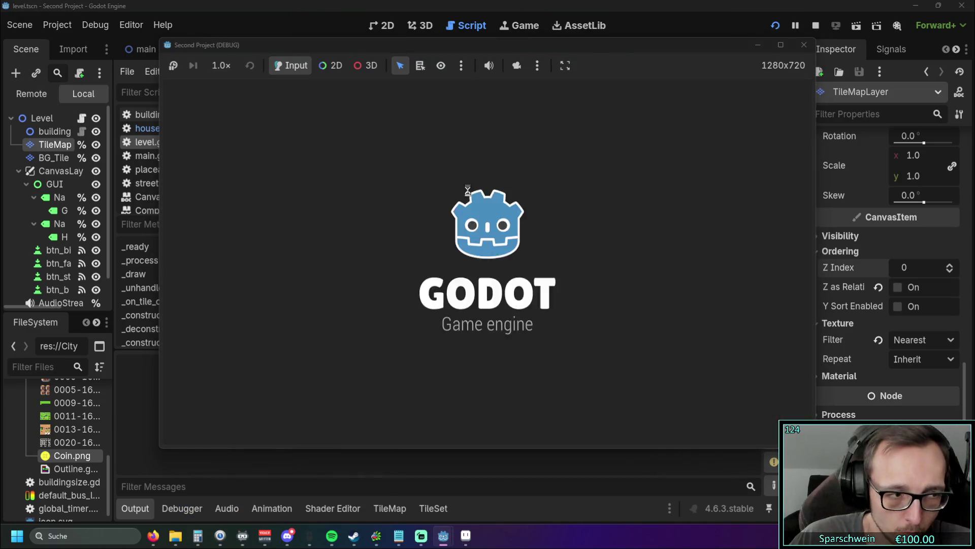
pyautogui.click(255, 306)
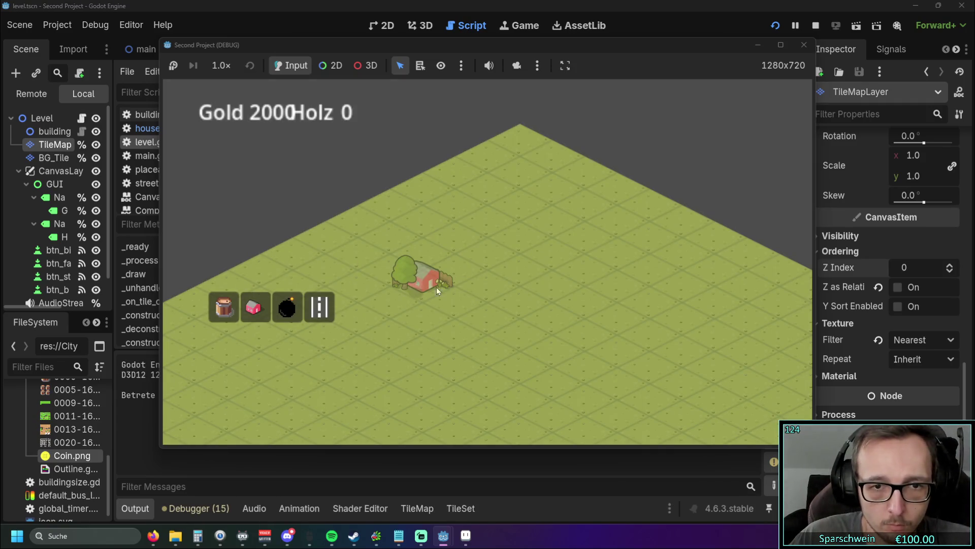
pyautogui.click(436, 287)
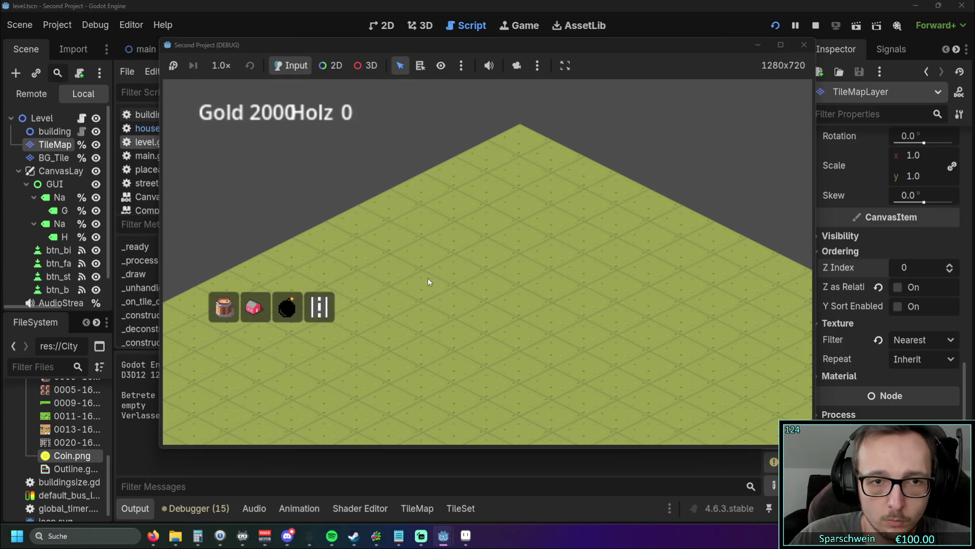
pyautogui.click(801, 50)
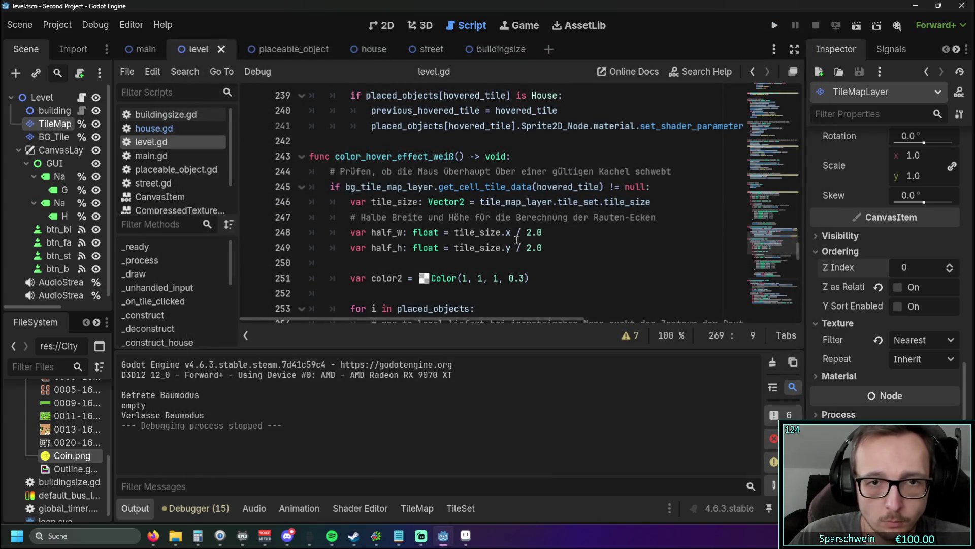
# Step: Review the color_hover_effect_weiß code in level.gd and run the game again
pyautogui.scroll(-3, 516, 239)
pyautogui.scroll(2, 539, 234)
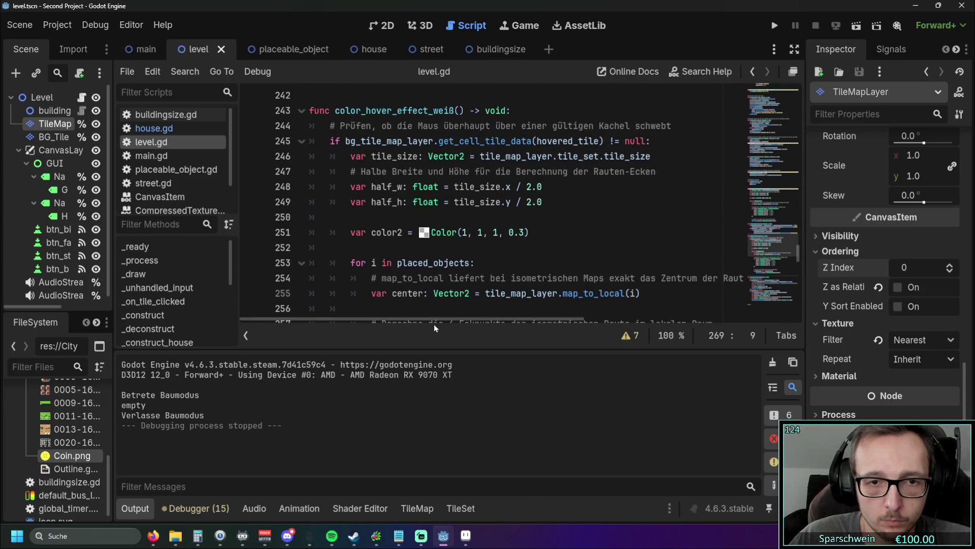
pyautogui.scroll(-4, 546, 256)
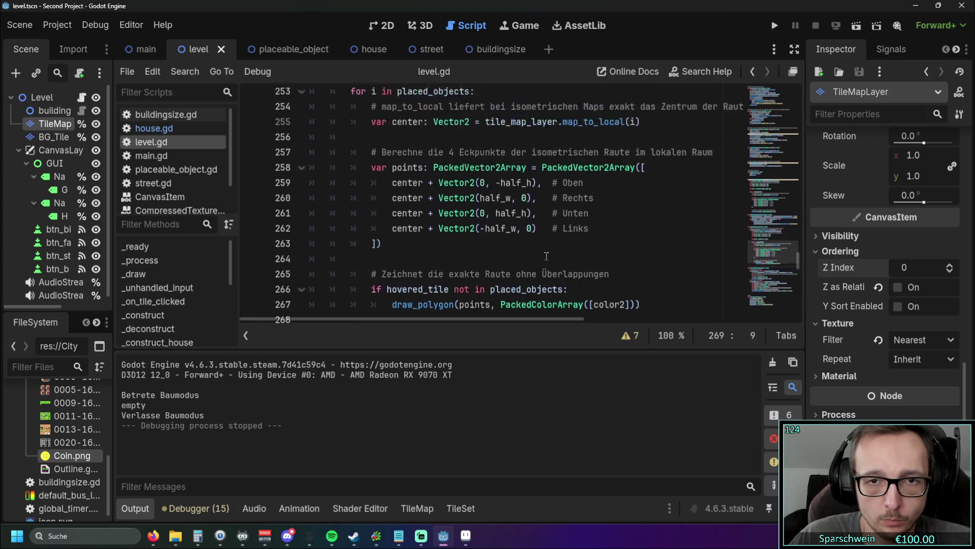
pyautogui.scroll(4, 547, 256)
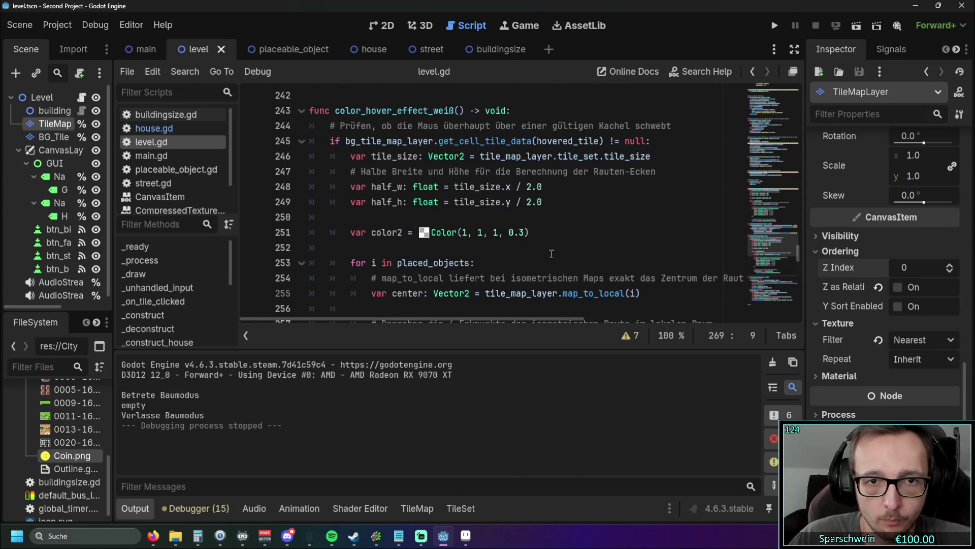
pyautogui.moveTo(444, 322)
pyautogui.mouseDown()
pyautogui.moveTo(453, 320)
pyautogui.moveTo(434, 316)
pyautogui.mouseUp()
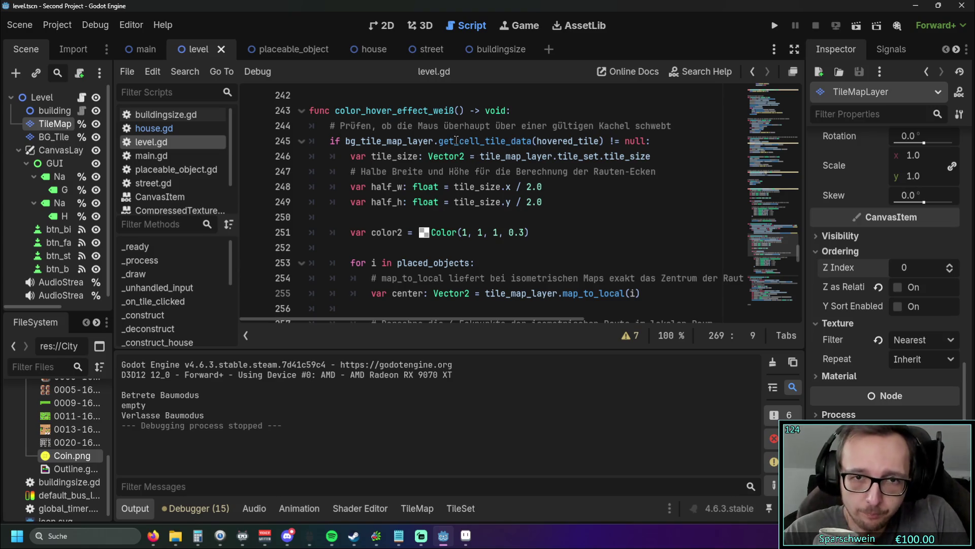
pyautogui.click(774, 26)
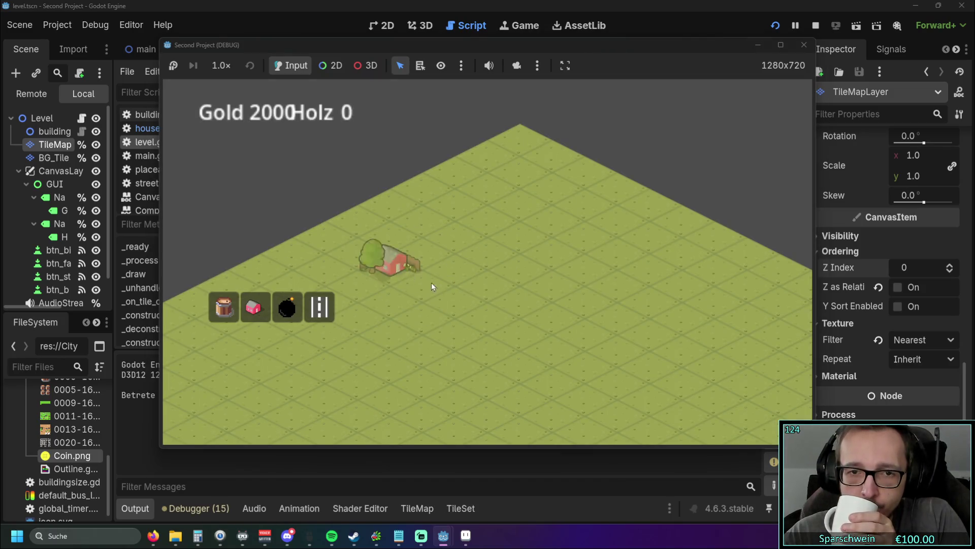
# Step: Stop the game and remove one indent level from lines 254–265
pyautogui.click(804, 45)
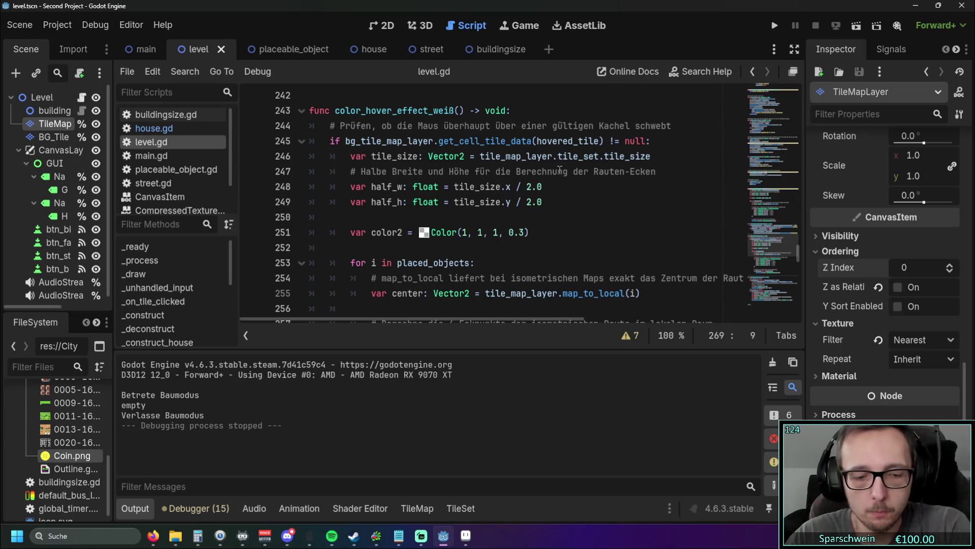
pyautogui.scroll(-4, 563, 170)
pyautogui.press('Up')
pyautogui.hotkey('shift', 'Tab')
pyautogui.press('Up')
pyautogui.hotkey('shift', 'Tab')
pyautogui.press('Up')
pyautogui.hotkey('shift', 'Tab')
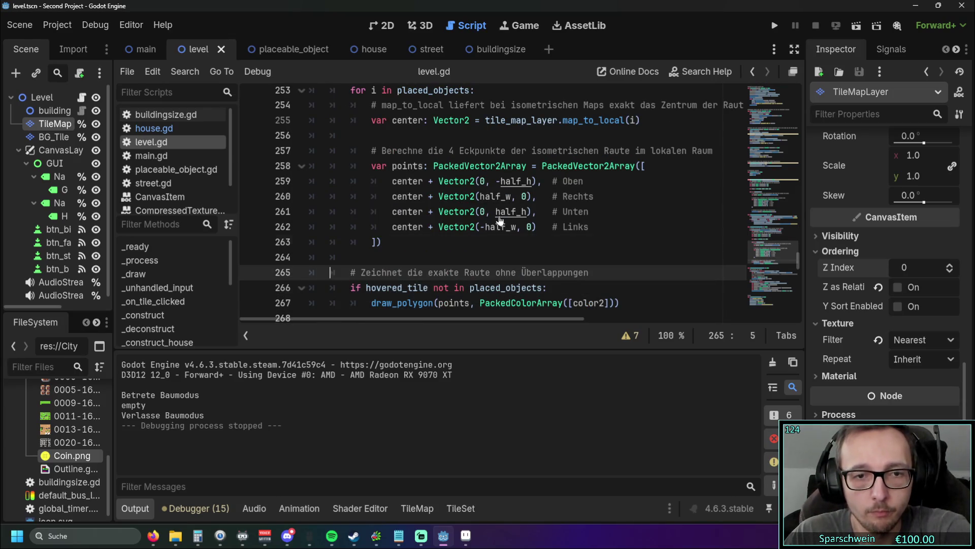
pyautogui.press('Up')
pyautogui.hotkey('shift', 'Tab')
pyautogui.press('Up')
pyautogui.hotkey('shift', 'Tab')
pyautogui.press('Up')
pyautogui.hotkey('shift', 'Tab')
pyautogui.press('Up')
pyautogui.hotkey('shift', 'Tab')
pyautogui.press('Up')
pyautogui.hotkey('shift', 'Tab')
pyautogui.press('Up')
pyautogui.hotkey('shift', 'Tab')
pyautogui.press('Up')
pyautogui.hotkey('shift', 'Tab')
pyautogui.press('Up')
pyautogui.hotkey('shift', 'Tab')
pyautogui.press('Up')
pyautogui.hotkey('shift', 'Tab')
pyautogui.press('Up')
pyautogui.hotkey('shift', 'Tab')
pyautogui.press('Up')
pyautogui.hotkey('shift', 'Tab')
pyautogui.press('Up')
pyautogui.hotkey('shift', 'Tab')
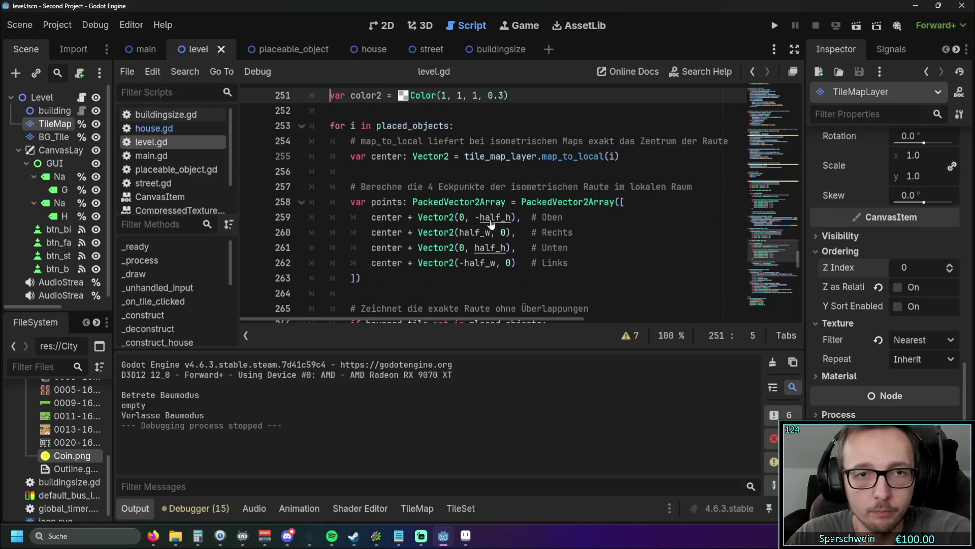
# Step: Unindent lines 247–249, then undo back to the earlier rectangle hover code
pyautogui.scroll(-1, 490, 222)
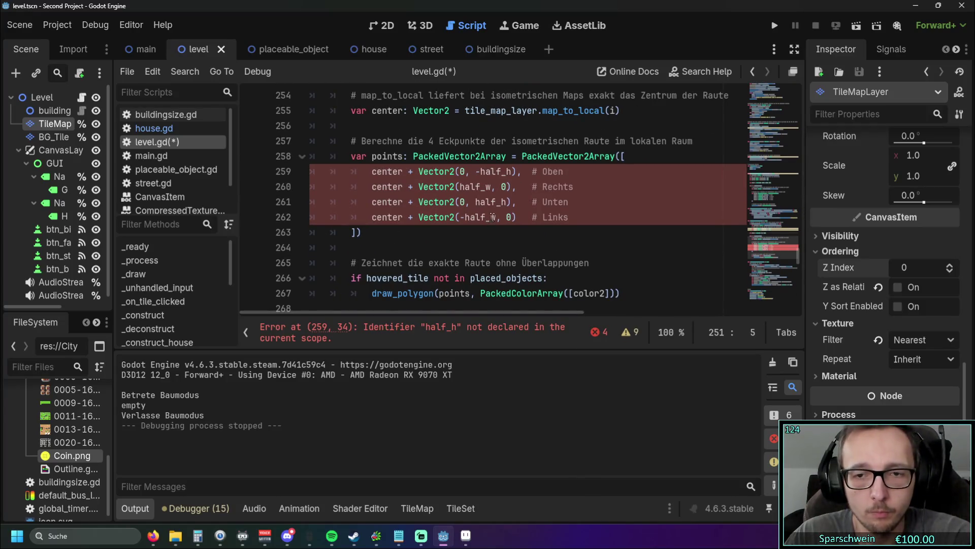
pyautogui.scroll(3, 488, 219)
pyautogui.press('Up')
pyautogui.hotkey('shift', 'Tab')
pyautogui.press('Up')
pyautogui.hotkey('shift', 'Tab')
pyautogui.press('Up')
pyautogui.hotkey('shift', 'Tab')
pyautogui.press('Up')
pyautogui.hotkey('shift', 'Tab')
pyautogui.hotkey('ctrl', 'z')
pyautogui.hotkey('ctrl', 'z')
pyautogui.hotkey('ctrl', 'z')
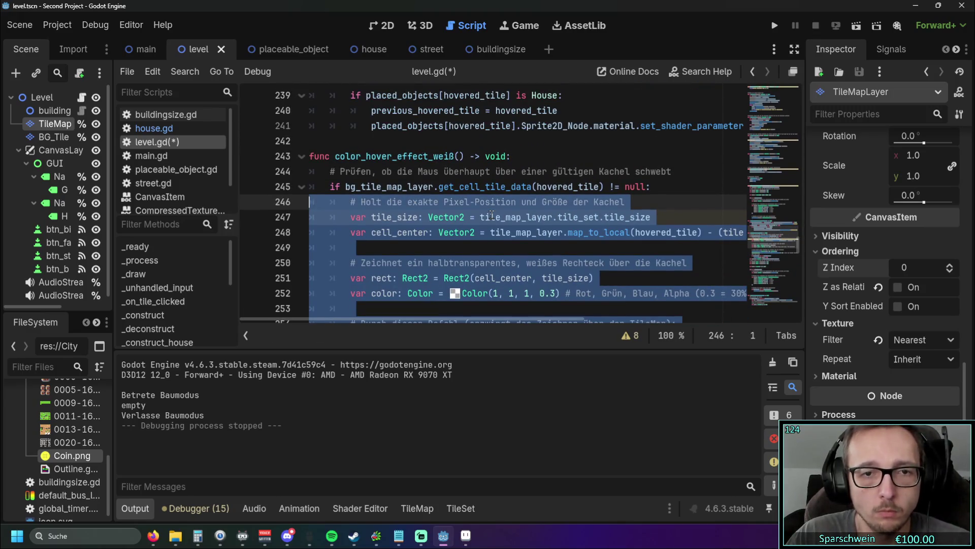
# Step: Undo recent edits to clear the indent error and remove the blank line after draw_rect
pyautogui.scroll(-6, 493, 214)
pyautogui.hotkey('ctrl', 'z')
pyautogui.hotkey('ctrl', 'z')
pyautogui.hotkey('ctrl', 'z')
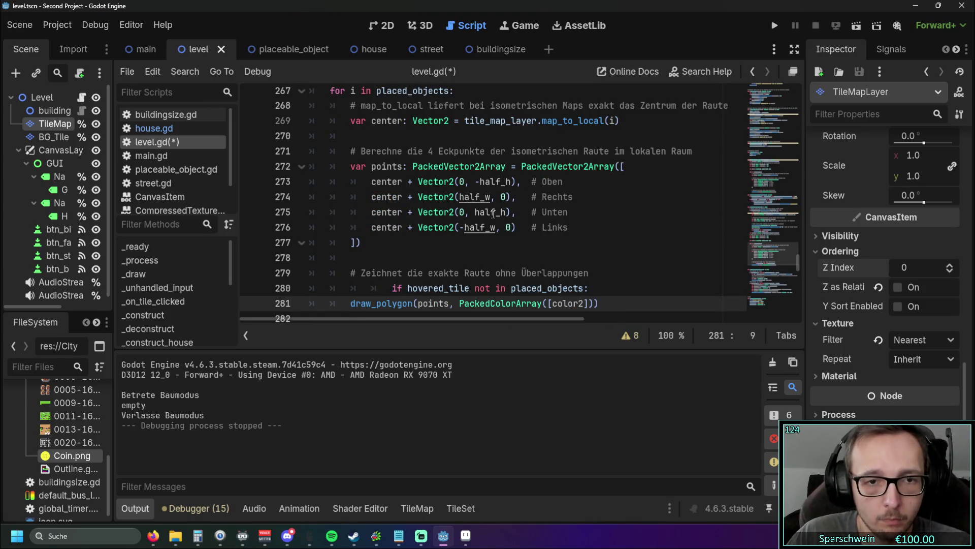
pyautogui.hotkey('ctrl', 'z')
pyautogui.hotkey('ctrl', 'z')
pyautogui.hotkey('ctrl', 'z')
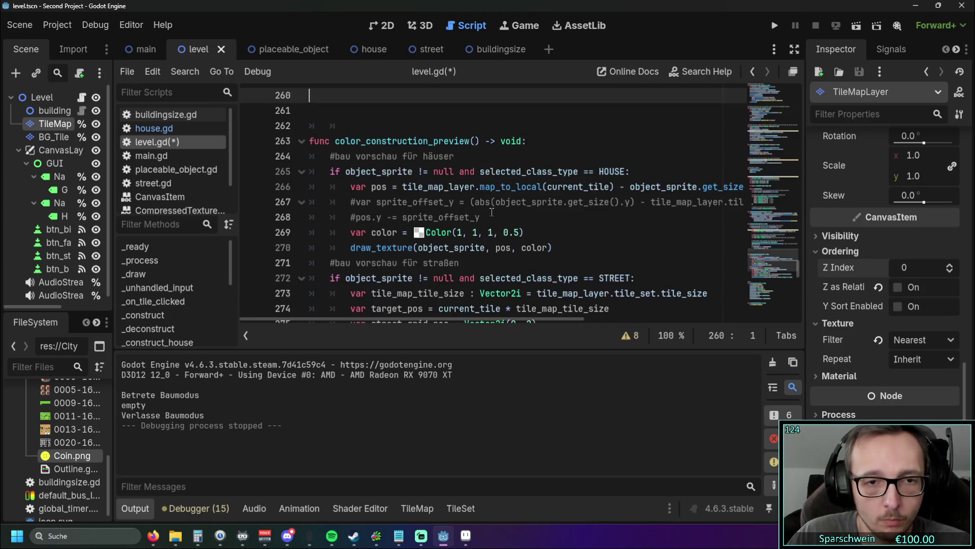
pyautogui.hotkey('ctrl', 'z')
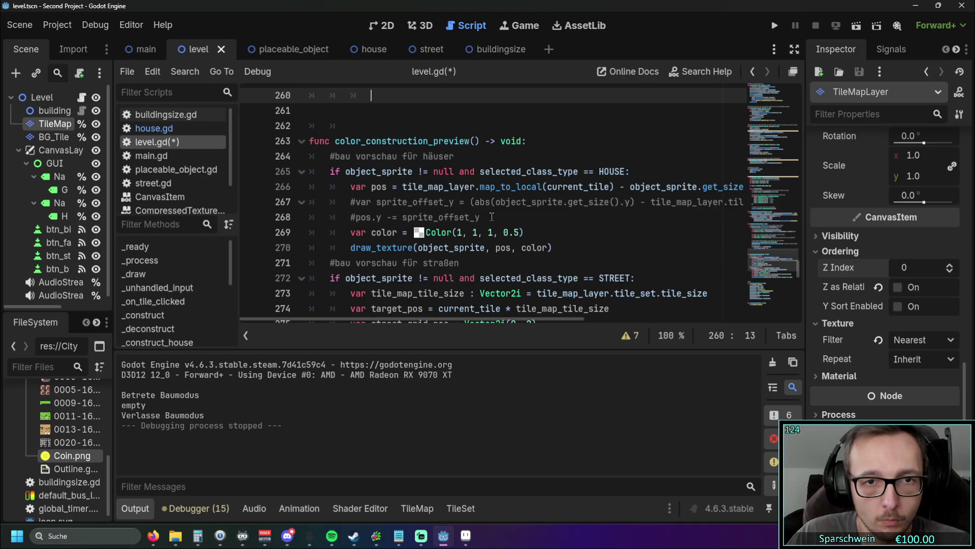
pyautogui.scroll(2, 492, 217)
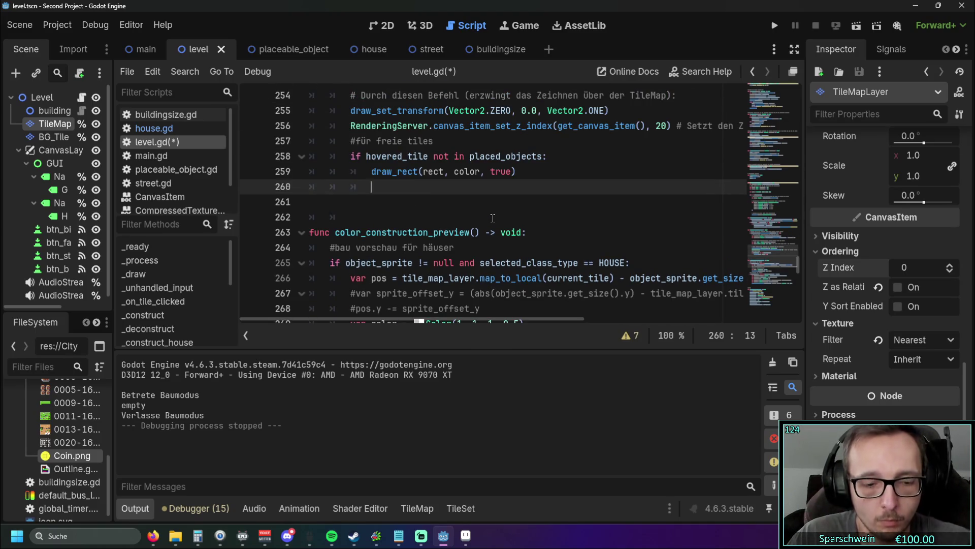
pyautogui.hotkey('ctrl', 'z')
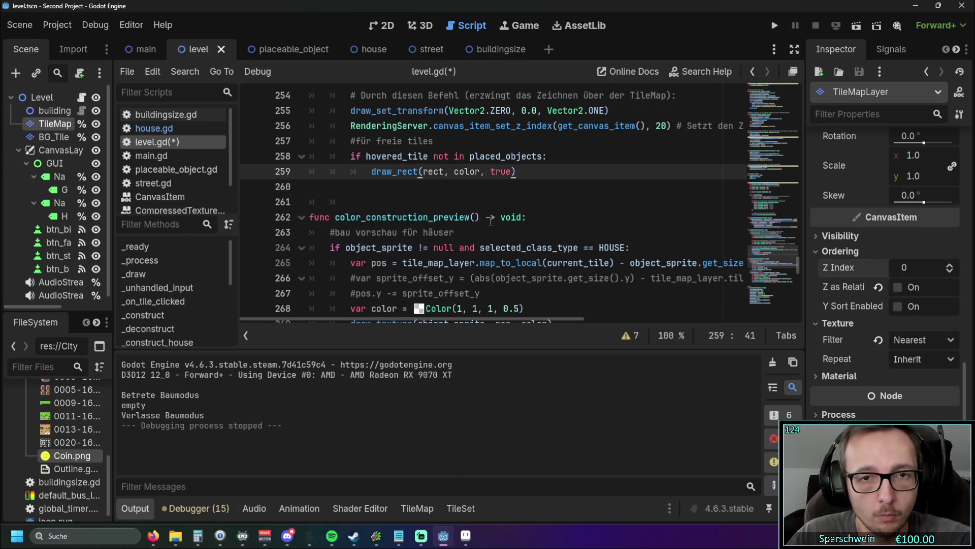
# Step: Compare the function with color_blocked_tiles_red and select lines 243–259
pyautogui.scroll(5, 491, 220)
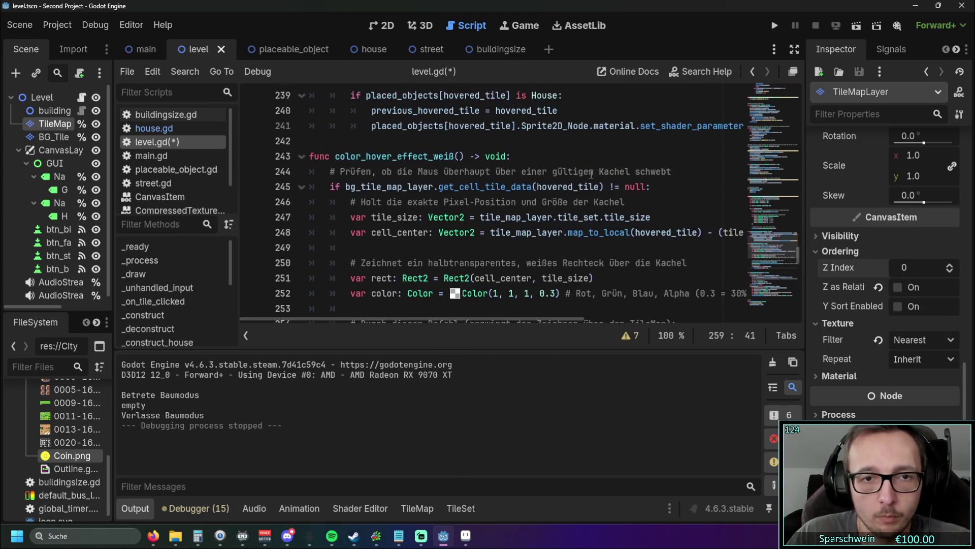
pyautogui.scroll(-2, 586, 178)
pyautogui.scroll(1, 584, 178)
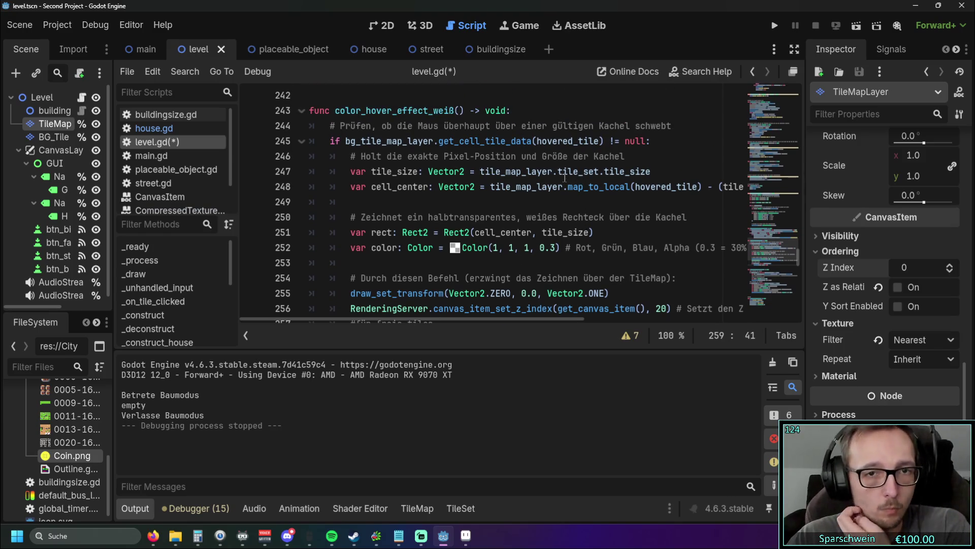
pyautogui.scroll(-2, 513, 239)
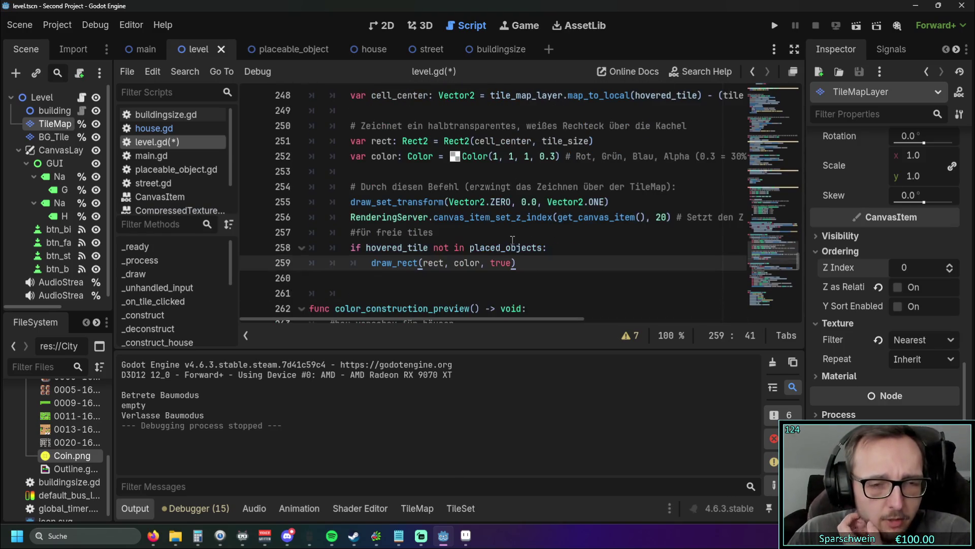
pyautogui.scroll(1, 478, 218)
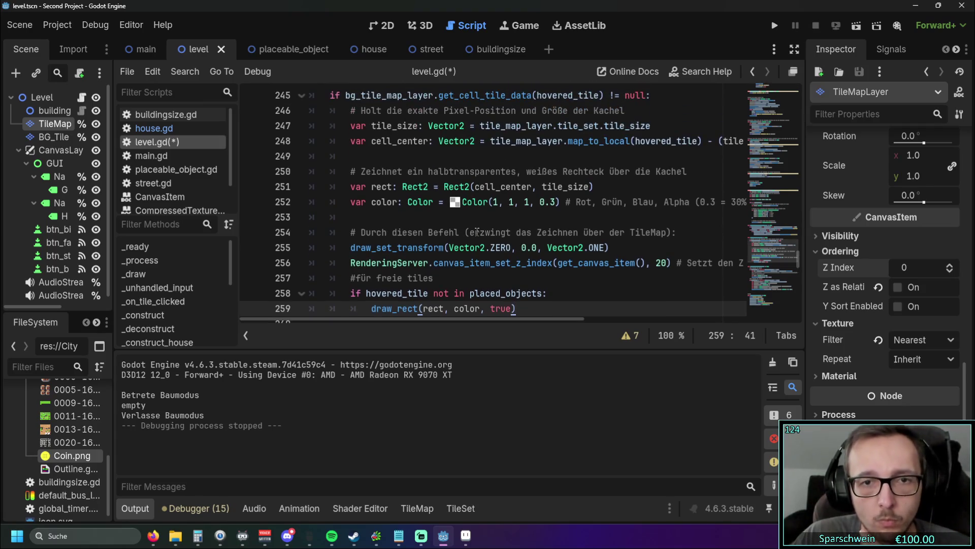
pyautogui.scroll(2, 488, 214)
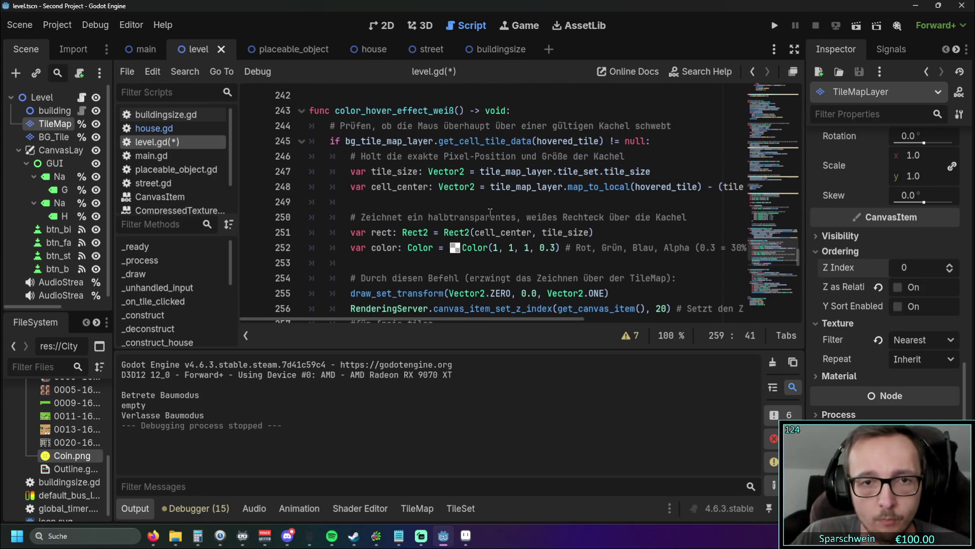
pyautogui.scroll(8, 491, 212)
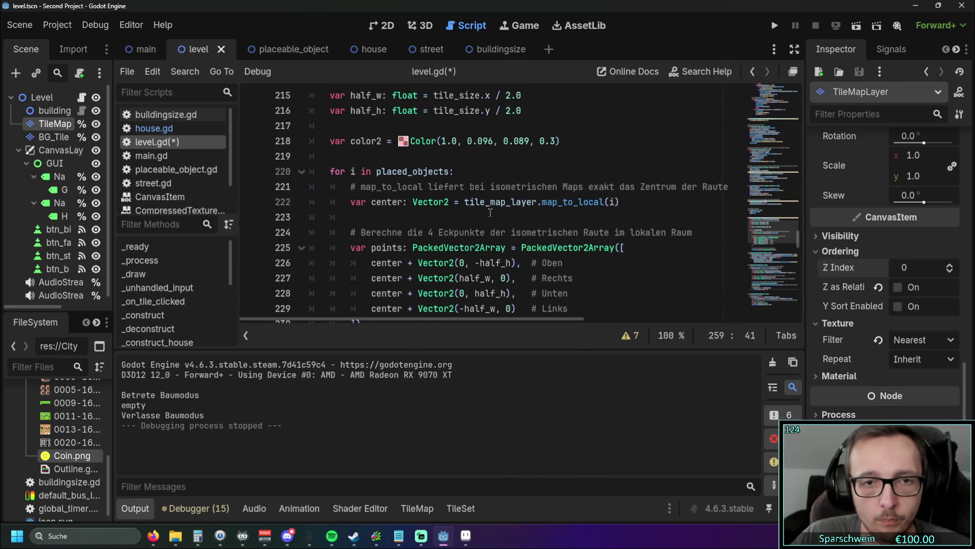
pyautogui.scroll(-1, 490, 212)
pyautogui.scroll(-1, 490, 212)
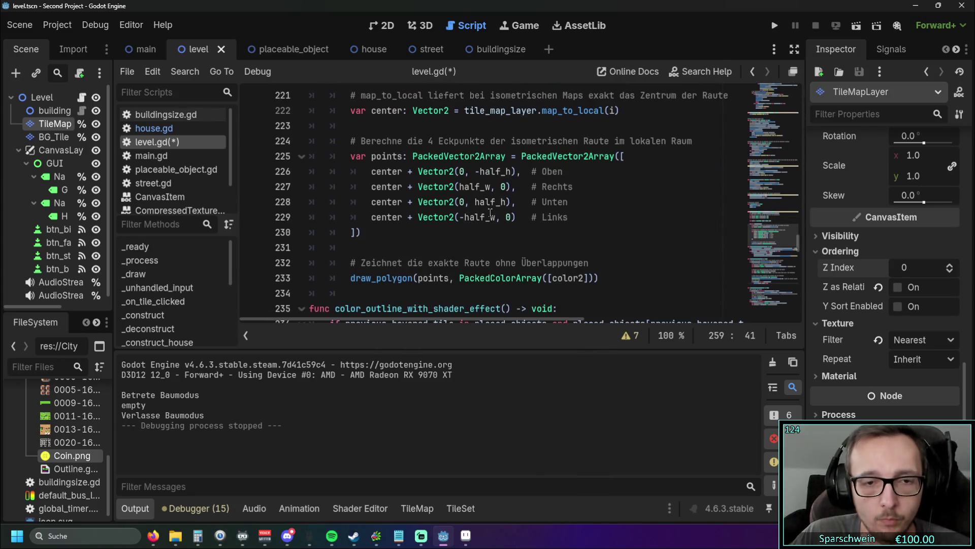
pyautogui.scroll(3, 490, 213)
pyautogui.scroll(-2, 490, 212)
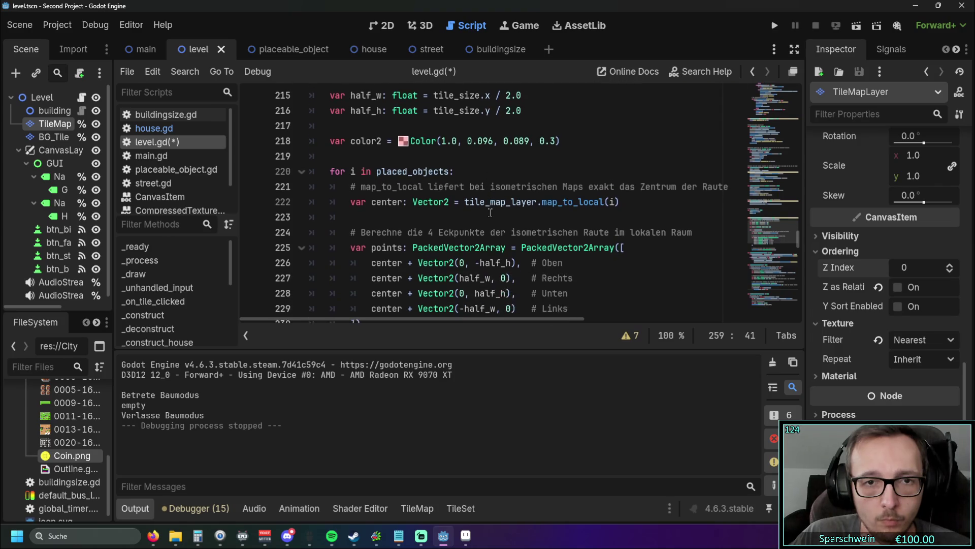
pyautogui.scroll(-4, 490, 212)
pyautogui.scroll(6, 490, 212)
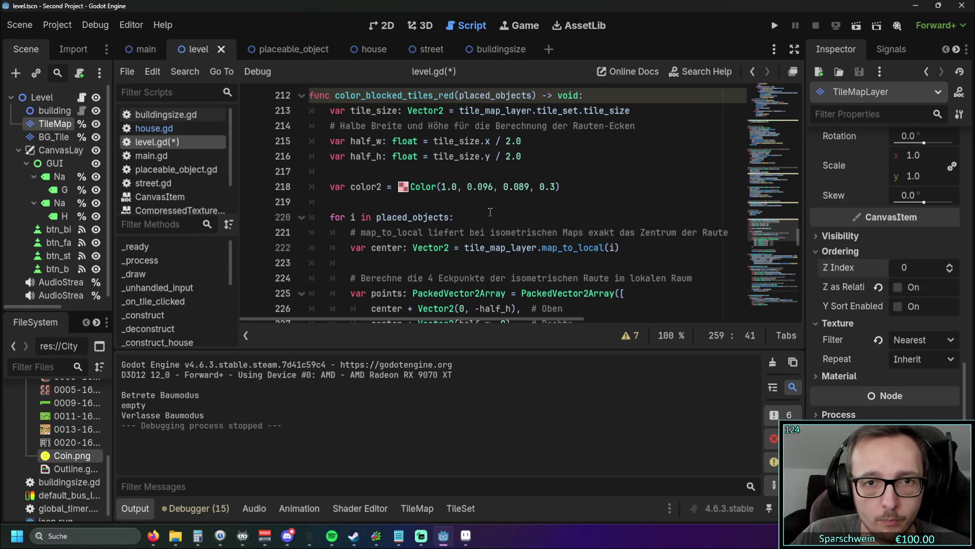
pyautogui.scroll(-10, 490, 212)
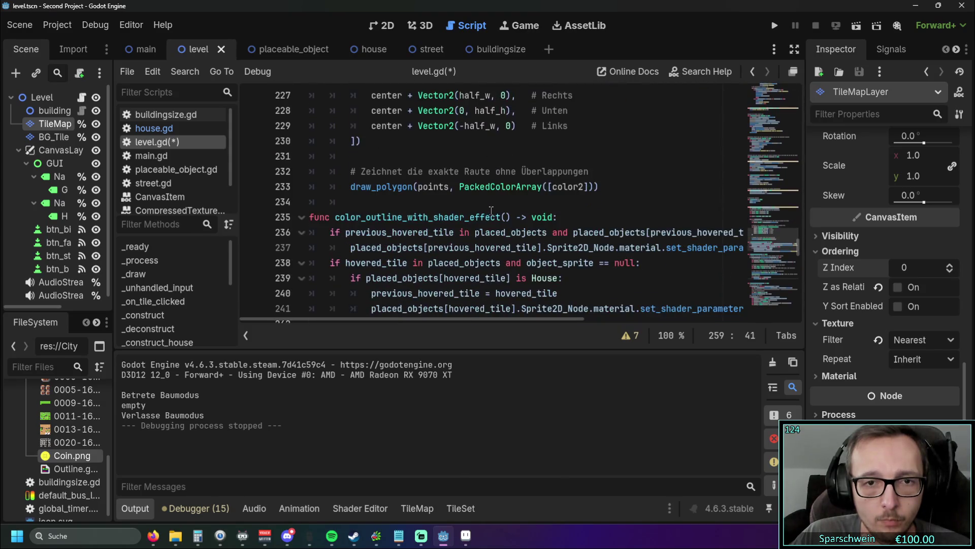
pyautogui.scroll(-5, 492, 210)
pyautogui.scroll(3, 505, 228)
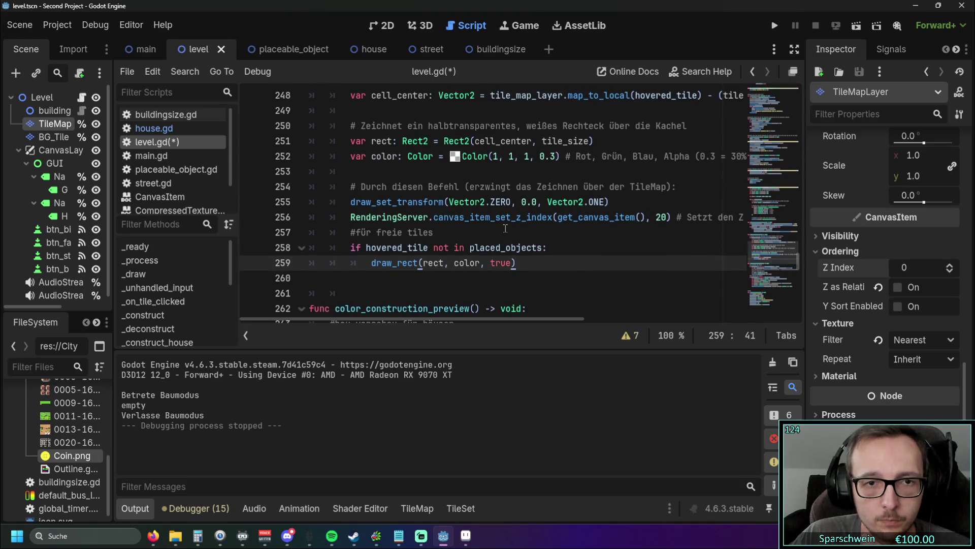
pyautogui.moveTo(478, 256)
pyautogui.mouseDown()
pyautogui.moveTo(330, 89)
pyautogui.moveTo(305, 218)
pyautogui.moveTo(281, 161)
pyautogui.mouseUp()
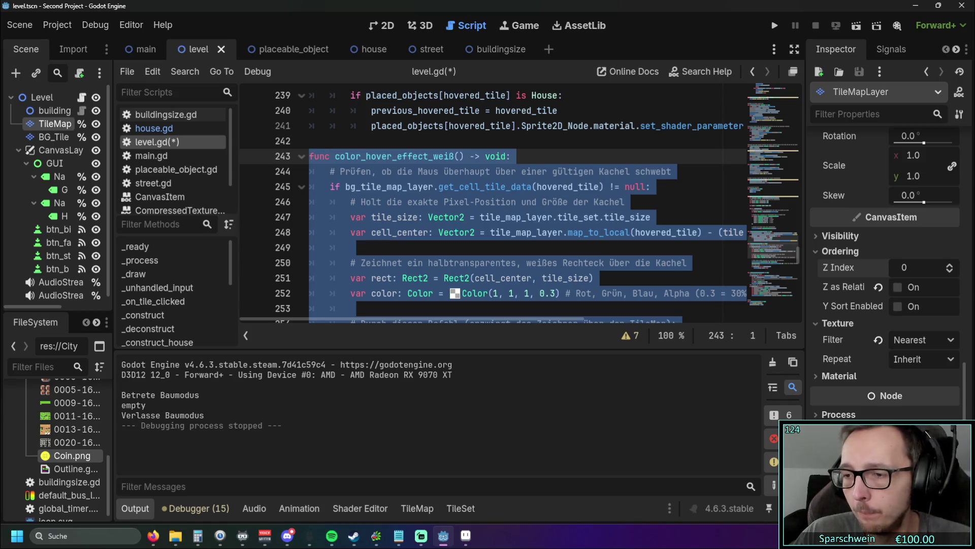
pyautogui.hotkey('alt', 'Tab')
# Step: View the r/godot thread on transparent sprites getting white edges, then return to Godot
pyautogui.click(813, 11)
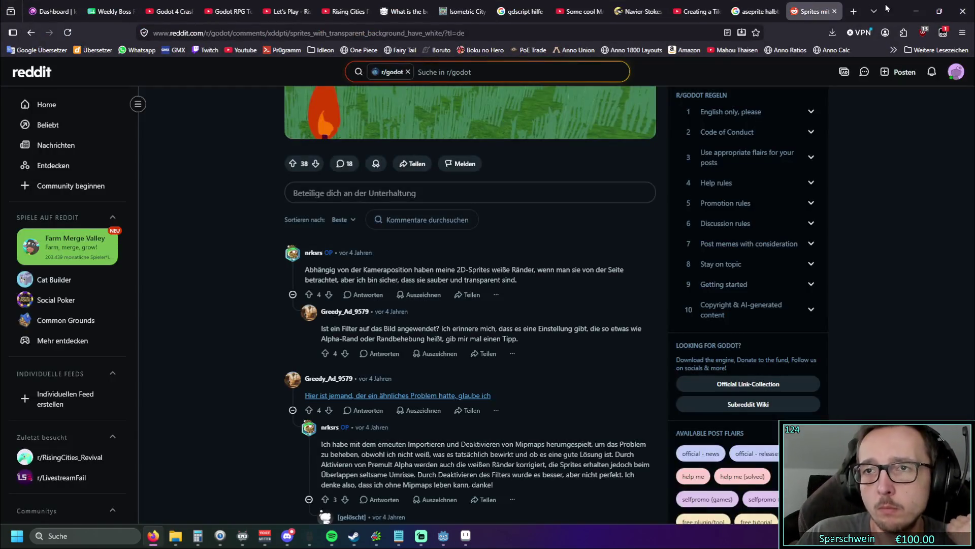
pyautogui.hotkey('alt', 'Tab')
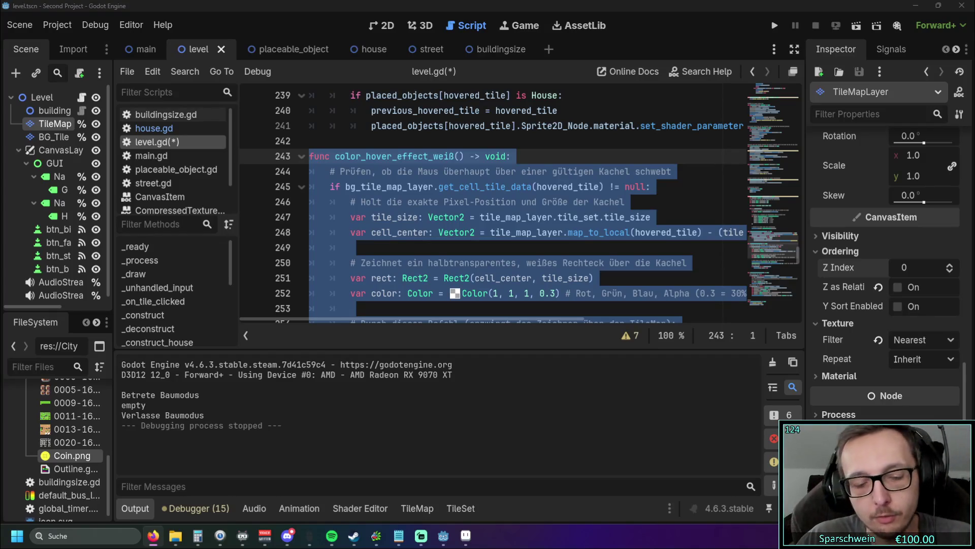
# Step: Replace the old color_hover_effect_weiß body with the pasted draw_polygon diamond version
pyautogui.scroll(-3, 508, 218)
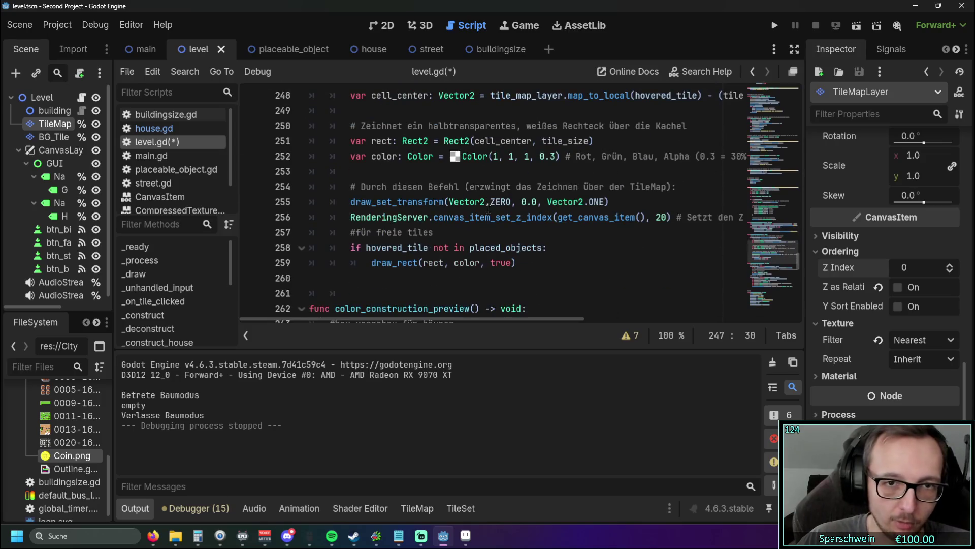
pyautogui.moveTo(516, 283); pyautogui.dragTo(392, 207)
pyautogui.scroll(3, 388, 186)
pyautogui.keyDown('shift'); pyautogui.click(307, 153); pyautogui.keyUp('shift')
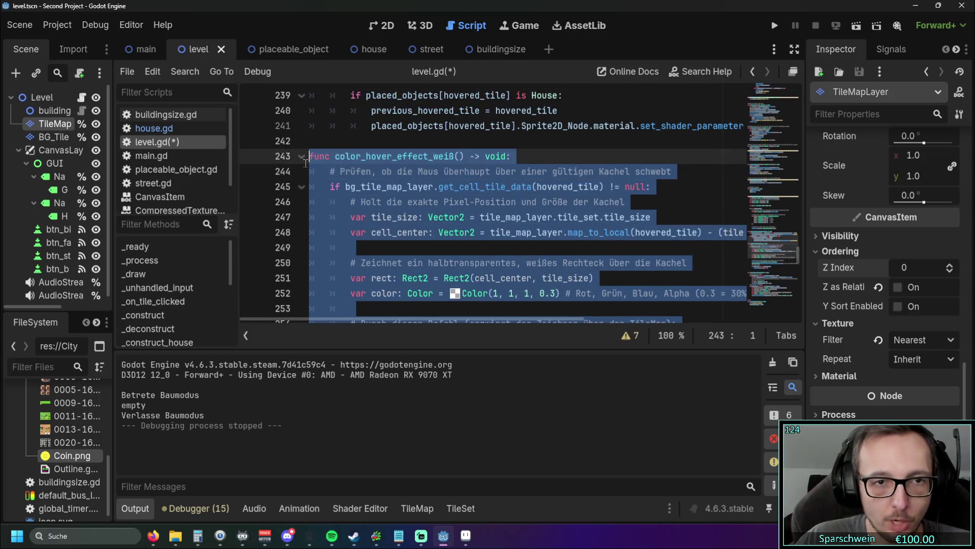
pyautogui.hotkey('ctrl', 'v')
# Step: Review the new diamond points array in level.gd and run the game
pyautogui.scroll(-4, 440, 220)
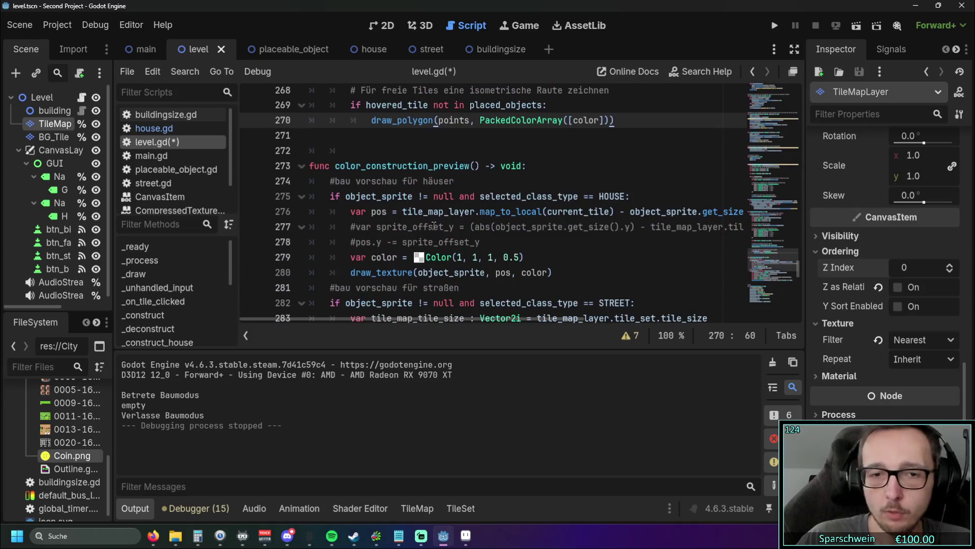
pyautogui.scroll(5, 460, 234)
pyautogui.scroll(4, 463, 239)
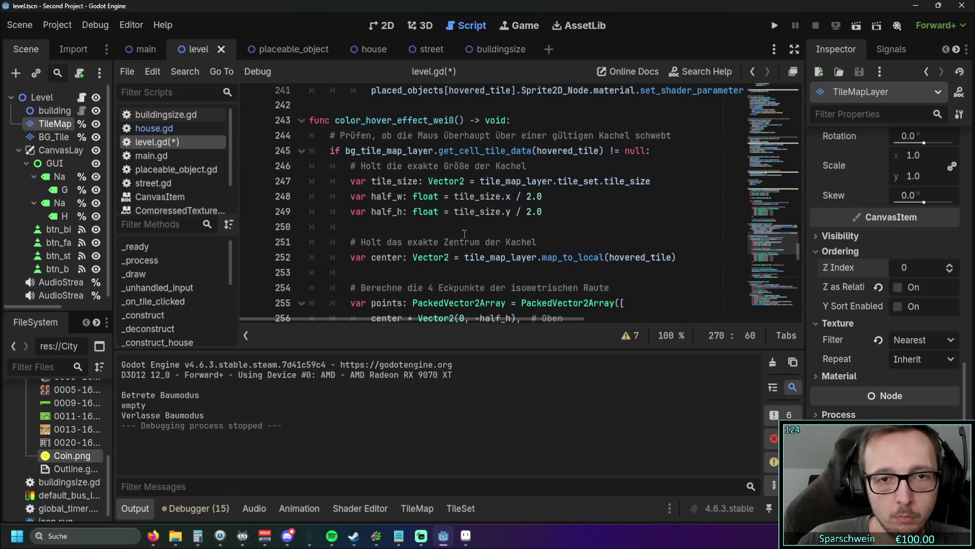
pyautogui.scroll(-3, 552, 227)
pyautogui.scroll(-2, 552, 227)
pyautogui.click(457, 150)
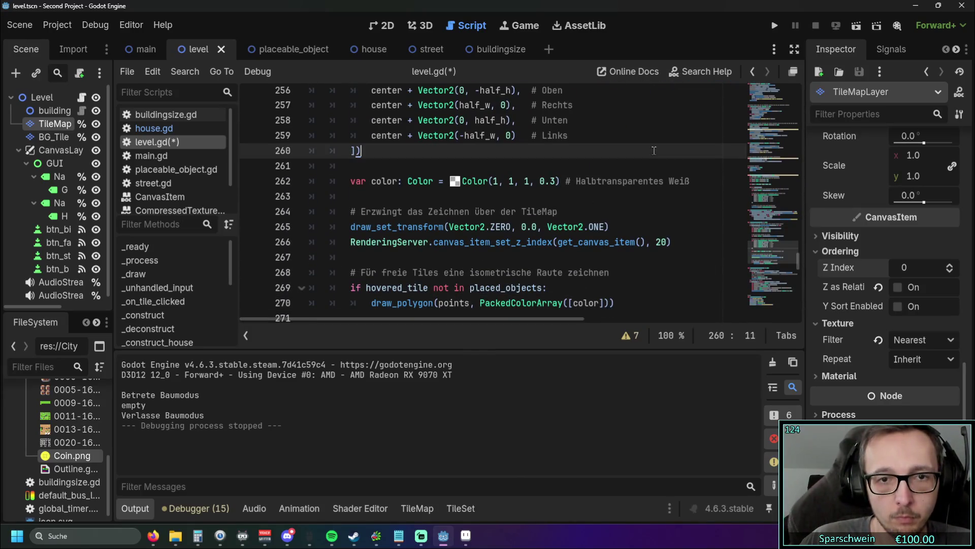
pyautogui.click(774, 25)
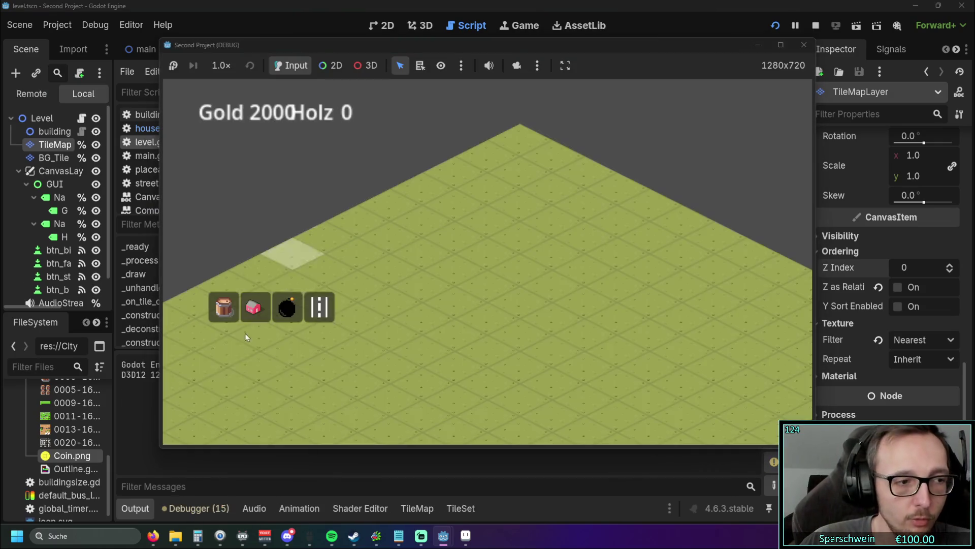
# Step: Pick the house, cancel building, check the diamond highlight over tiles, then stop the game
pyautogui.click(254, 307)
pyautogui.rightClick(471, 269)
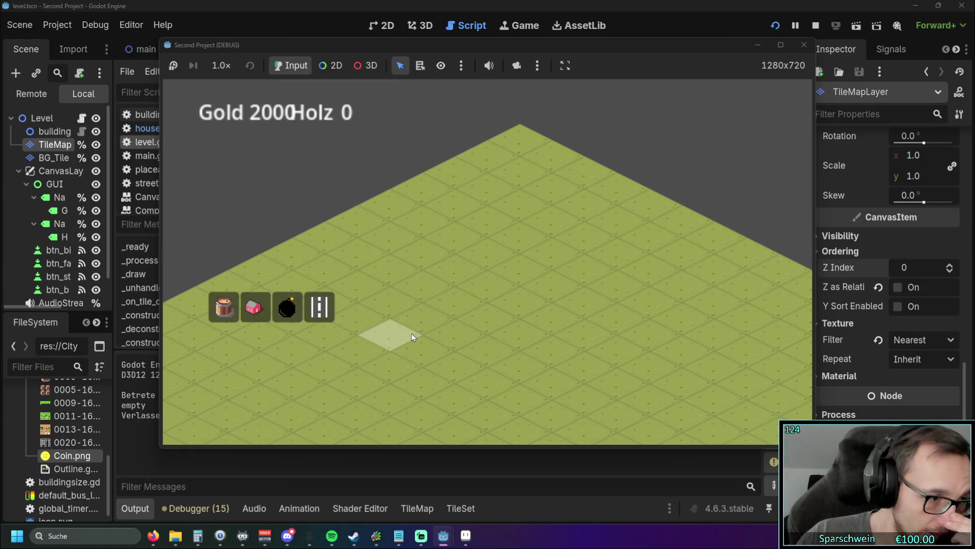
pyautogui.click(804, 48)
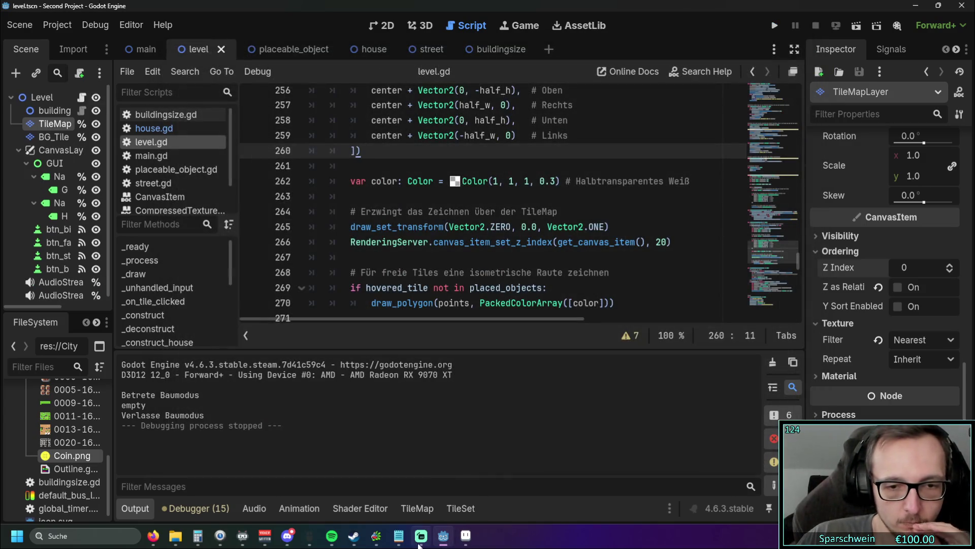
# Step: Delete the finished 'coin offset für gebäude' line and its empty line from the to-do notes
pyautogui.click(399, 536)
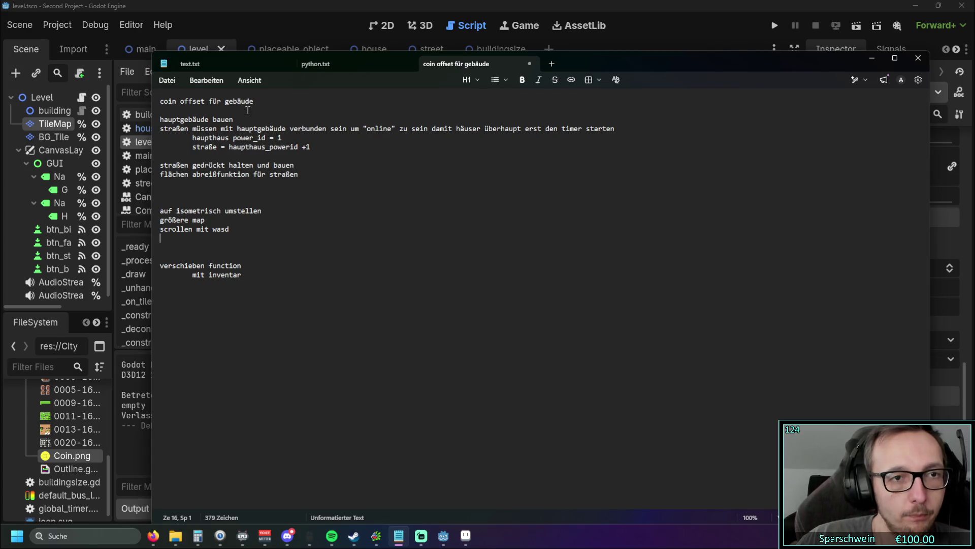
pyautogui.tripleClick(162, 102)
pyautogui.press('BackSpace')
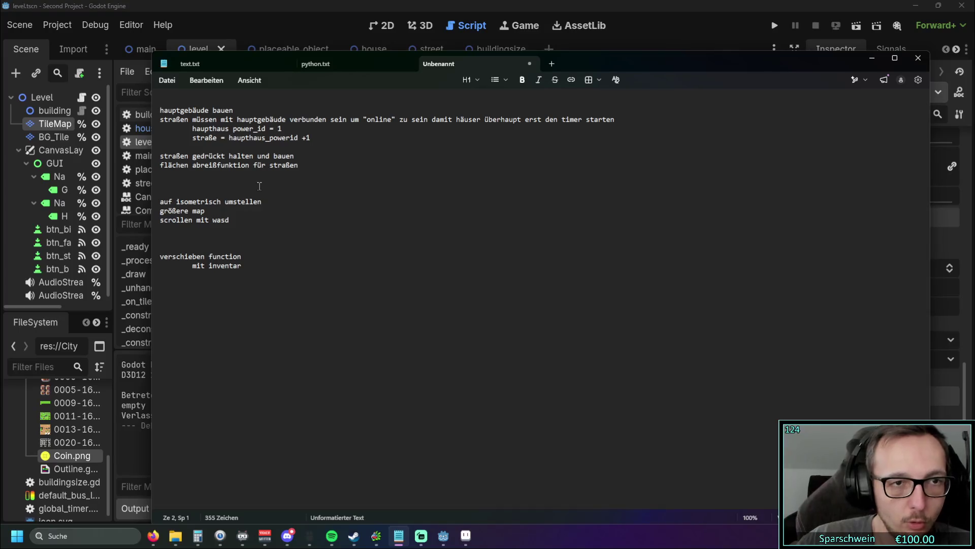
pyautogui.press('Delete')
pyautogui.hotkey('shift', 'Down')
pyautogui.hotkey('shift', 'Down')
pyautogui.hotkey('shift', 'Down')
pyautogui.click(336, 202)
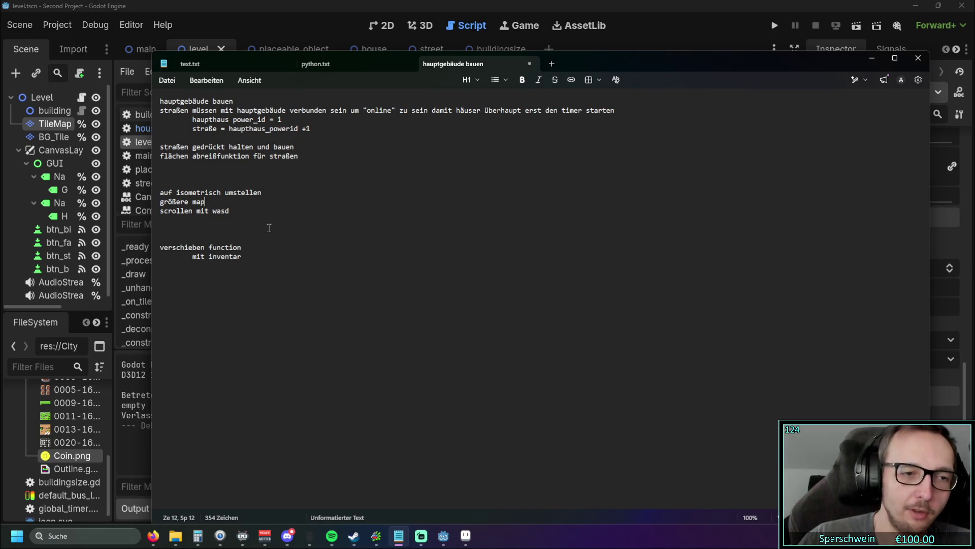
pyautogui.click(74, 308)
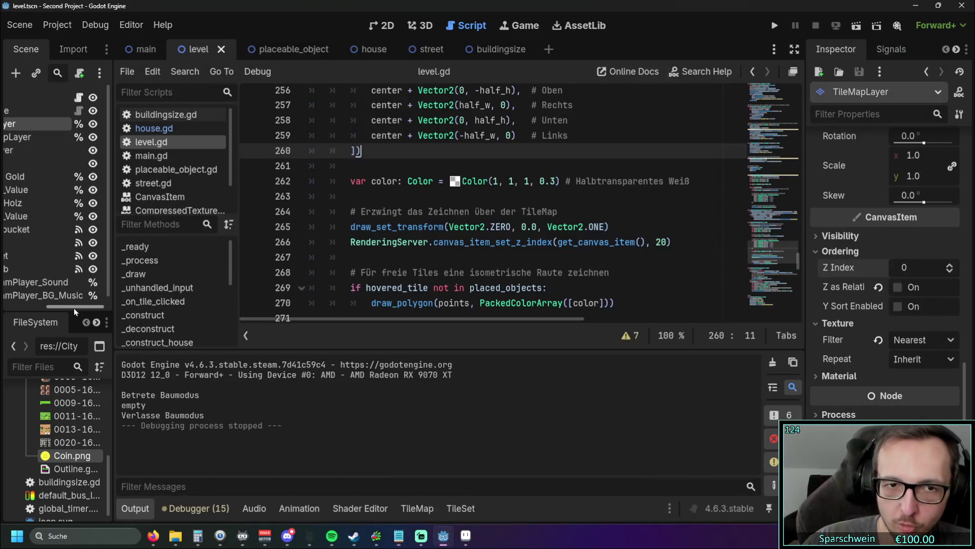
# Step: Select Color on line 262 of level.gd, rerun the game, and pick the red house
pyautogui.scroll(4, 405, 257)
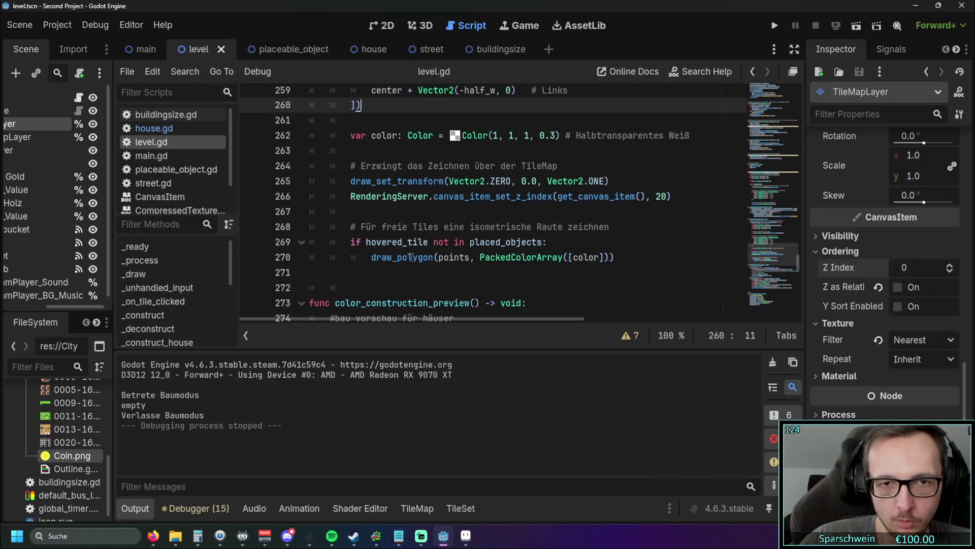
pyautogui.scroll(2, 404, 258)
pyautogui.scroll(1, 409, 246)
pyautogui.scroll(-1, 409, 246)
pyautogui.doubleClick(420, 227)
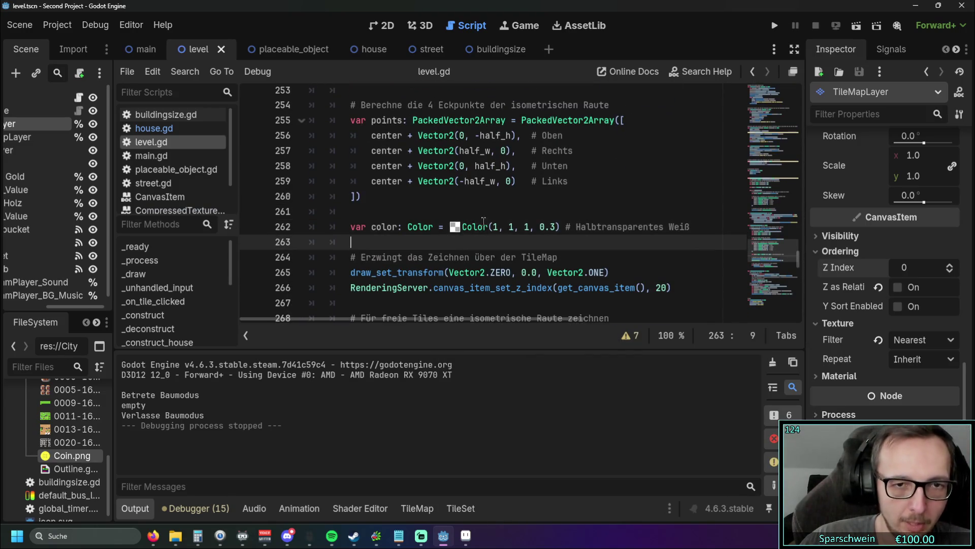
pyautogui.click(774, 26)
pyautogui.click(254, 307)
# Step: Place a red house and a bomb on empty grid tiles
pyautogui.click(429, 289)
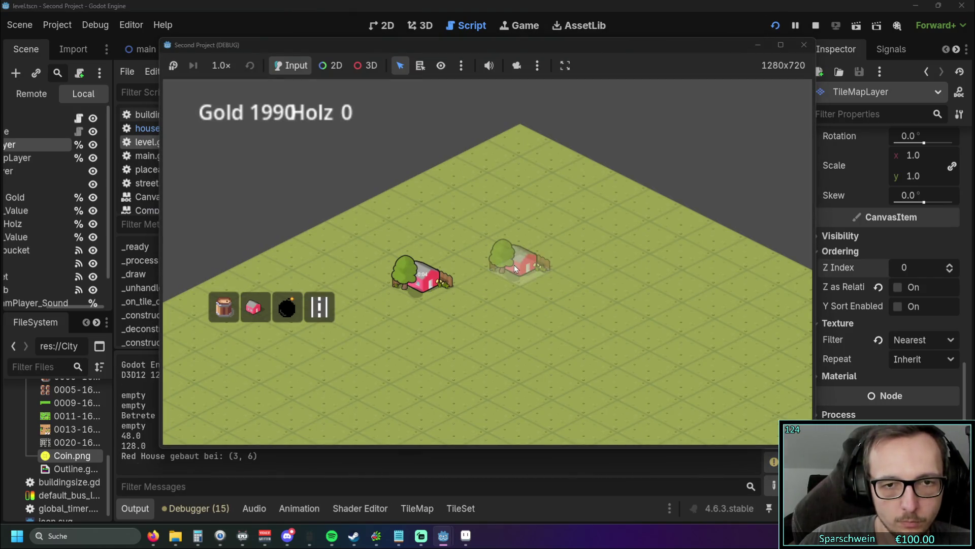
pyautogui.rightClick(514, 264)
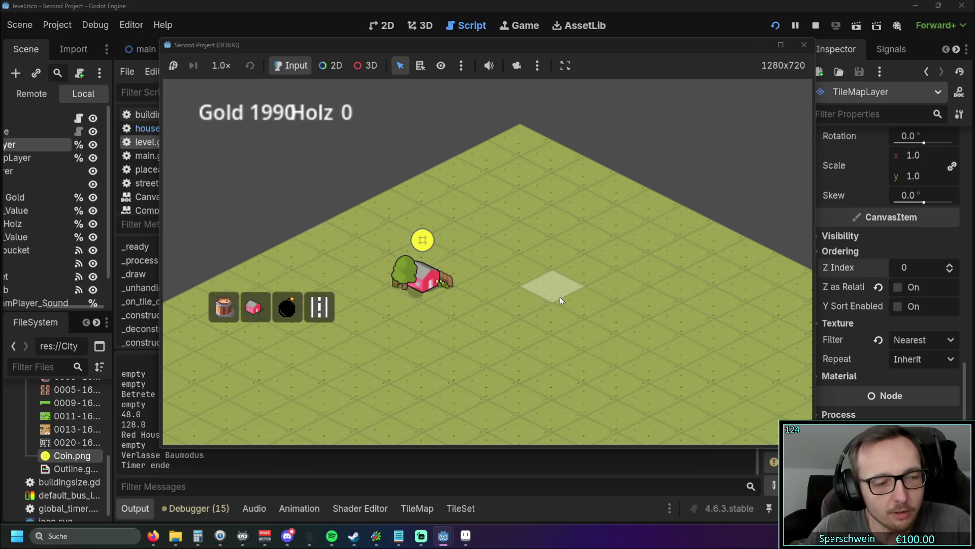
pyautogui.click(287, 307)
pyautogui.click(511, 300)
pyautogui.click(470, 337)
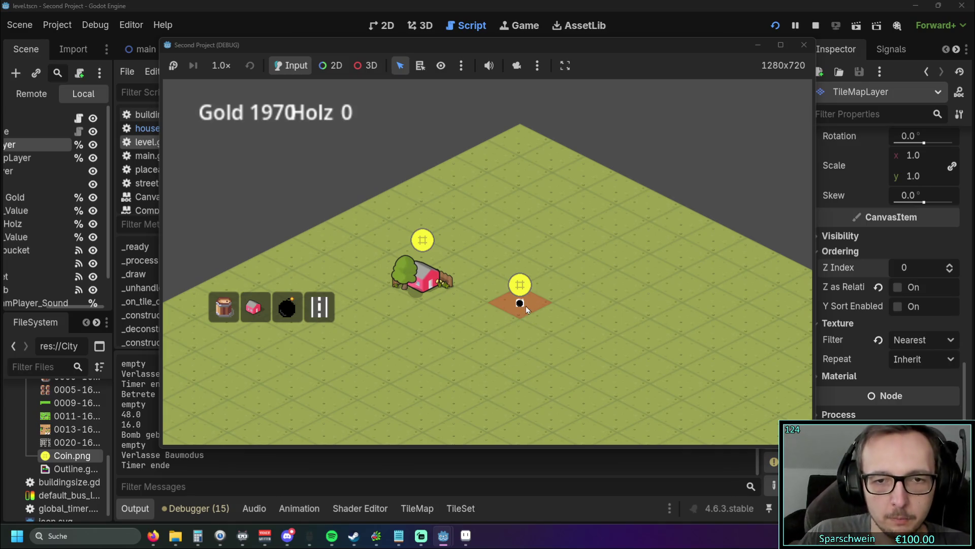
# Step: Collect wood from the bomb tile and the waiting coin until Holz reaches 400, then close the game
pyautogui.click(520, 304)
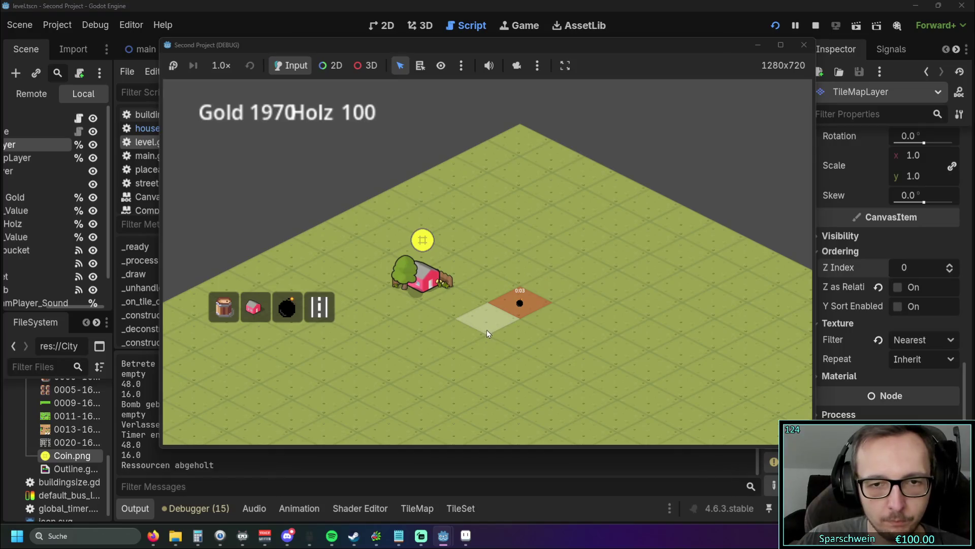
pyautogui.click(522, 305)
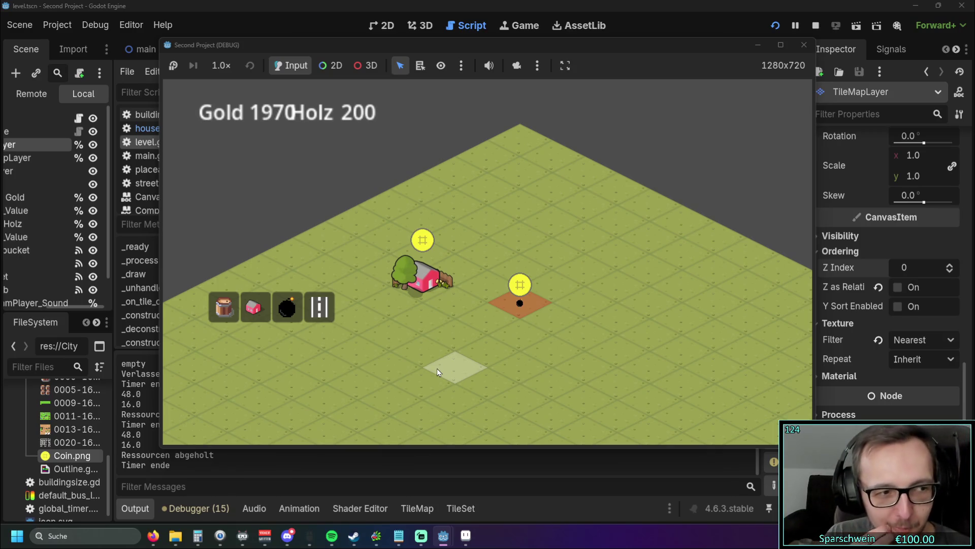
pyautogui.click(515, 307)
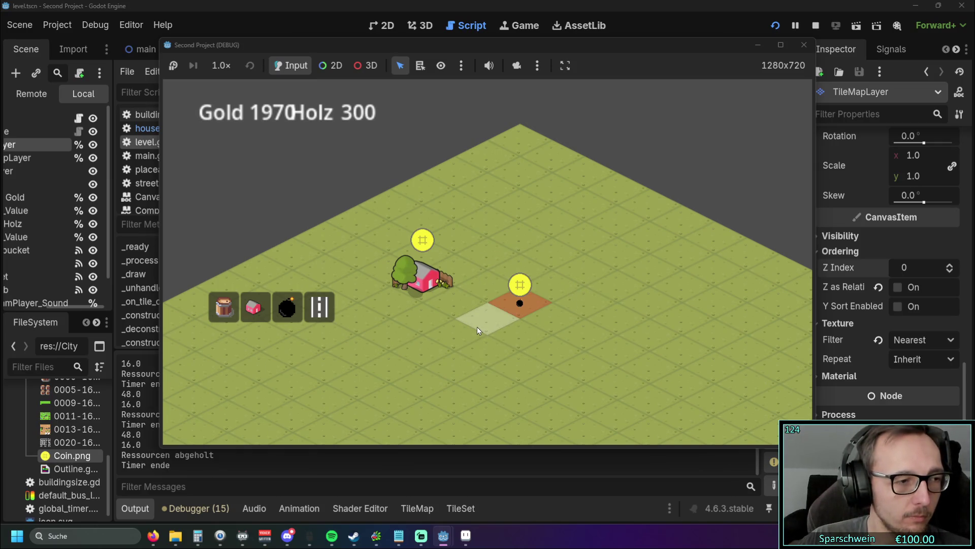
pyautogui.click(531, 303)
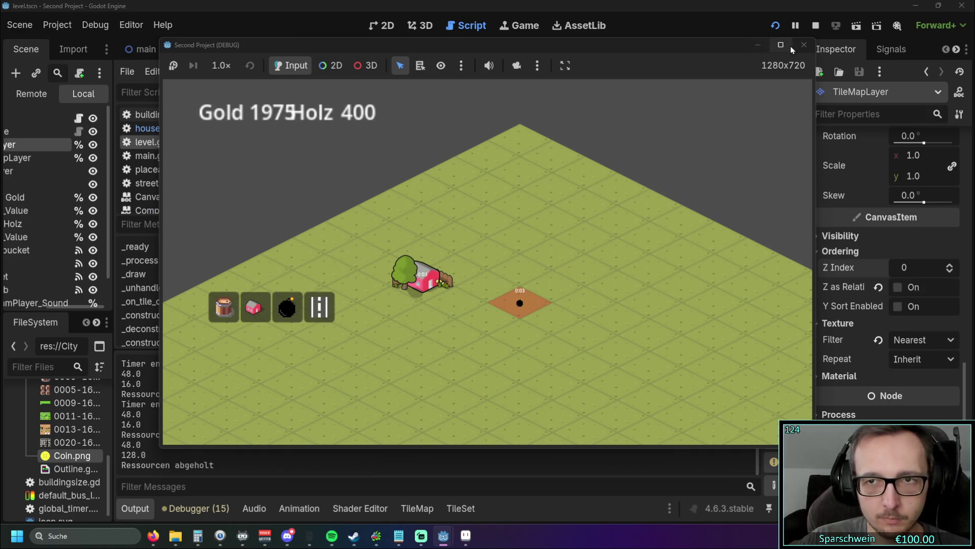
pyautogui.click(800, 46)
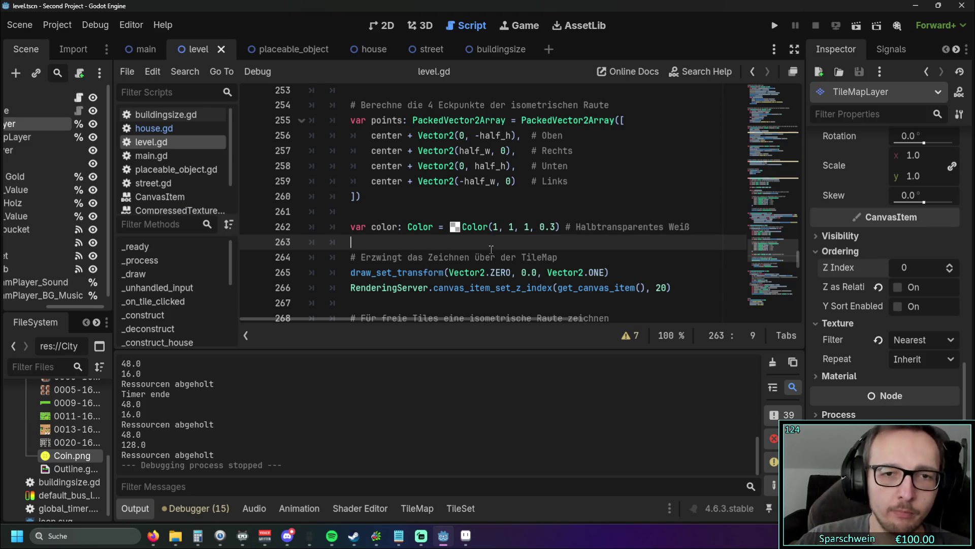
pyautogui.scroll(-5, 528, 211)
pyautogui.scroll(-3, 533, 192)
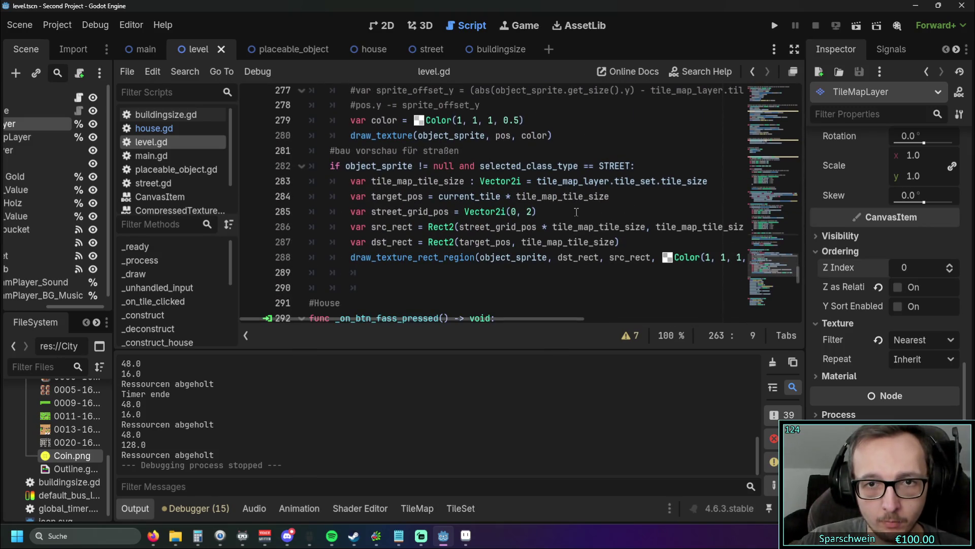
pyautogui.moveTo(428, 319)
pyautogui.mouseDown()
pyautogui.moveTo(488, 318)
pyautogui.moveTo(406, 318)
pyautogui.moveTo(477, 311)
pyautogui.mouseUp()
pyautogui.moveTo(709, 258)
pyautogui.mouseDown()
pyautogui.moveTo(355, 257)
pyautogui.moveTo(181, 241)
pyautogui.moveTo(262, 168)
pyautogui.mouseUp()
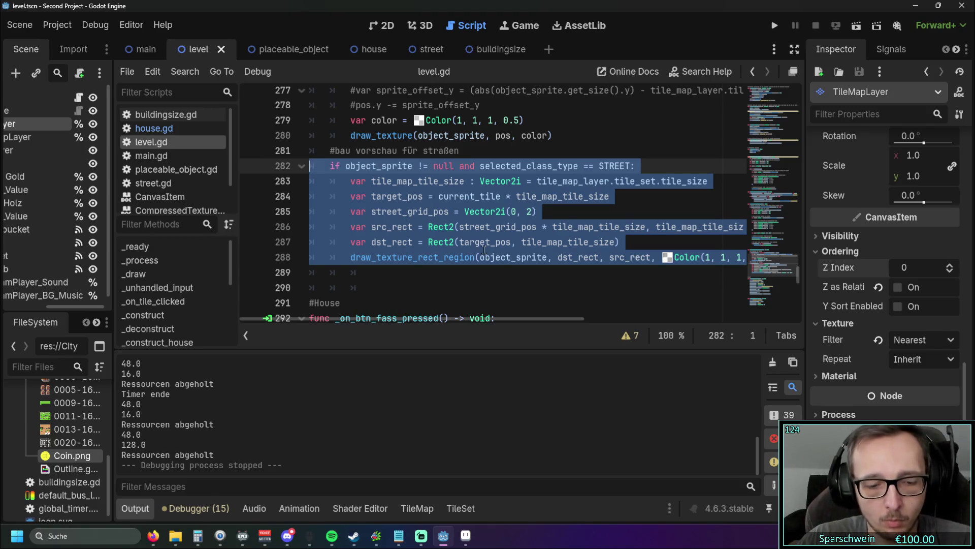
pyautogui.scroll(2, 487, 249)
pyautogui.scroll(-1, 497, 247)
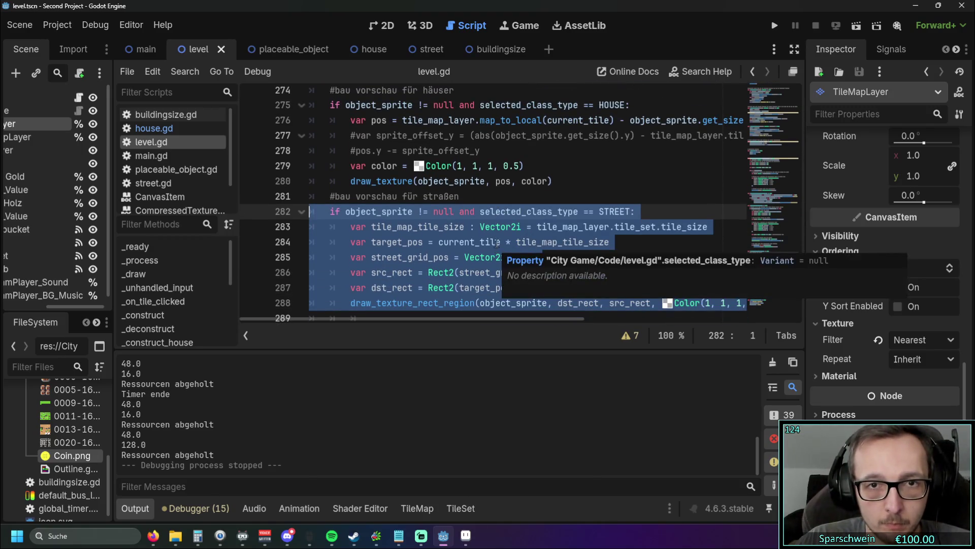
pyautogui.click(537, 185)
pyautogui.scroll(-1, 533, 238)
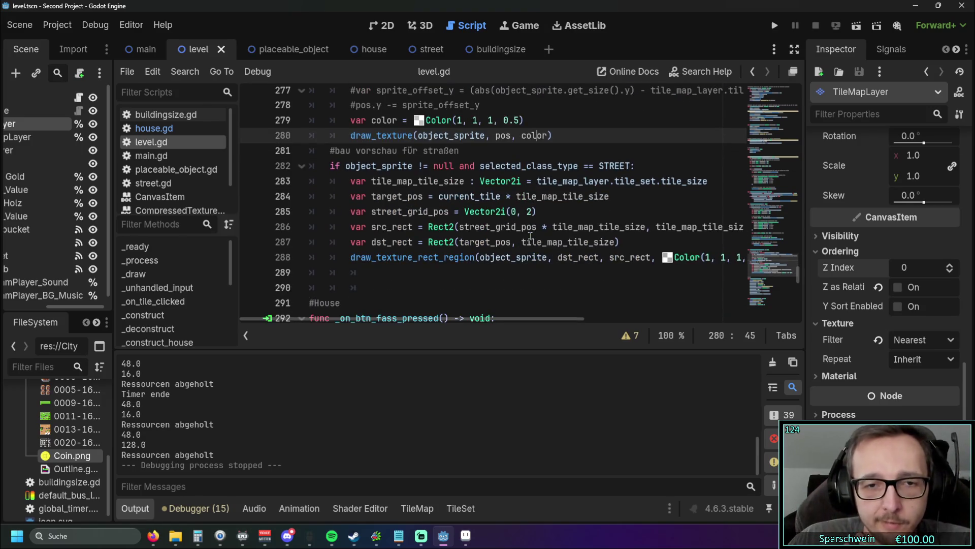
pyautogui.click(429, 238)
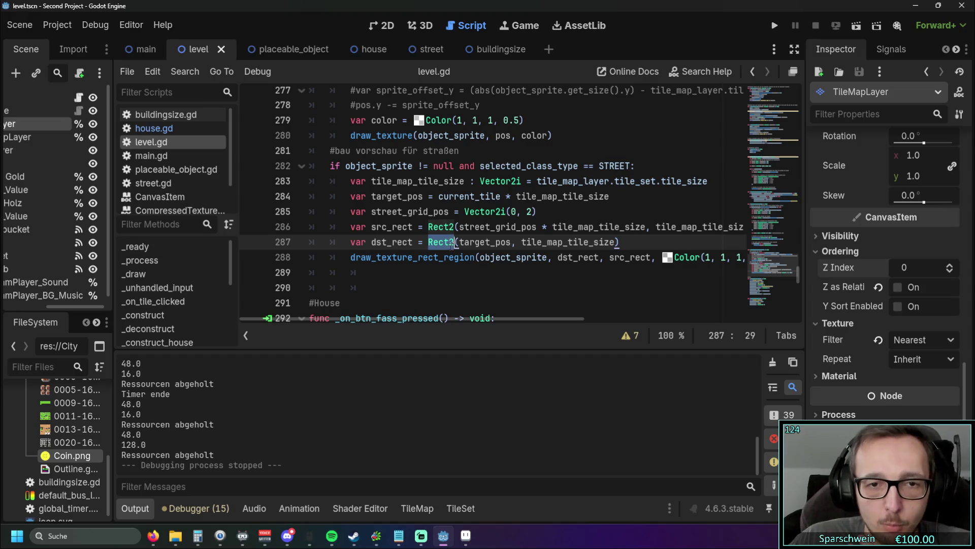
pyautogui.click(426, 272)
pyautogui.moveTo(426, 320)
pyautogui.mouseDown()
pyautogui.moveTo(476, 318)
pyautogui.moveTo(388, 320)
pyautogui.mouseUp()
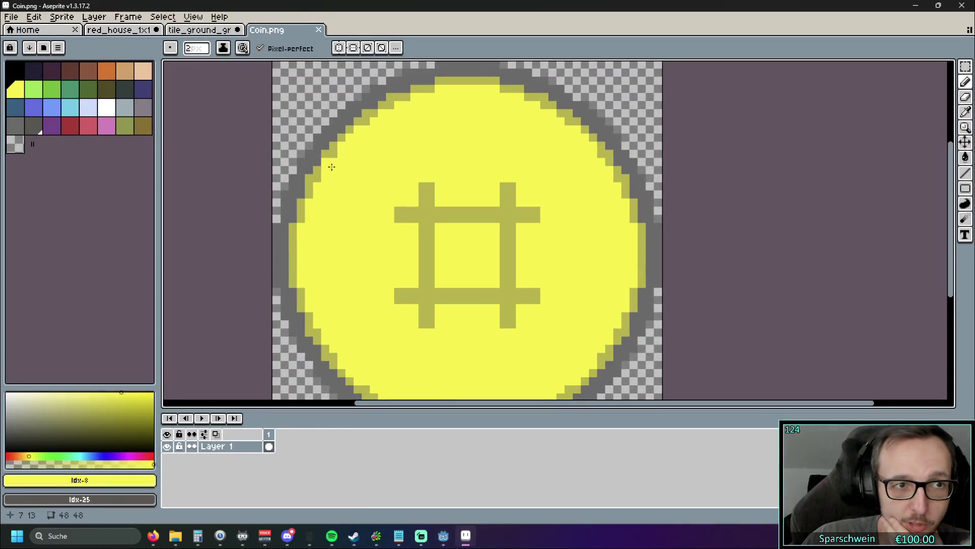
pyautogui.click(942, 5)
pyautogui.click(465, 536)
pyautogui.click(466, 535)
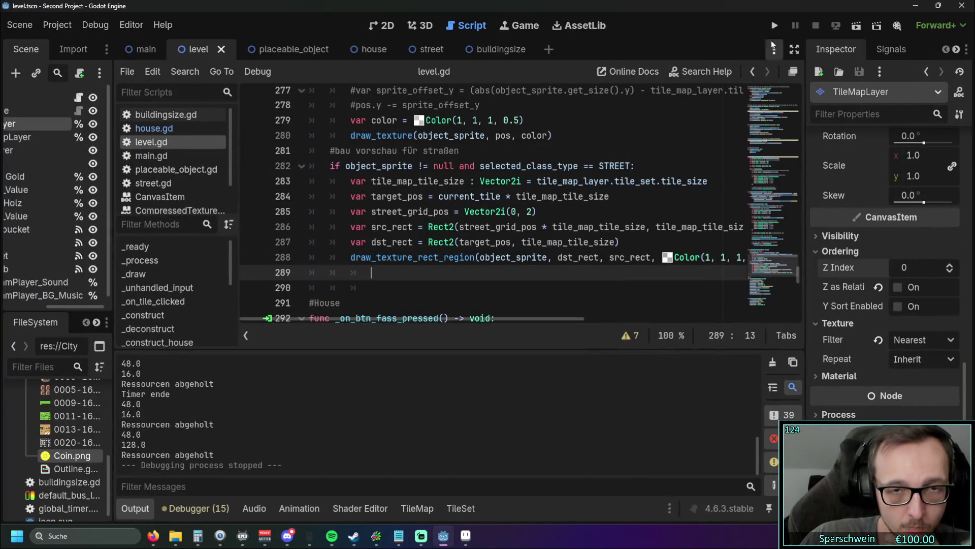
# Step: Read through the to-do items: isometric switch, bigger map, and WASD scrolling
pyautogui.click(399, 536)
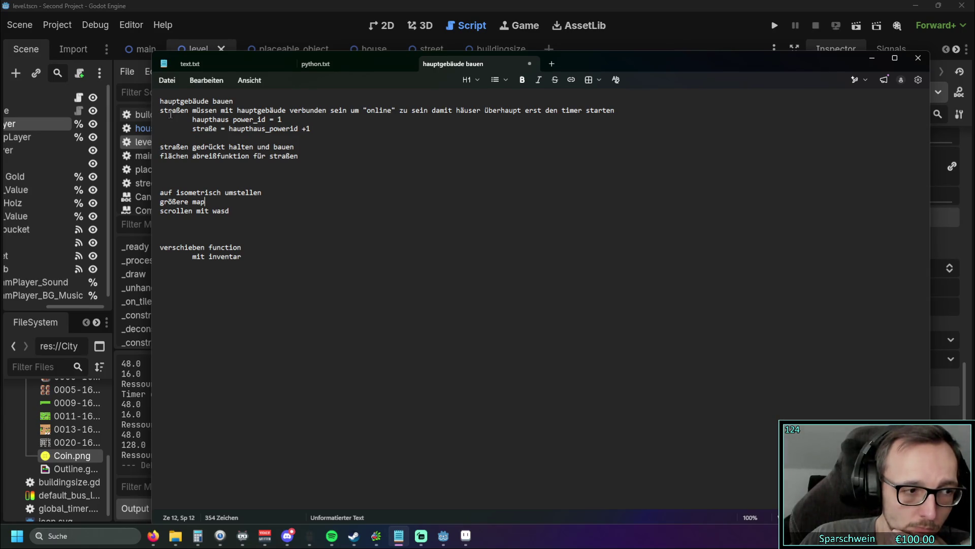
pyautogui.hotkey('shift', 'Down')
pyautogui.hotkey('shift', 'Down')
pyautogui.press('Right')
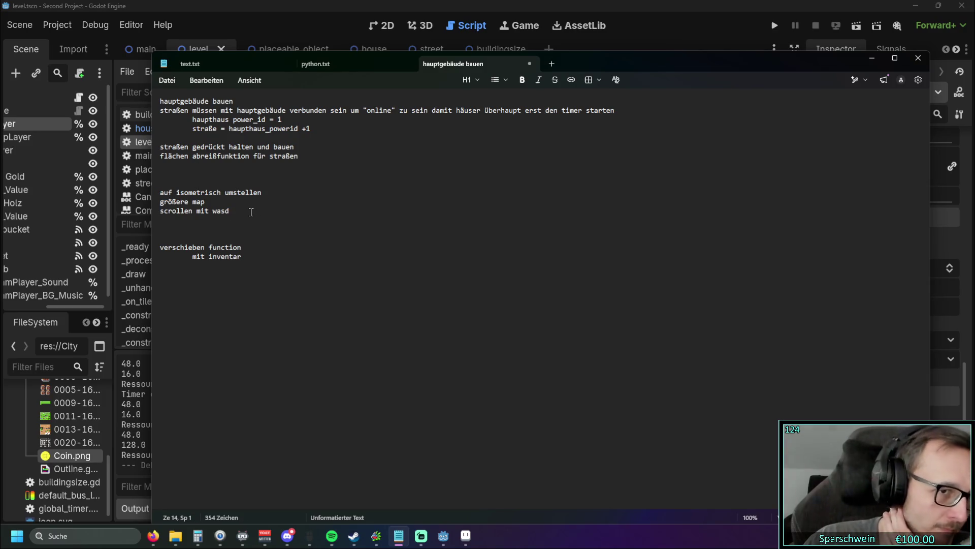
pyautogui.click(872, 57)
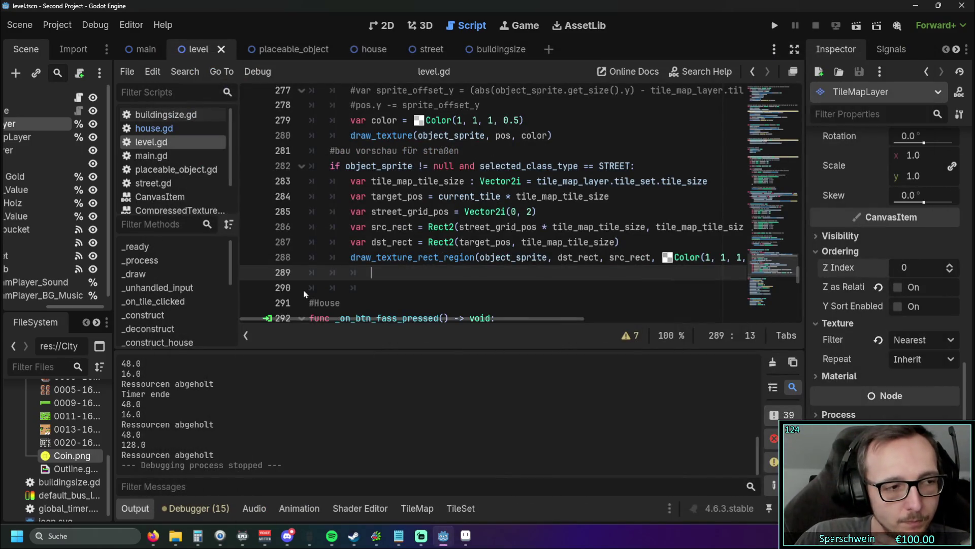
# Step: Scroll level.gd back to the street preview code at line 277 and re-maximize Godot
pyautogui.scroll(-3, 365, 254)
pyautogui.scroll(3, 365, 254)
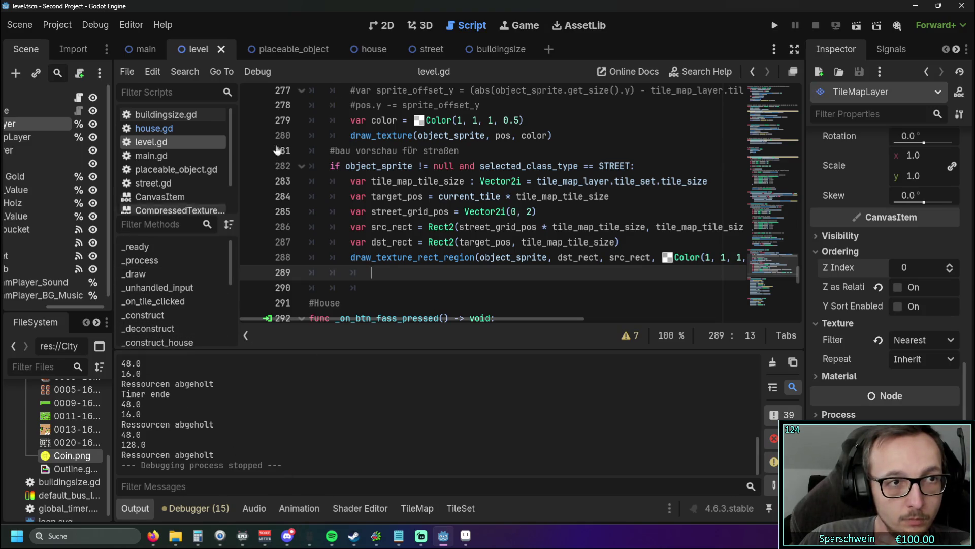
pyautogui.moveTo(594, 7)
pyautogui.mouseDown()
pyautogui.moveTo(565, 18)
pyautogui.moveTo(563, 4)
pyautogui.mouseUp()
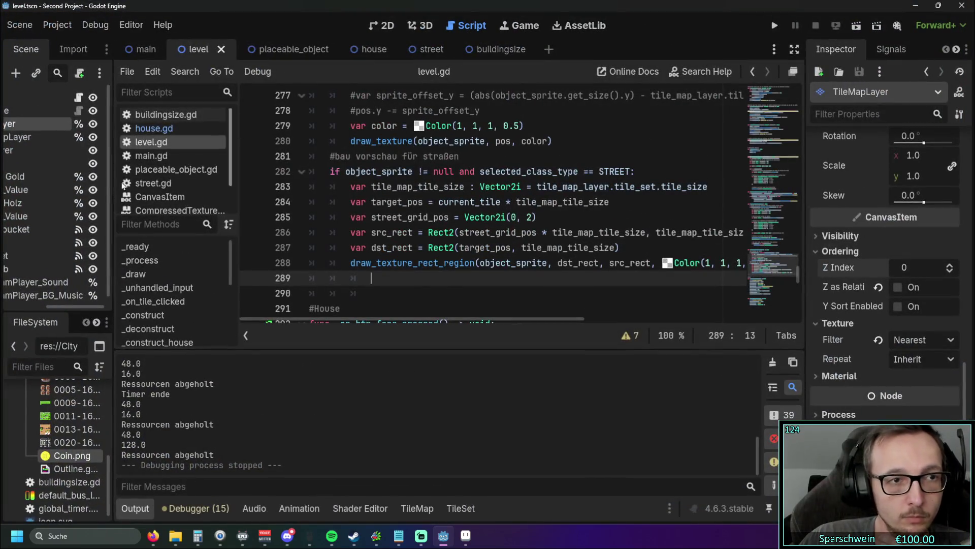
pyautogui.moveTo(49, 309); pyautogui.dragTo(7, 309)
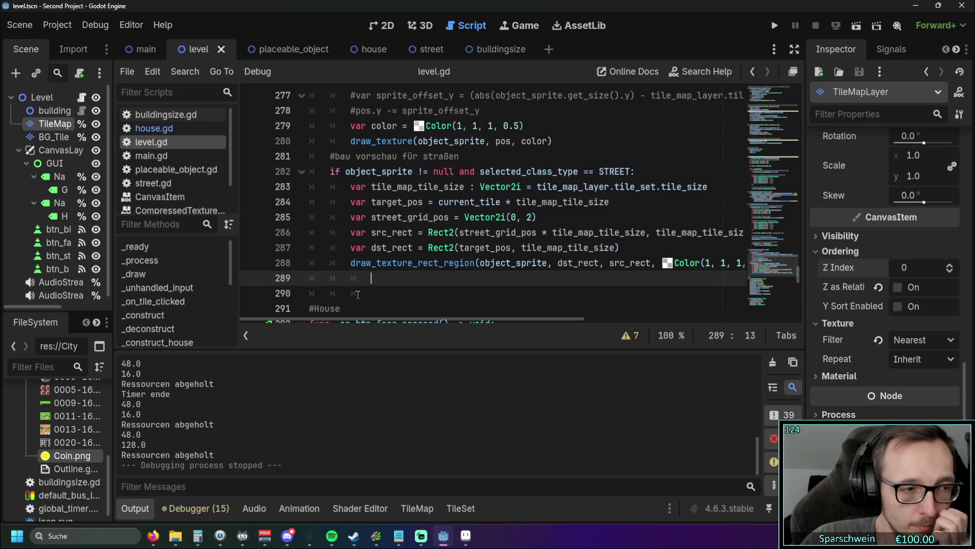
# Step: Run the game, paint an L-shaped street through tile (9, 4), then close it
pyautogui.click(777, 28)
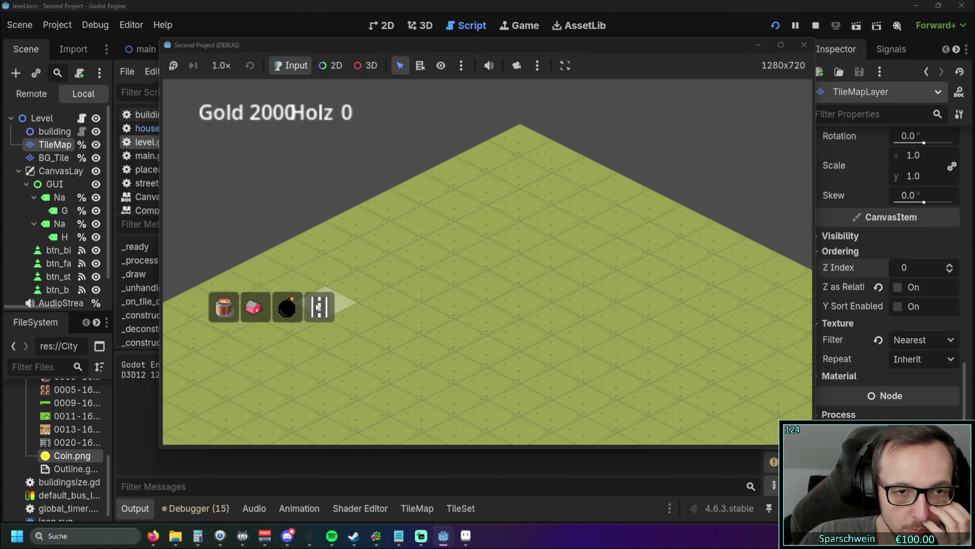
pyautogui.moveTo(413, 319)
pyautogui.mouseDown()
pyautogui.moveTo(514, 269)
pyautogui.moveTo(672, 349)
pyautogui.moveTo(709, 351)
pyautogui.mouseUp()
pyautogui.rightClick(584, 399)
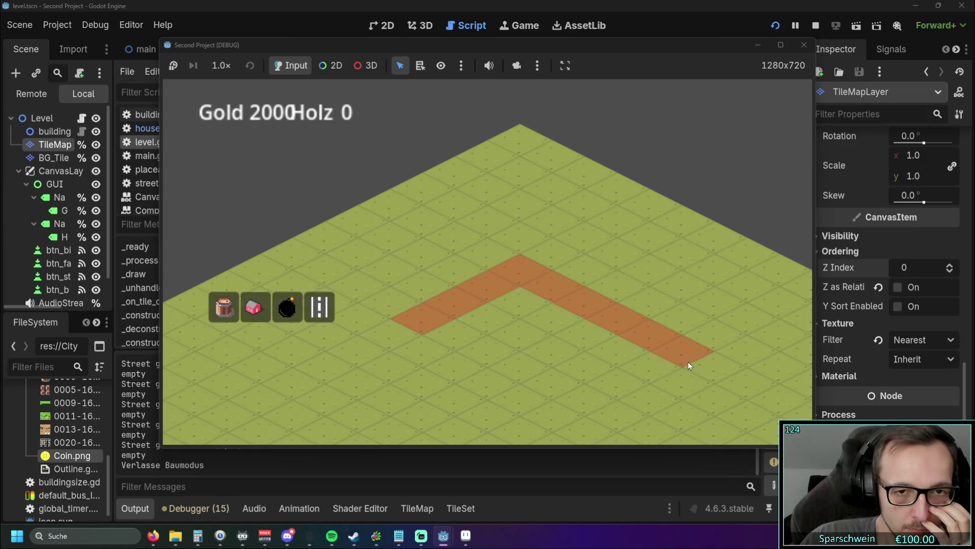
pyautogui.click(796, 50)
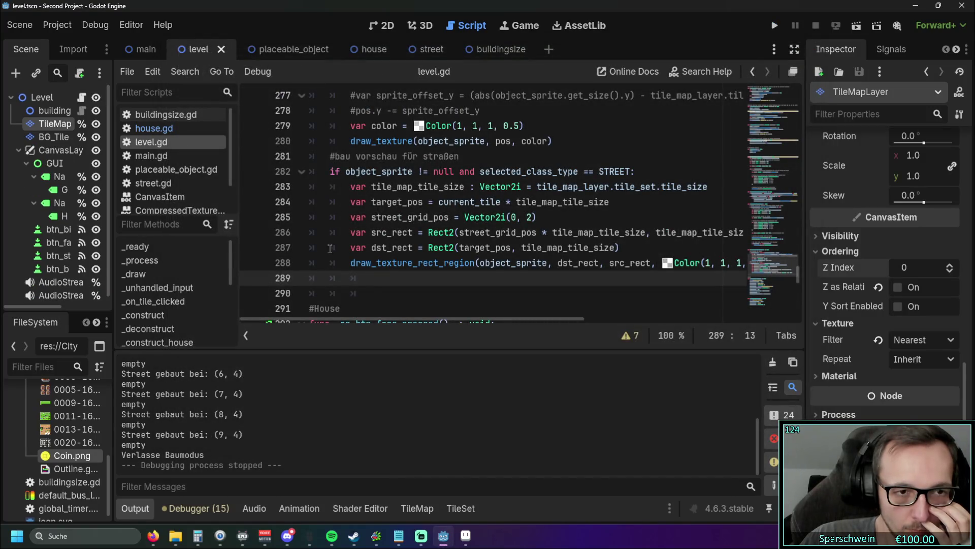
# Step: Widen the left dock and select the background tile map layer to view its isometric tileset
pyautogui.moveTo(113, 455); pyautogui.dragTo(263, 456)
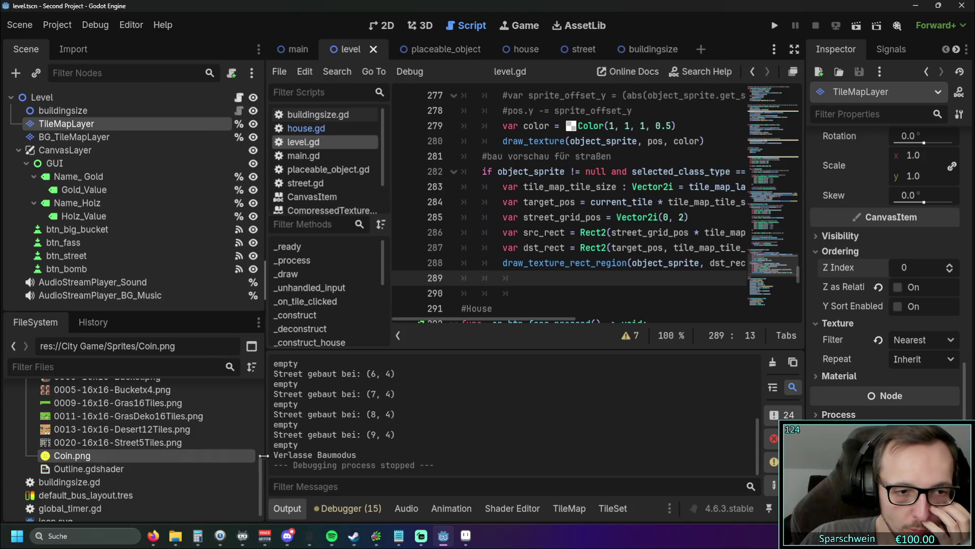
pyautogui.moveTo(140, 444)
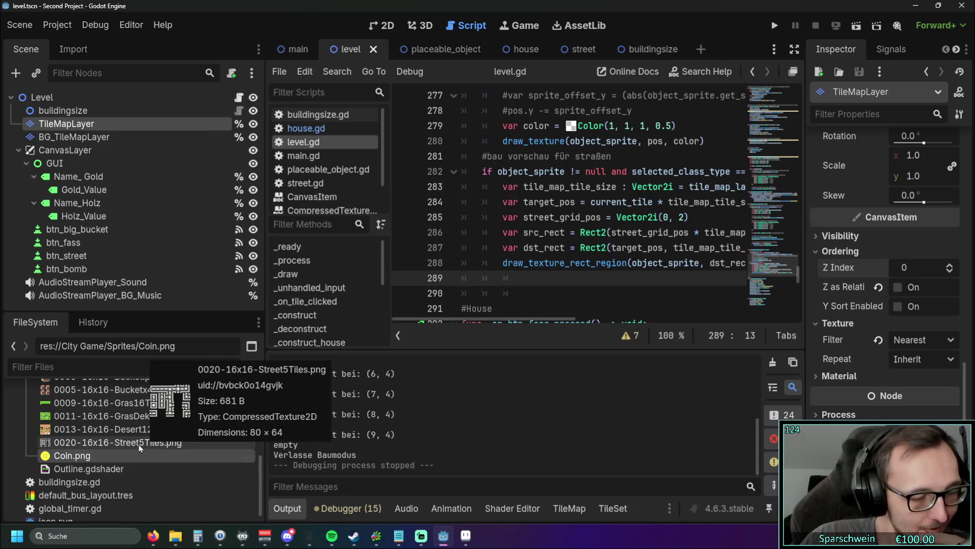
pyautogui.scroll(-1, 140, 447)
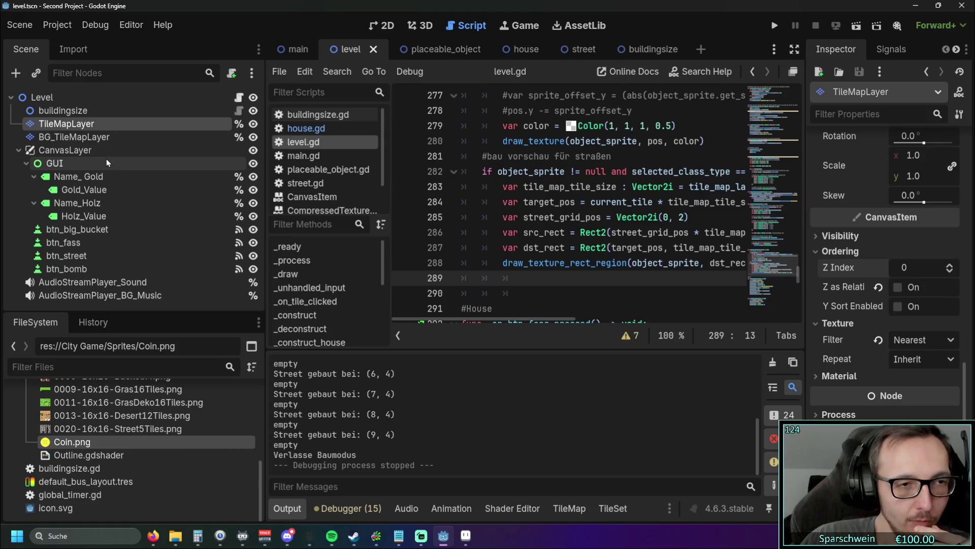
pyautogui.click(82, 136)
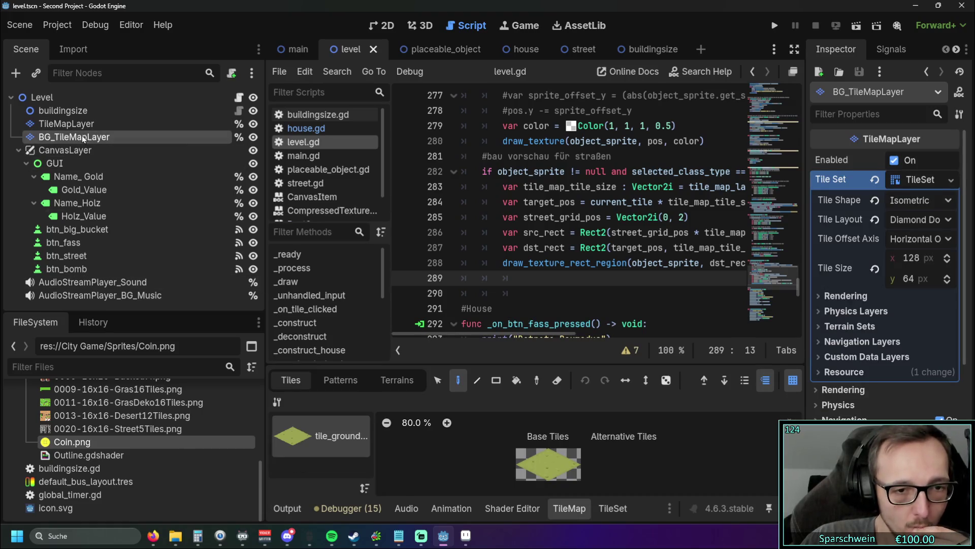
# Step: Select the street TileMapLayer, view Terrain 0 under Terrains, then return to the tile_road tiles
pyautogui.click(76, 123)
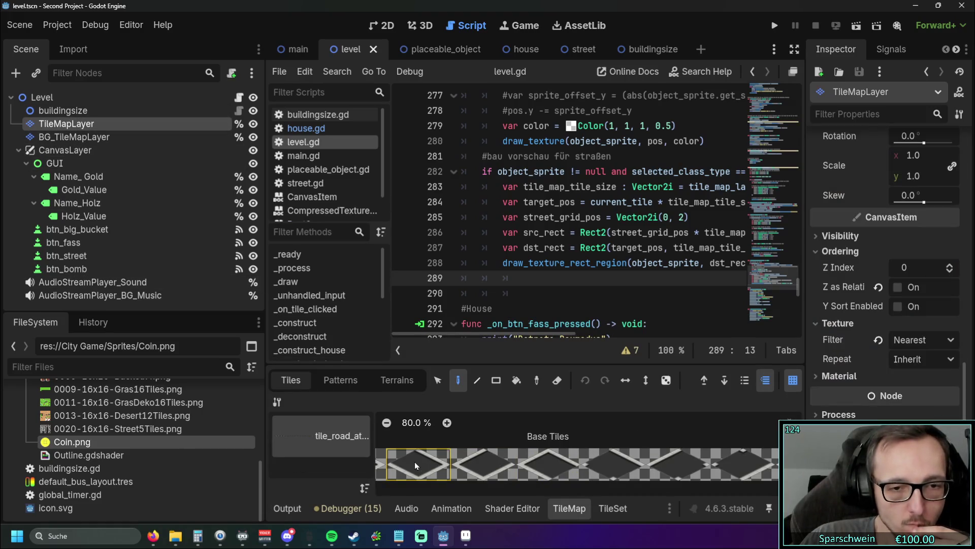
pyautogui.click(396, 380)
pyautogui.click(329, 417)
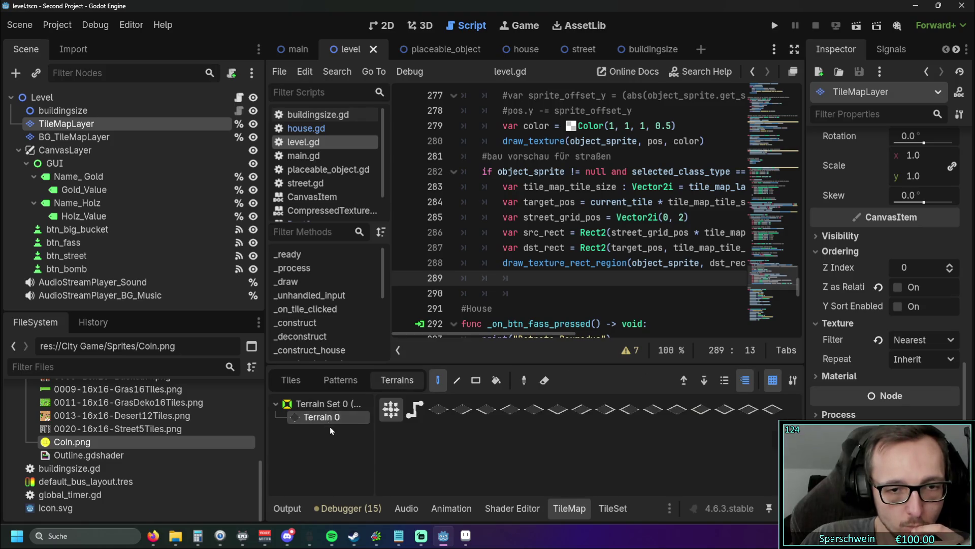
pyautogui.click(290, 379)
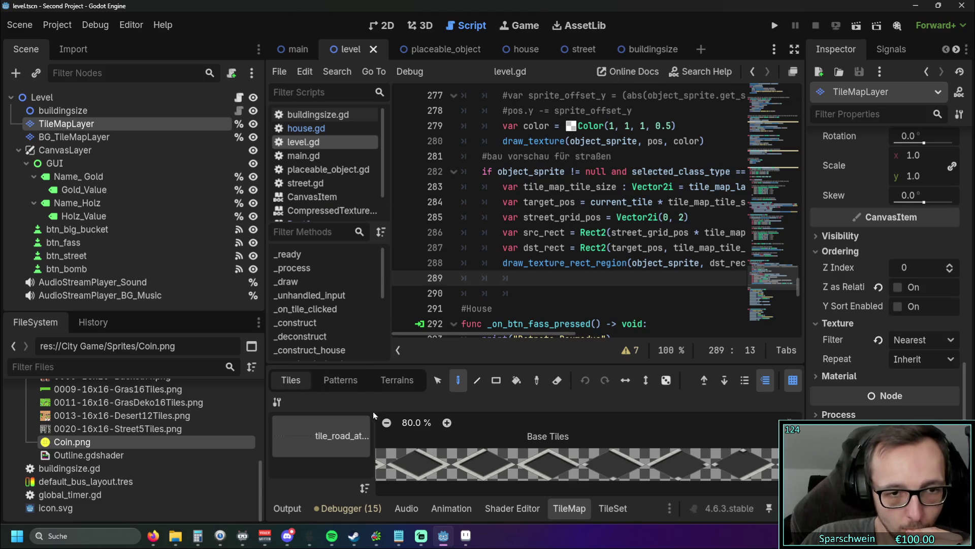
pyautogui.scroll(3, 138, 420)
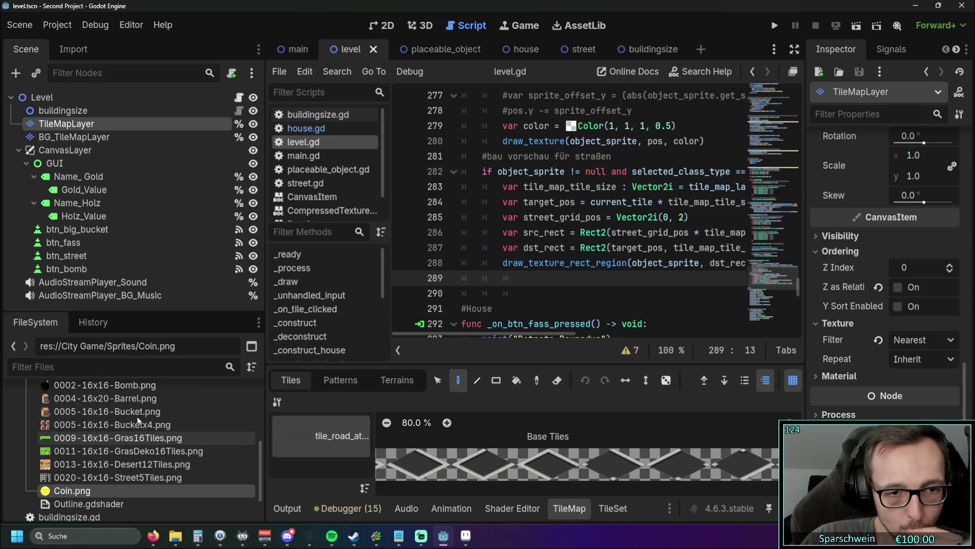
pyautogui.scroll(-1, 138, 420)
# Step: Scroll through level.gd to review the construction preview drawing code
pyautogui.scroll(10, 790, 254)
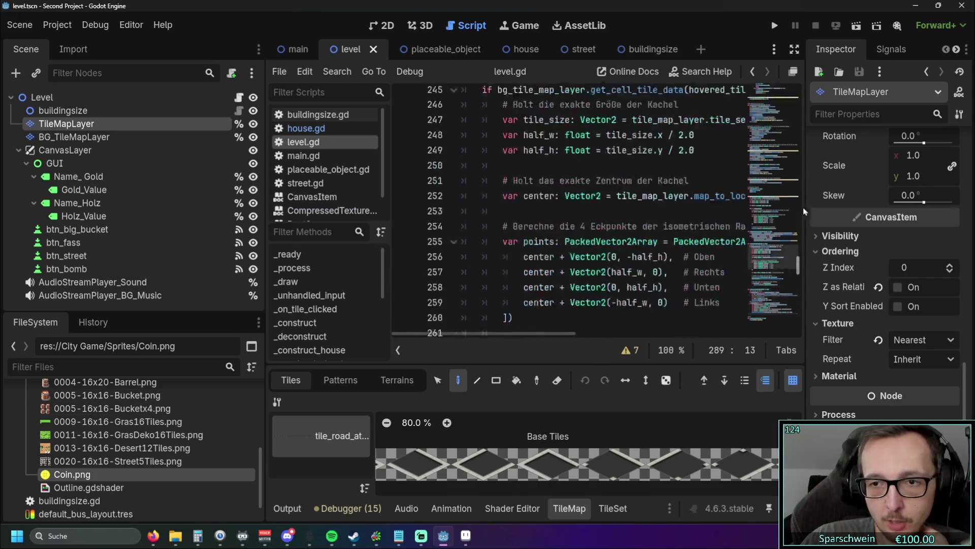
pyautogui.moveTo(798, 265); pyautogui.dragTo(818, 78)
pyautogui.scroll(-4, 556, 232)
pyautogui.scroll(4, 555, 239)
pyautogui.scroll(-4, 552, 257)
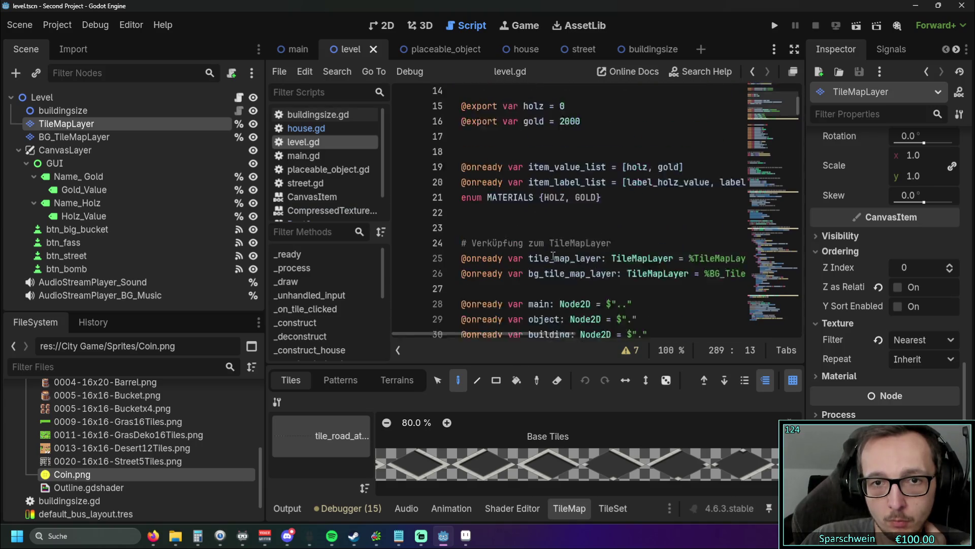
pyautogui.scroll(-2, 553, 257)
pyautogui.scroll(-3, 559, 254)
pyautogui.scroll(-6, 584, 237)
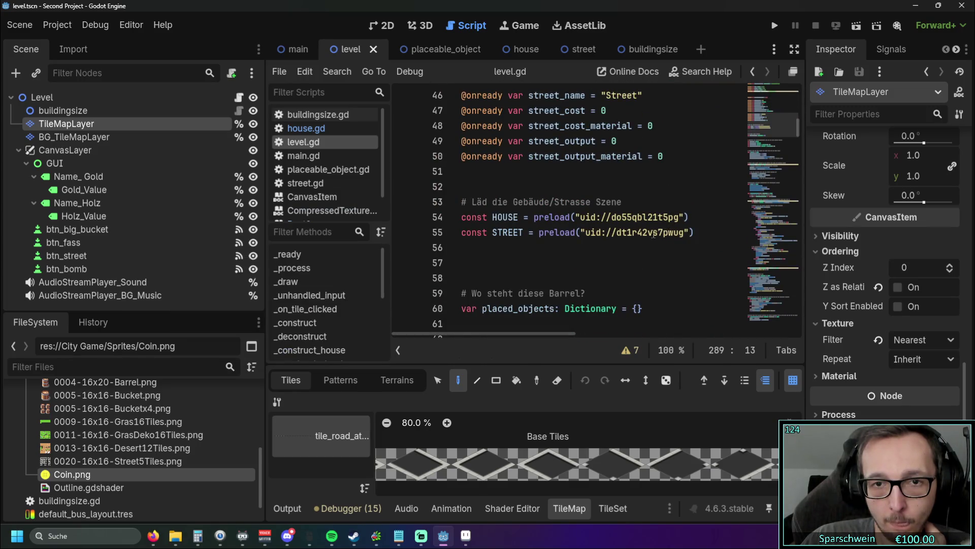
pyautogui.moveTo(547, 219)
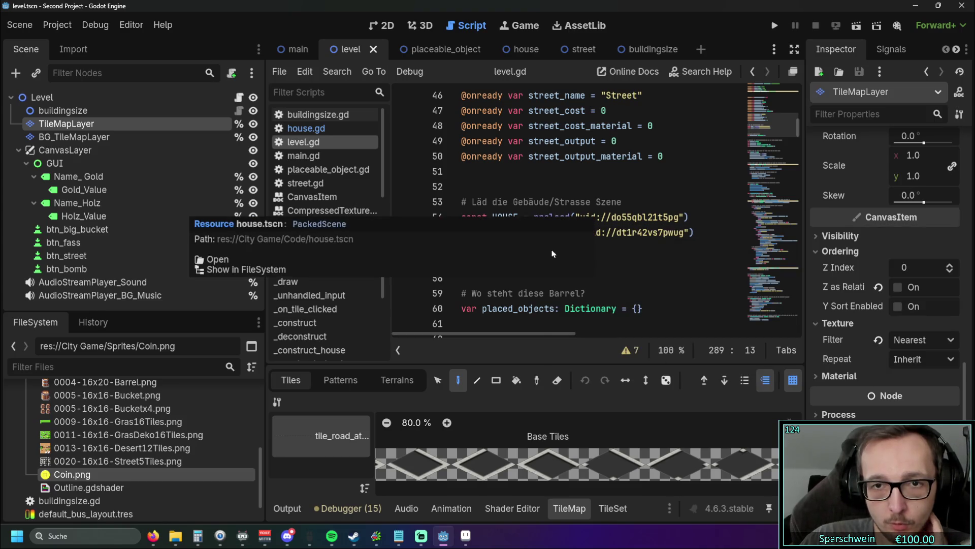
pyautogui.scroll(-5, 644, 232)
pyautogui.scroll(-1, 643, 232)
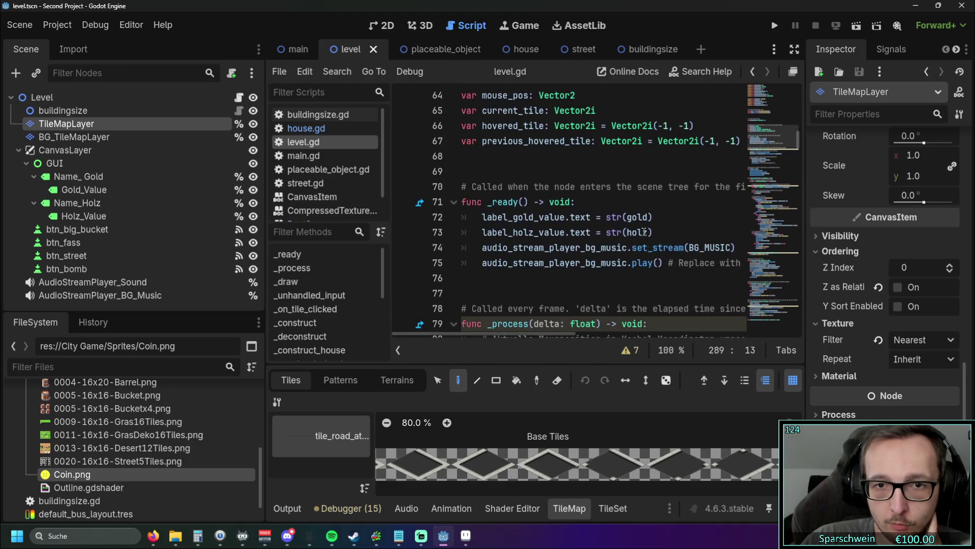
pyautogui.scroll(5, 643, 232)
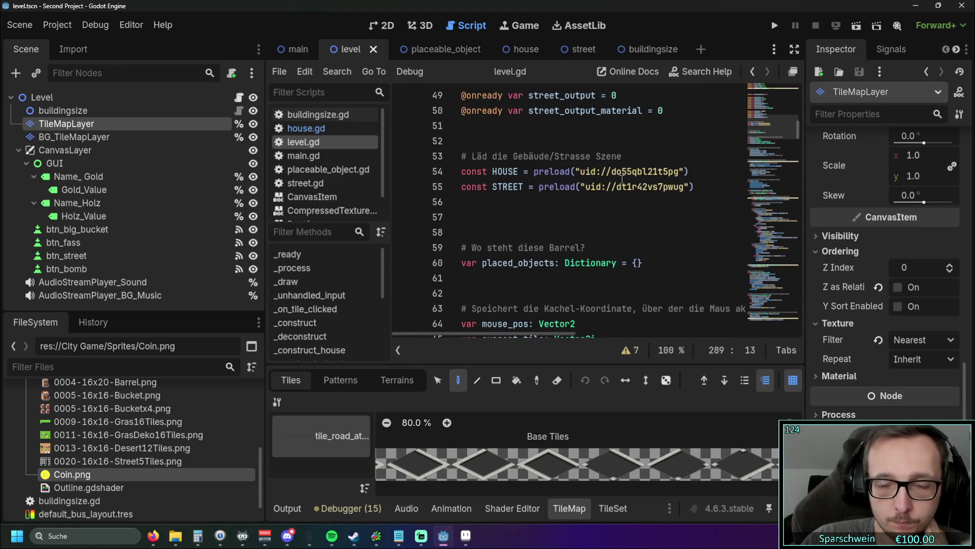
pyautogui.scroll(-10, 622, 186)
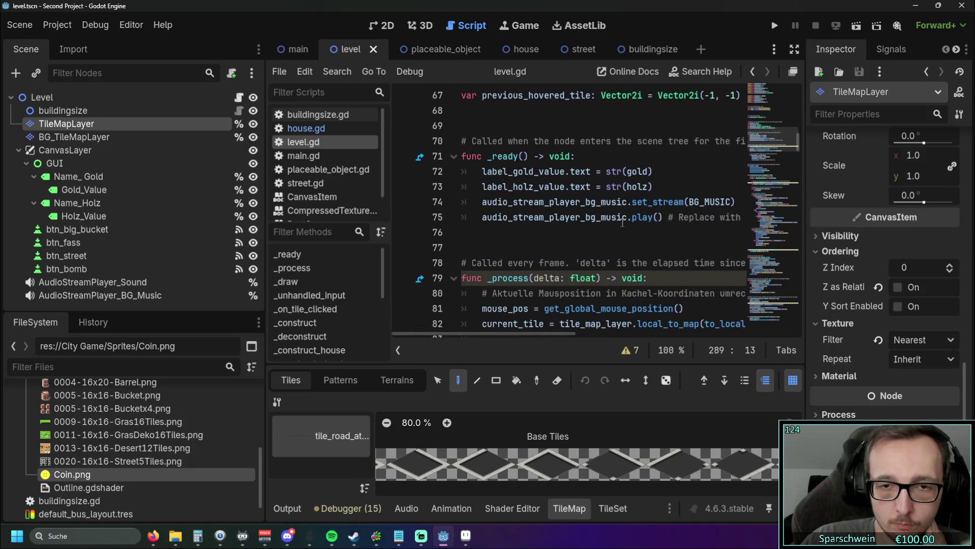
pyautogui.scroll(-20, 623, 222)
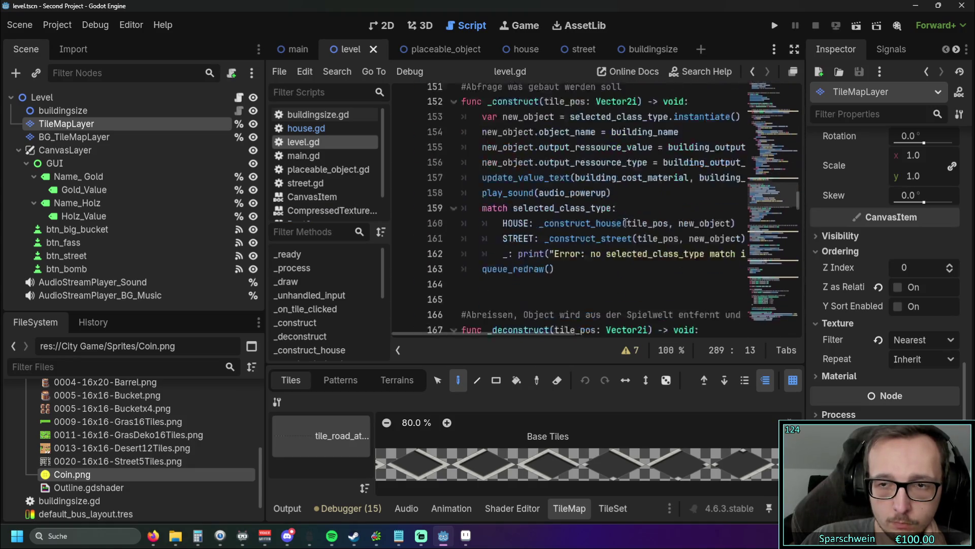
pyautogui.scroll(-20, 625, 221)
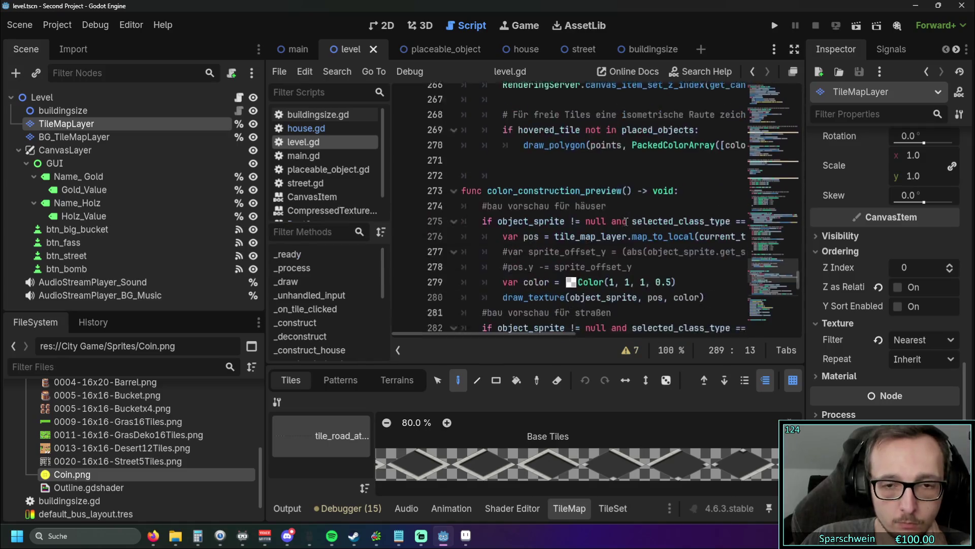
pyautogui.scroll(-4, 627, 222)
pyautogui.scroll(3, 626, 221)
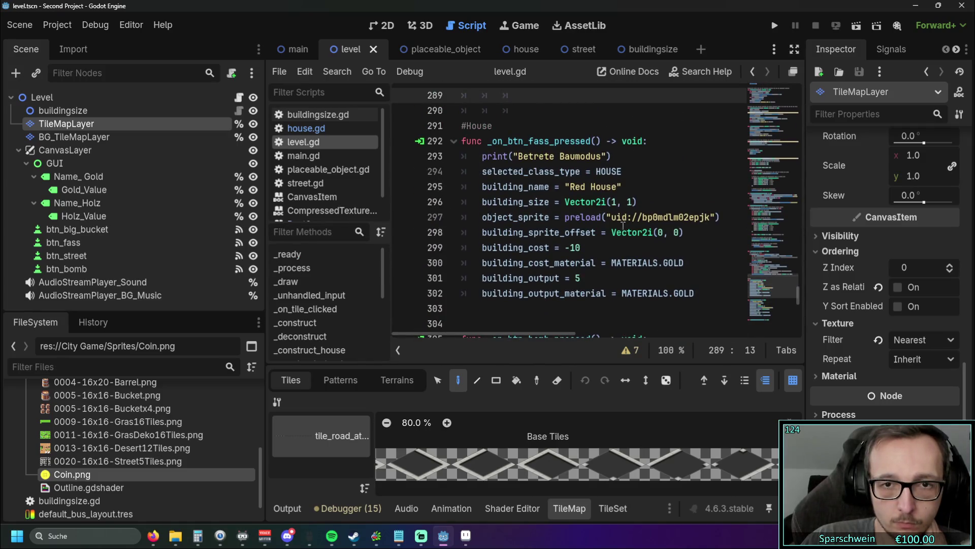
pyautogui.hscroll(3, 495, 334)
pyautogui.hscroll(-3, 472, 329)
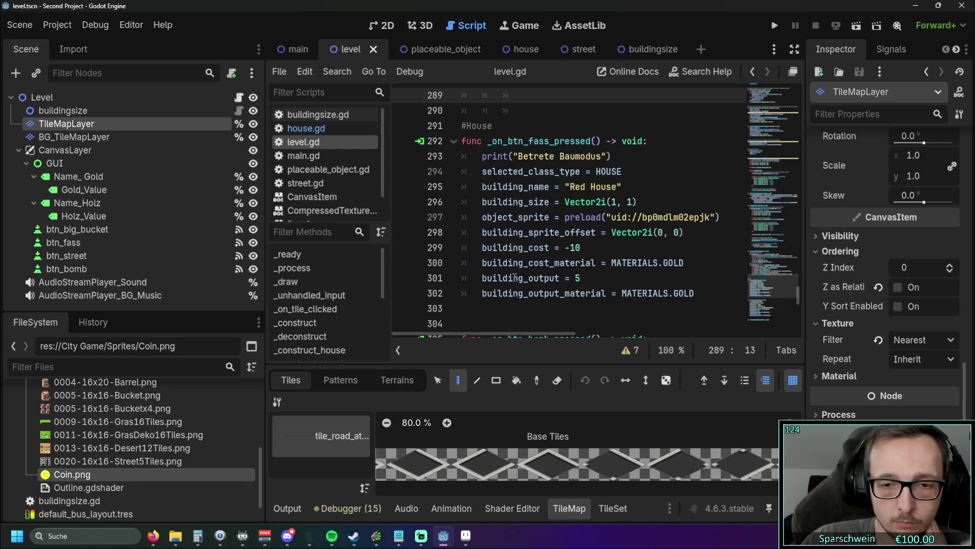
pyautogui.scroll(-3, 483, 315)
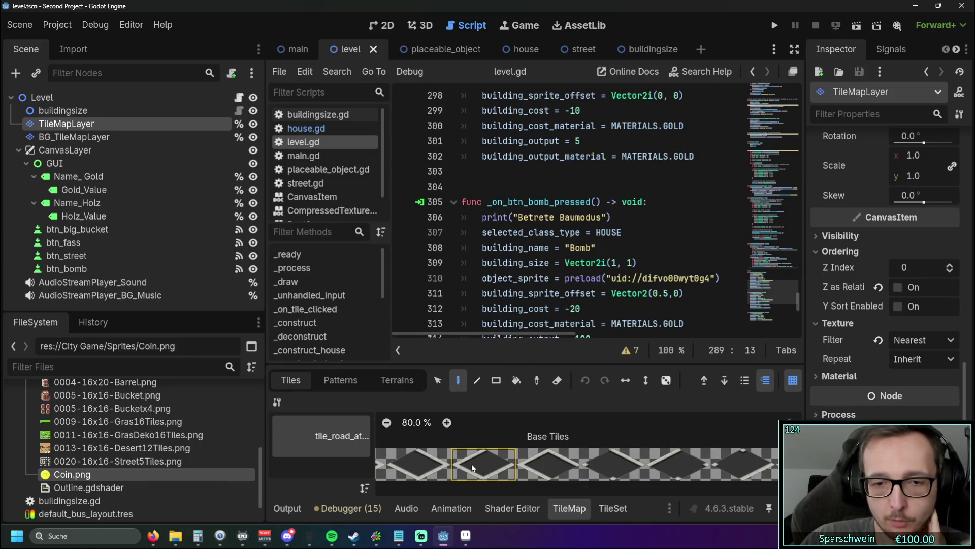
# Step: Widen the tile atlas view and show the terrain set of the road tiles
pyautogui.moveTo(379, 450)
pyautogui.mouseDown()
pyautogui.moveTo(523, 452)
pyautogui.moveTo(296, 453)
pyautogui.moveTo(421, 452)
pyautogui.mouseUp()
pyautogui.click(390, 382)
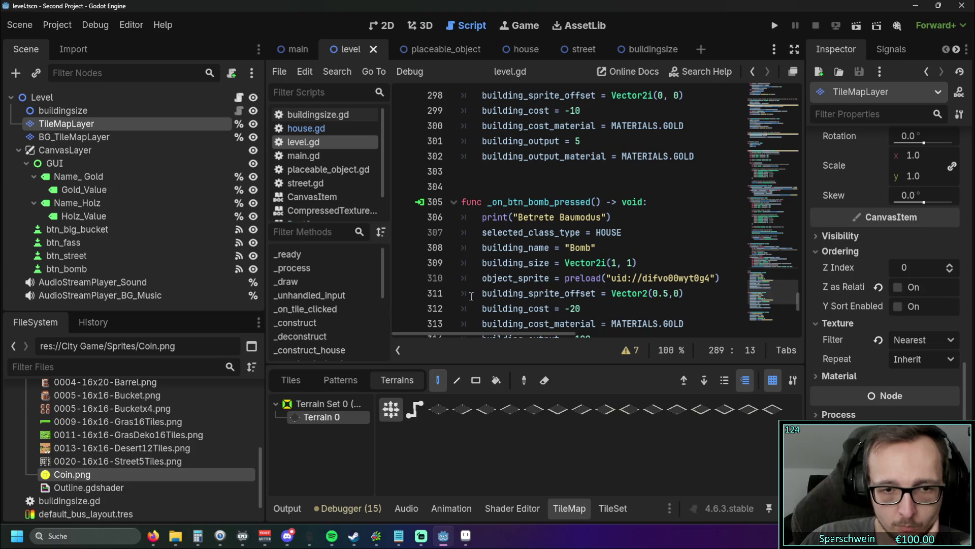
pyautogui.scroll(-9, 523, 236)
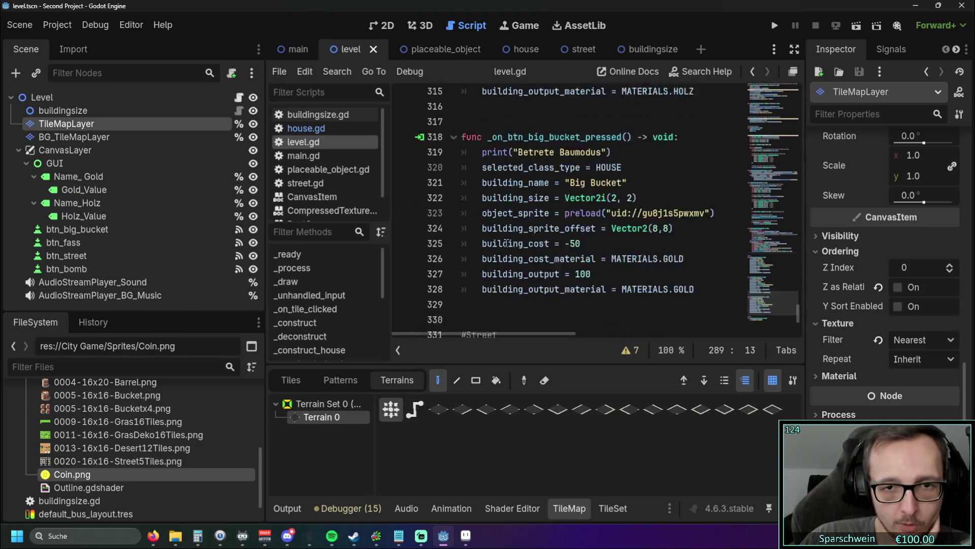
pyautogui.scroll(16, 523, 236)
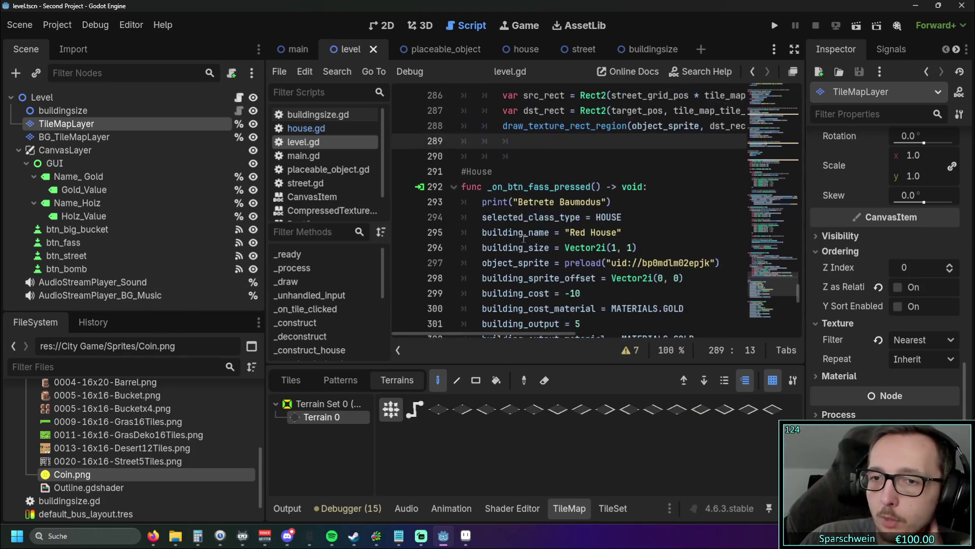
# Step: Narrow the side panels so the code editor gets more width
pyautogui.moveTo(265, 267); pyautogui.dragTo(93, 259)
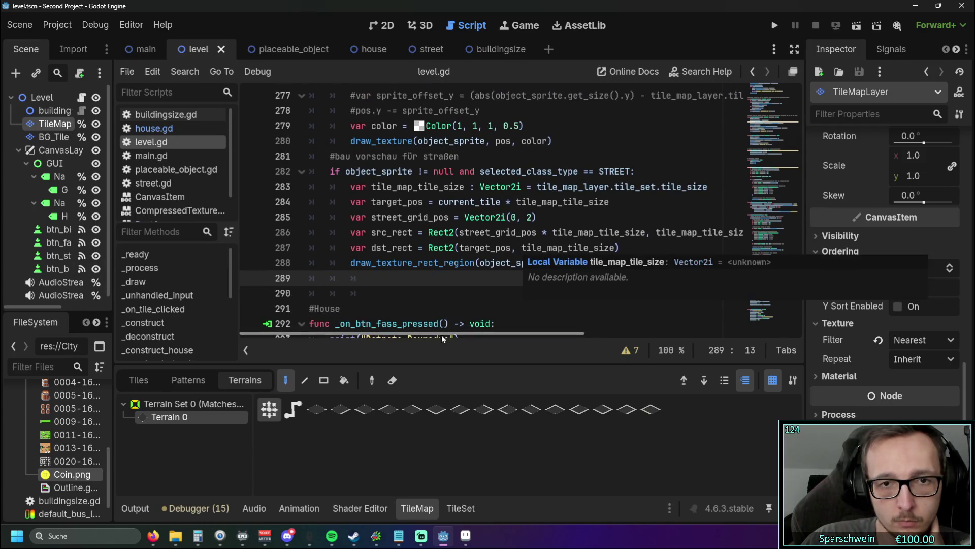
pyautogui.moveTo(440, 334); pyautogui.dragTo(456, 336)
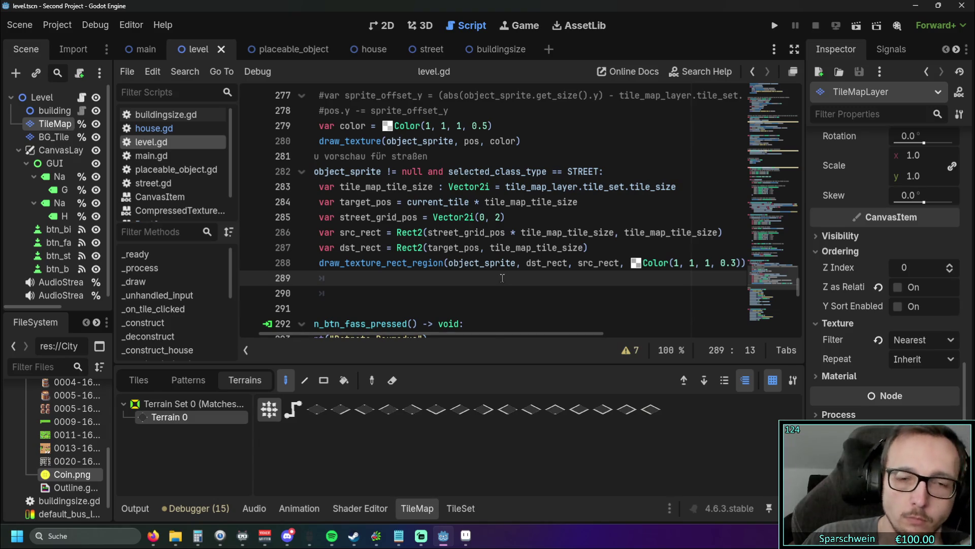
pyautogui.scroll(2, 446, 248)
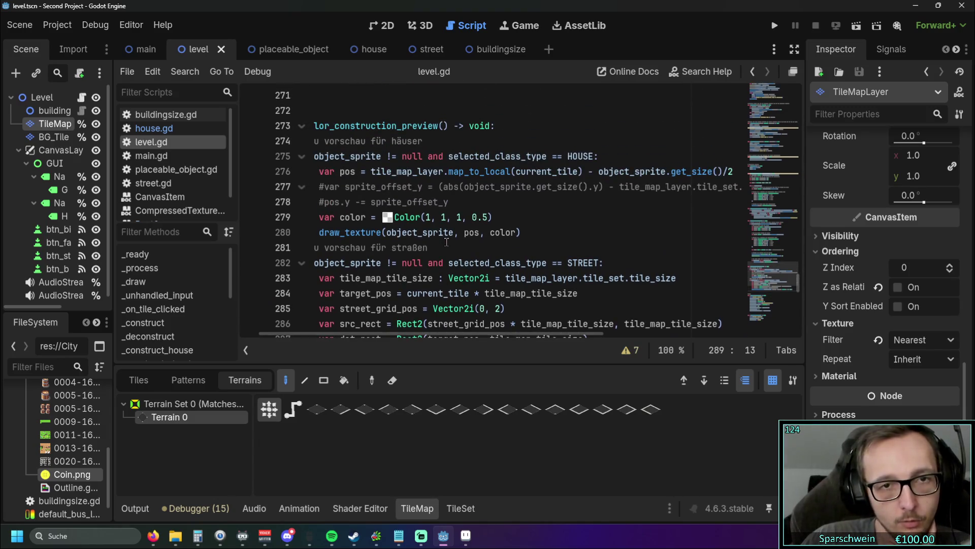
pyautogui.moveTo(440, 331); pyautogui.dragTo(397, 333)
pyautogui.scroll(12, 513, 241)
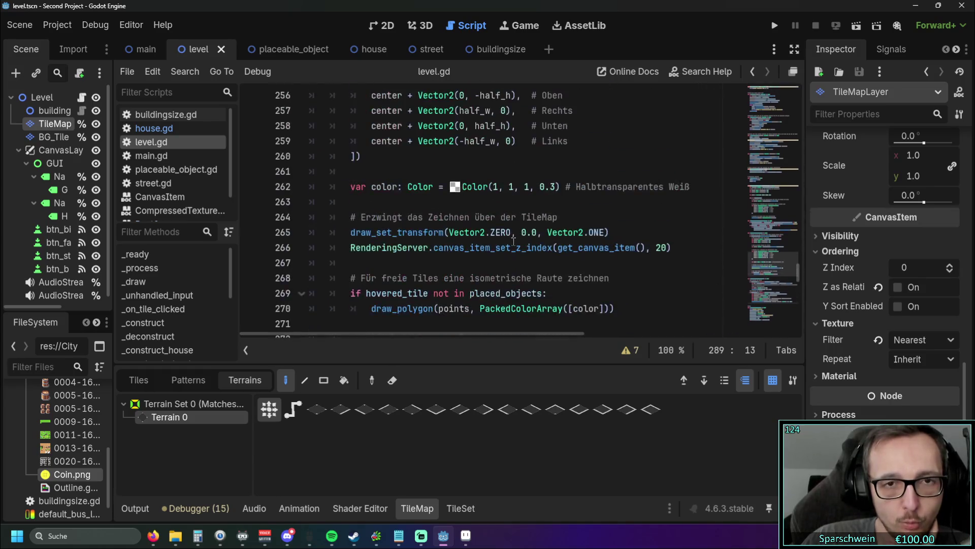
pyautogui.scroll(8, 513, 242)
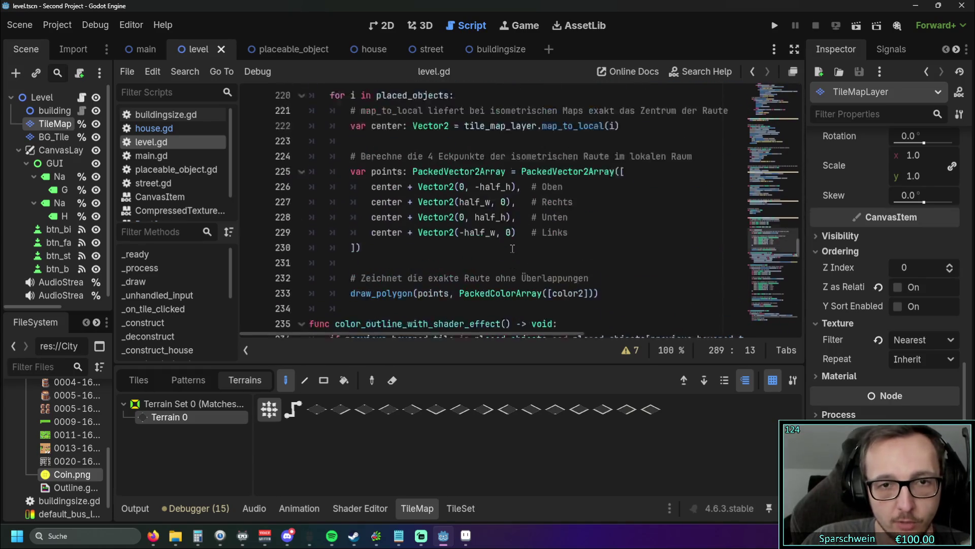
pyautogui.scroll(2, 551, 261)
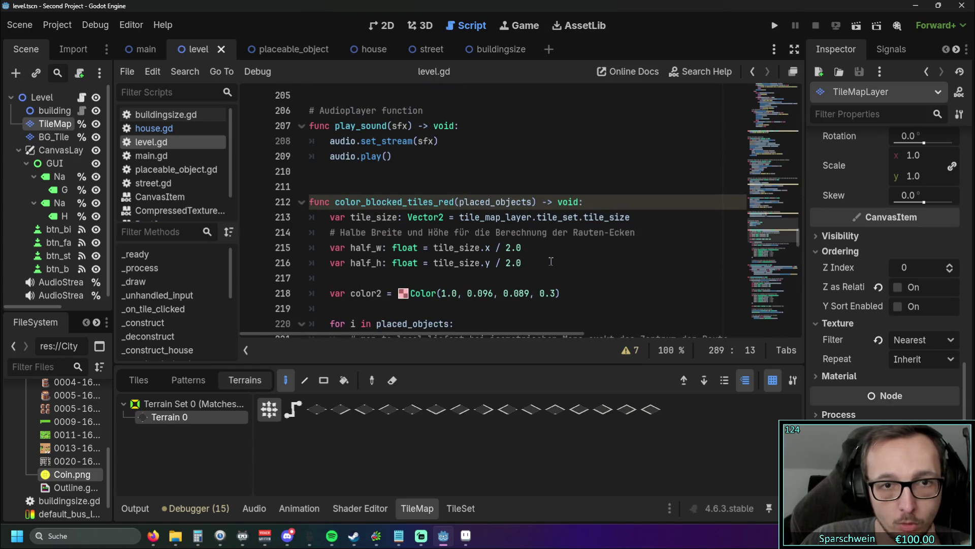
pyautogui.scroll(5, 551, 262)
pyautogui.scroll(1, 551, 261)
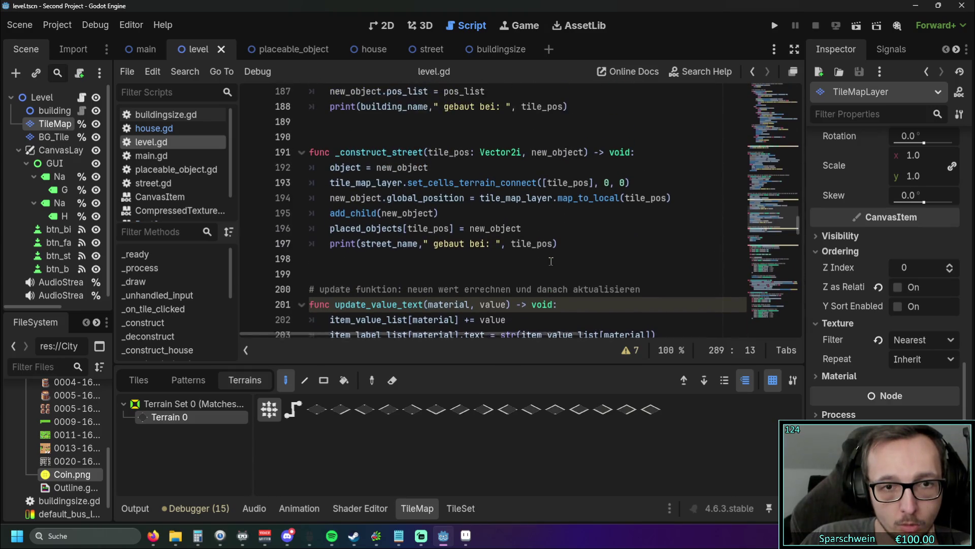
pyautogui.scroll(3, 551, 262)
pyautogui.scroll(-3, 553, 260)
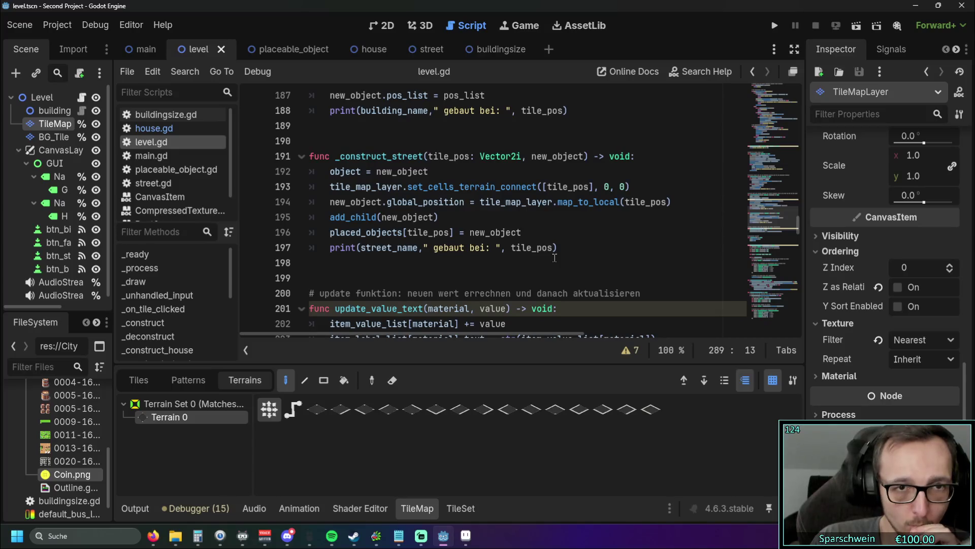
pyautogui.scroll(4, 555, 257)
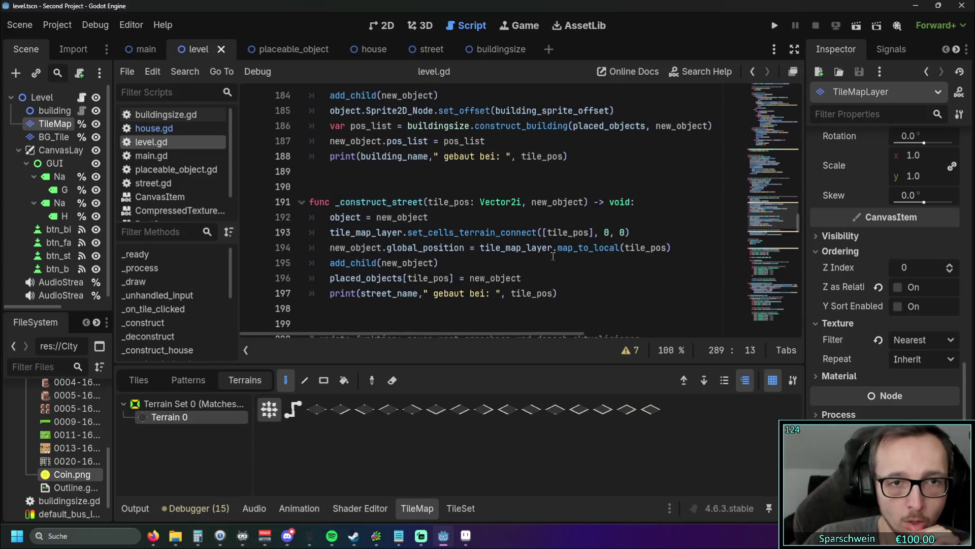
pyautogui.click(516, 232)
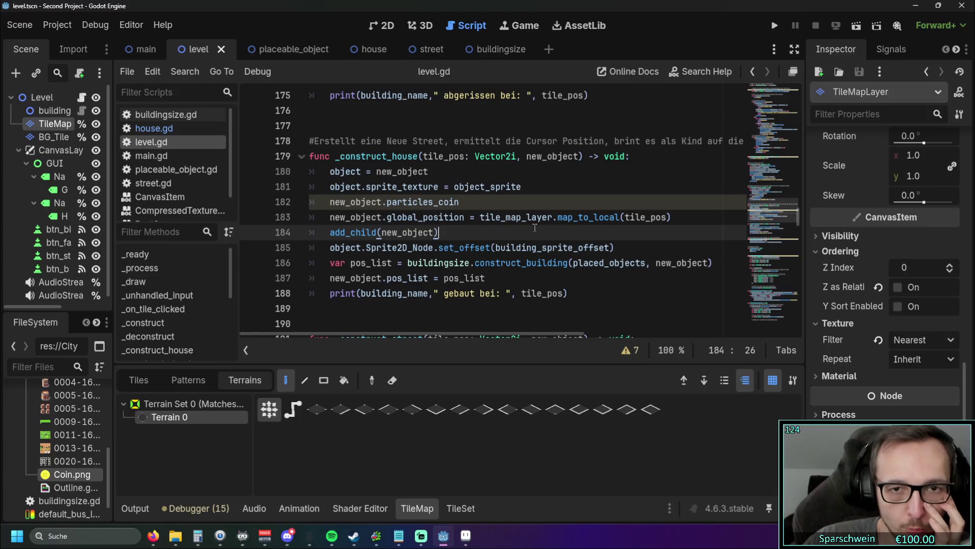
pyautogui.click(476, 262)
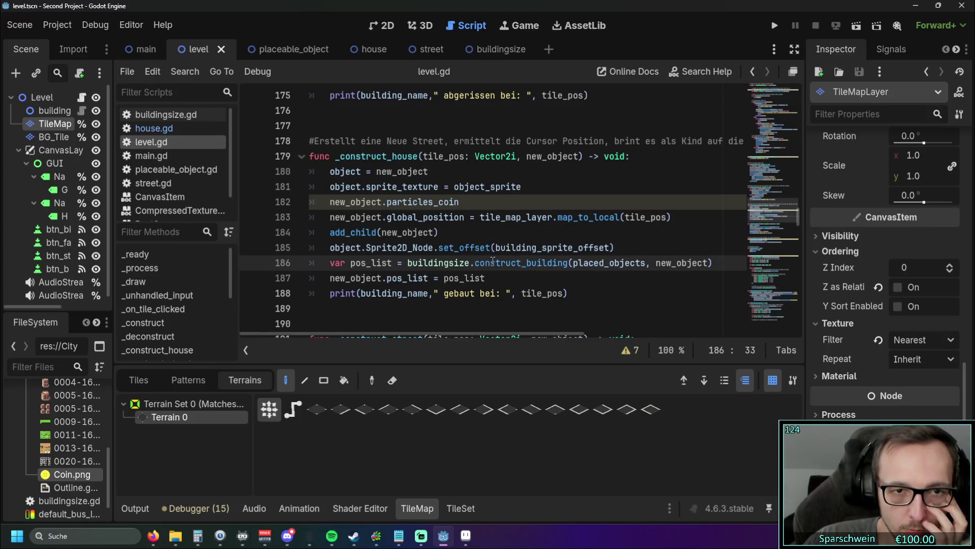
pyautogui.scroll(-2, 559, 244)
pyautogui.scroll(2, 582, 242)
pyautogui.moveTo(410, 338)
pyautogui.mouseDown()
pyautogui.moveTo(483, 340)
pyautogui.moveTo(388, 331)
pyautogui.mouseUp()
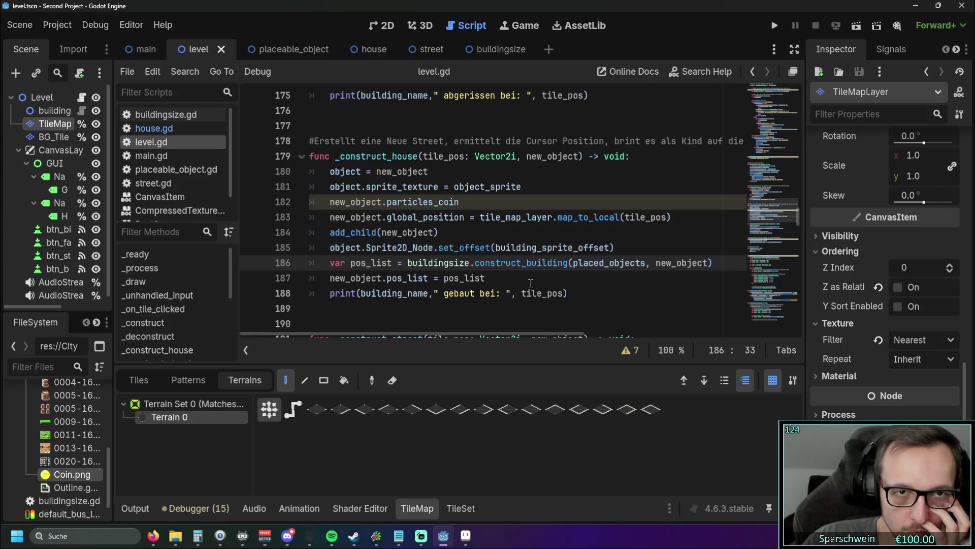
pyautogui.scroll(-1, 509, 277)
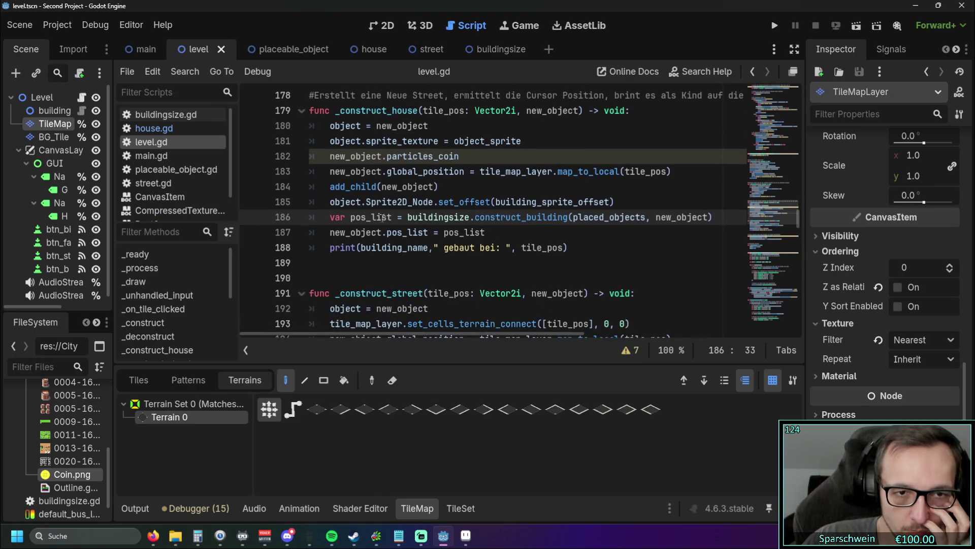
pyautogui.moveTo(333, 217); pyautogui.dragTo(482, 233)
pyautogui.click(483, 232)
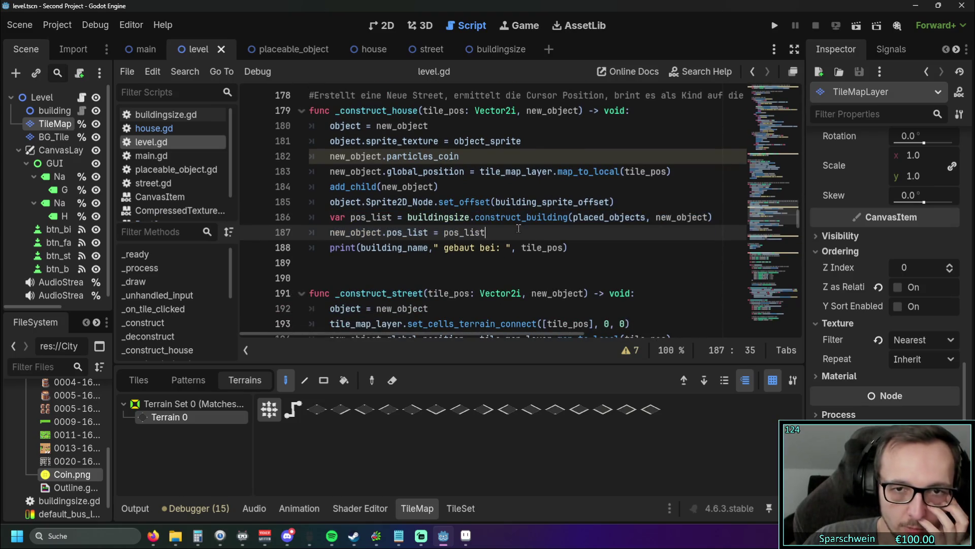
pyautogui.scroll(-2, 518, 227)
pyautogui.scroll(1, 518, 227)
pyautogui.scroll(-1, 516, 226)
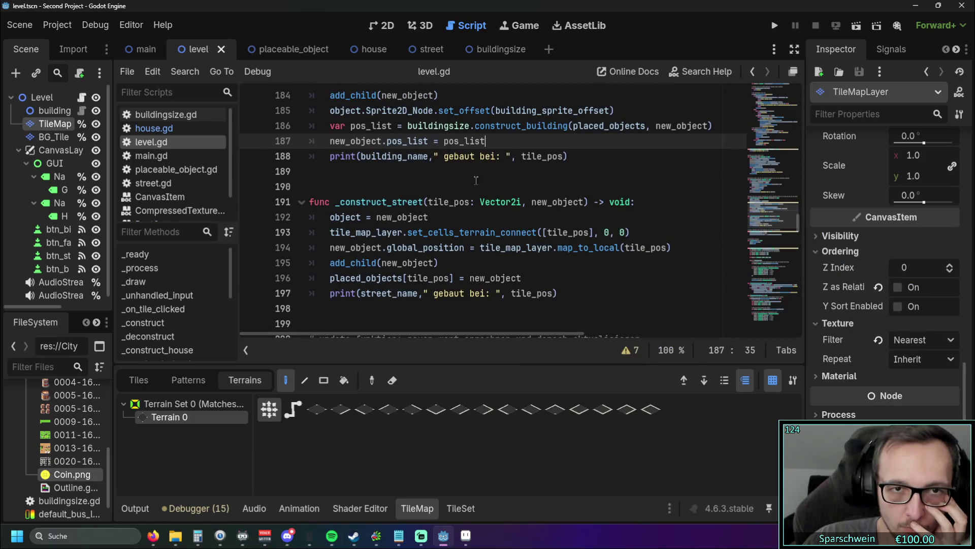
pyautogui.moveTo(494, 142); pyautogui.dragTo(302, 125)
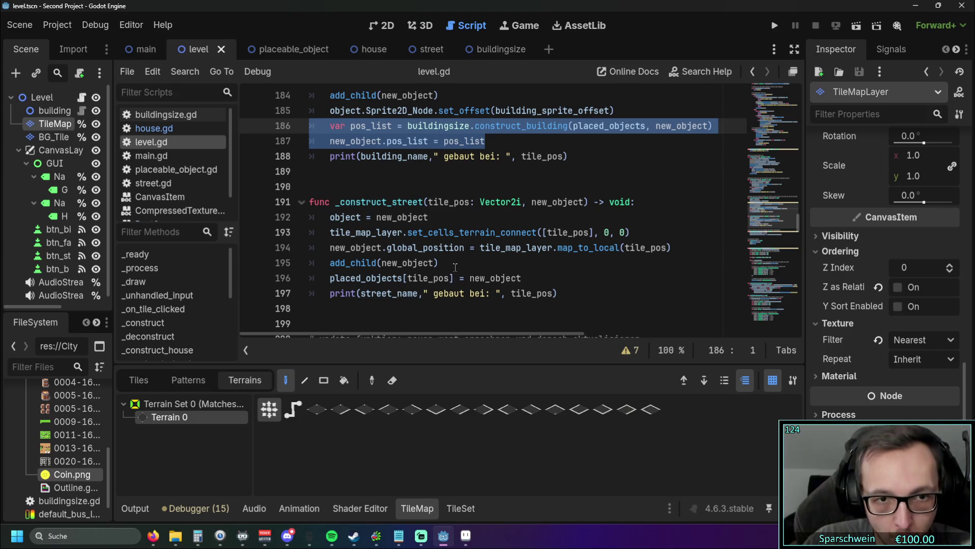
pyautogui.scroll(1, 469, 236)
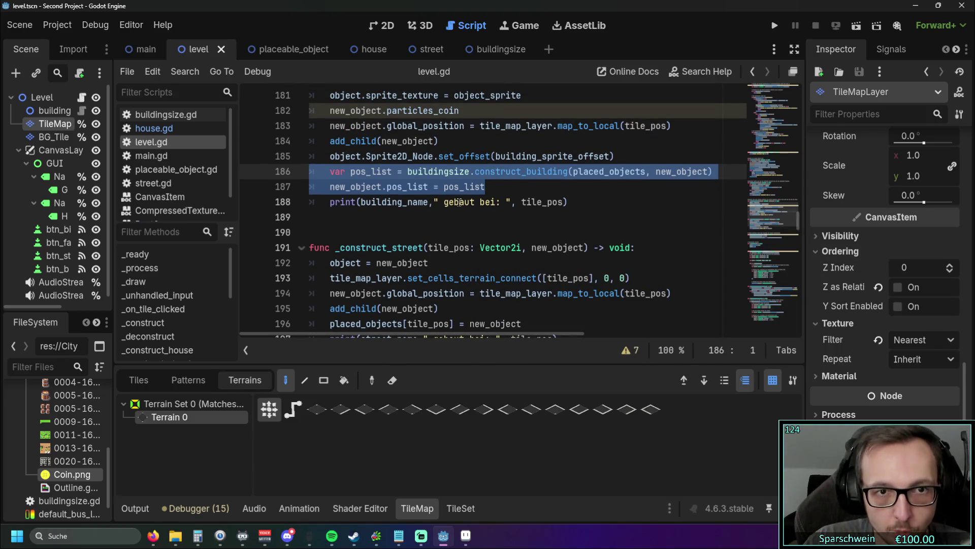
pyautogui.scroll(-1, 464, 213)
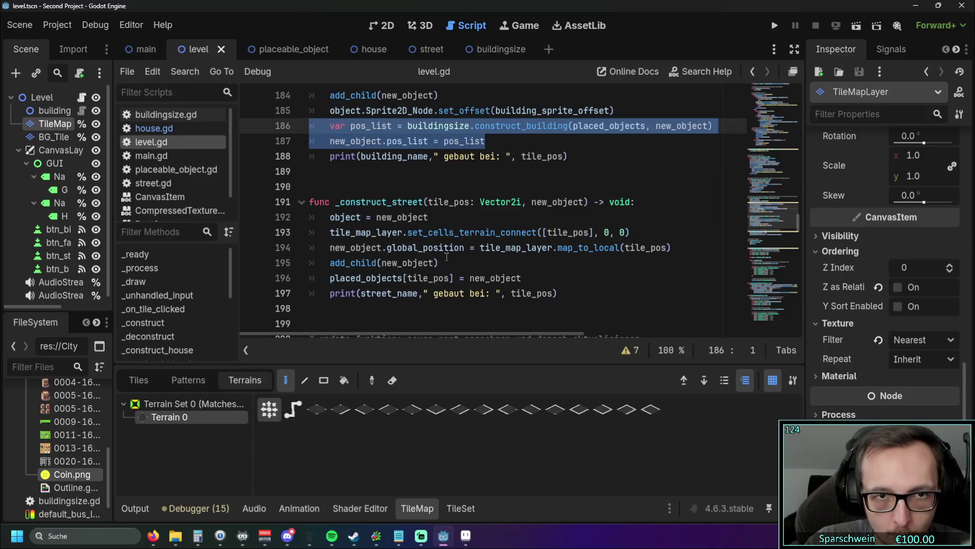
pyautogui.click(424, 171)
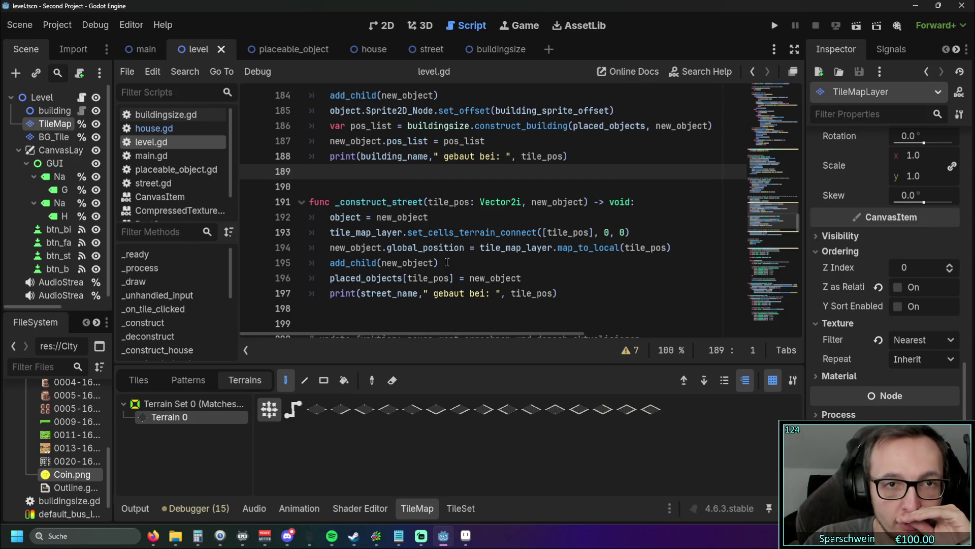
pyautogui.scroll(1, 447, 262)
pyautogui.scroll(-1, 447, 262)
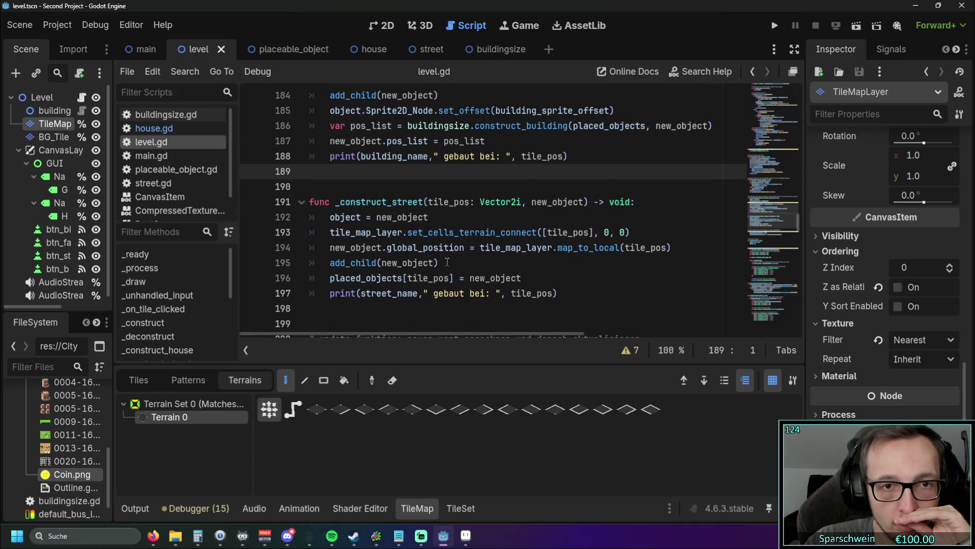
pyautogui.scroll(1, 454, 212)
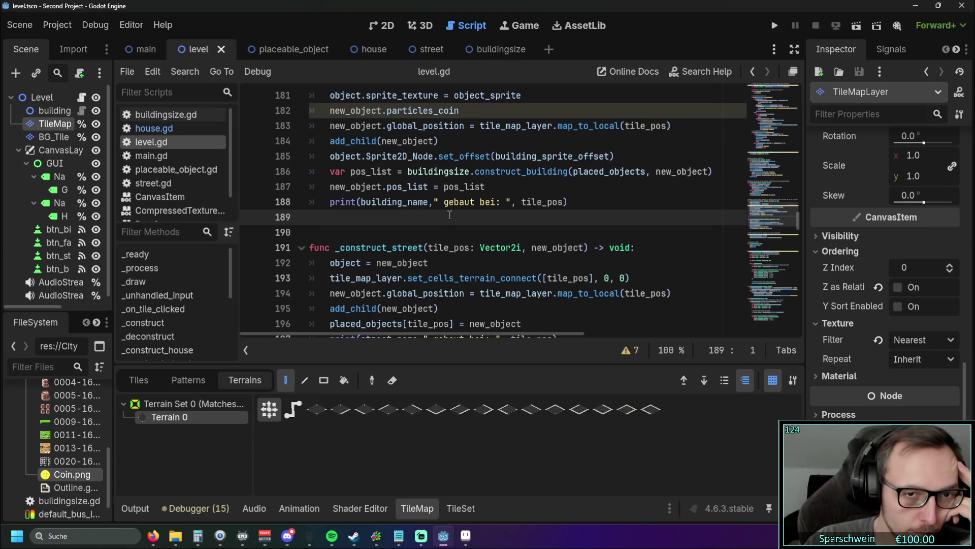
pyautogui.scroll(1, 491, 212)
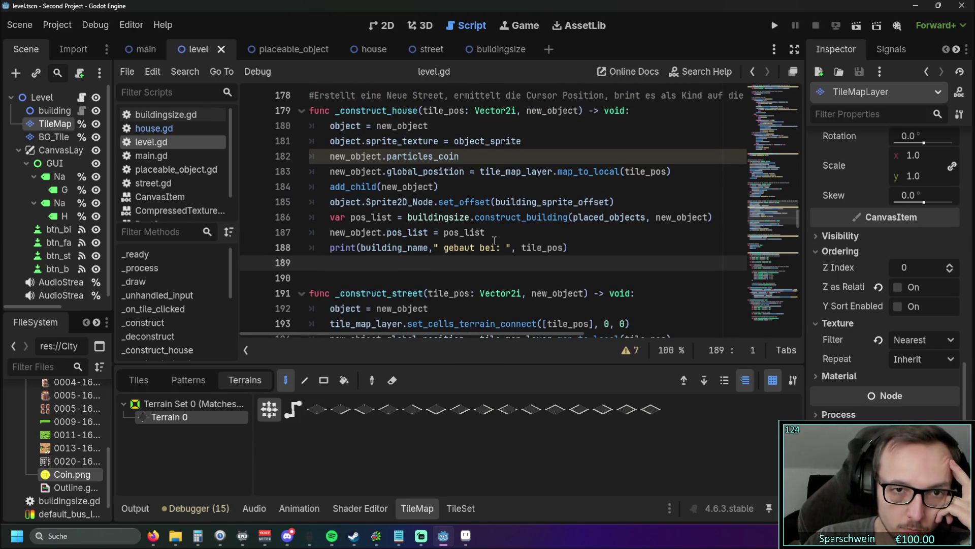
pyautogui.scroll(-2, 494, 239)
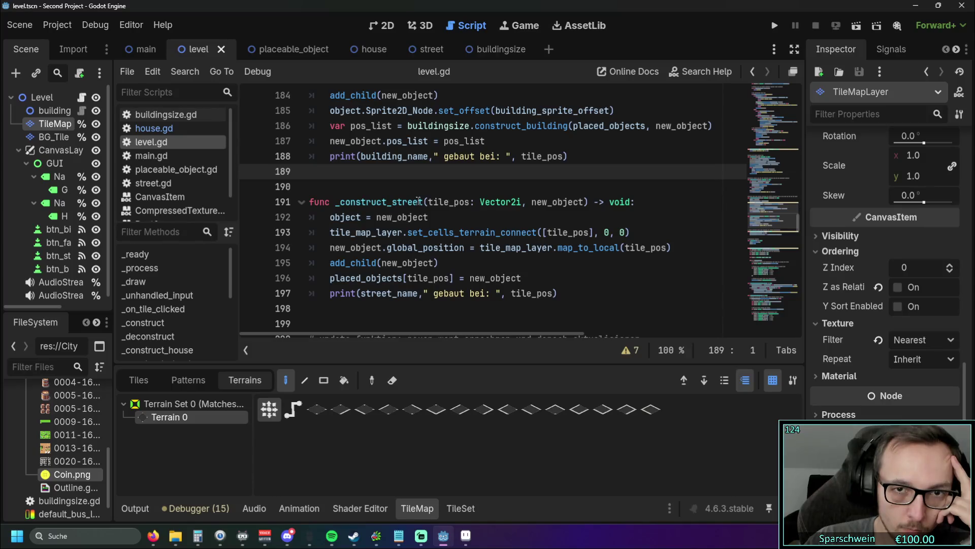
pyautogui.scroll(3, 418, 199)
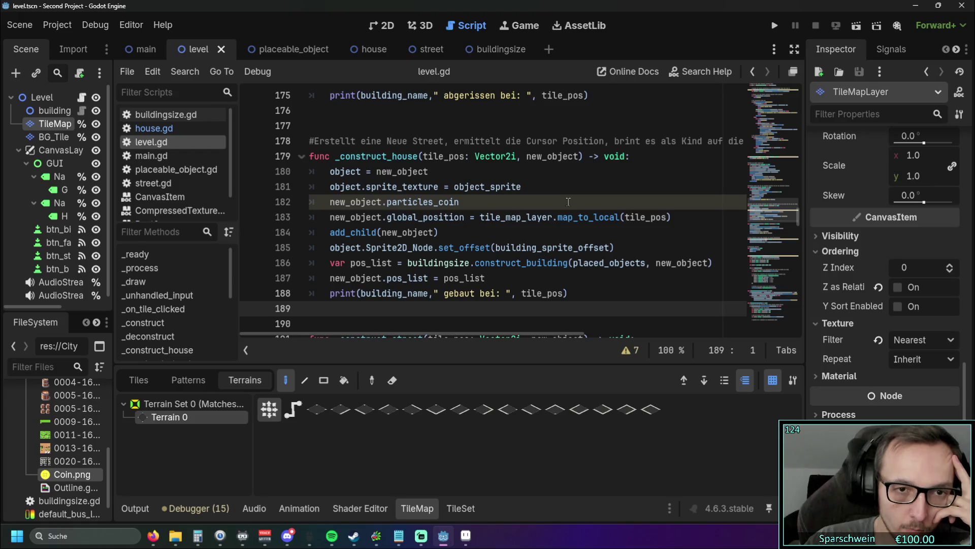
pyautogui.scroll(-3, 565, 202)
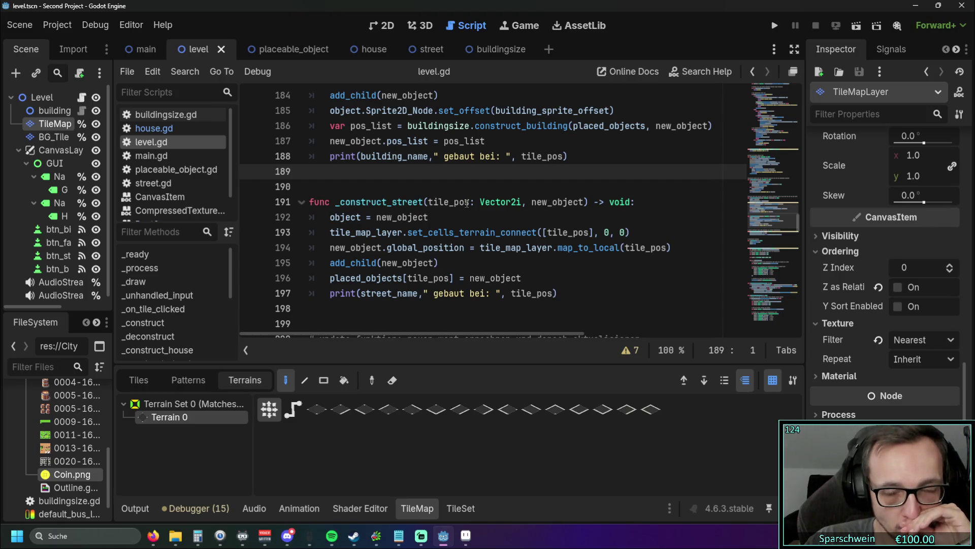
pyautogui.scroll(2, 466, 203)
pyautogui.scroll(-2, 466, 204)
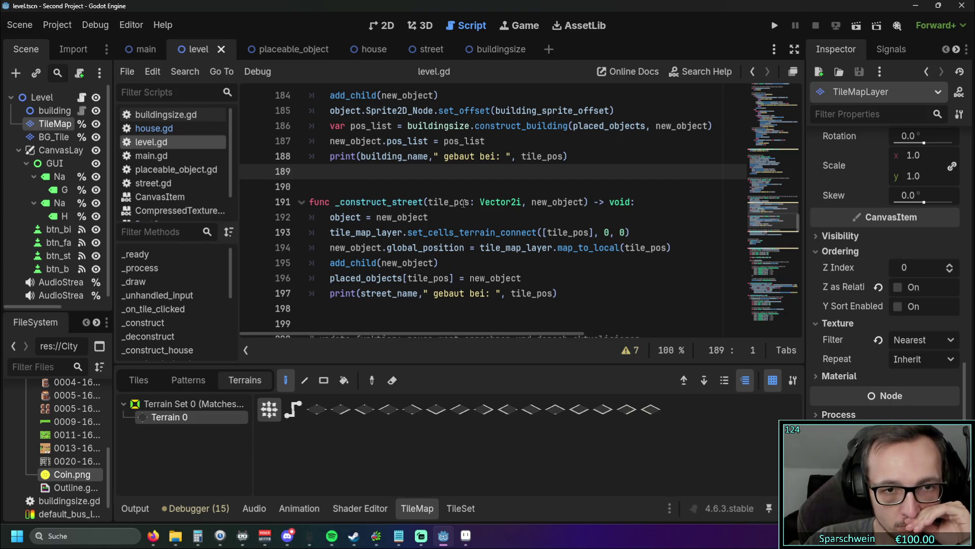
pyautogui.scroll(1, 462, 203)
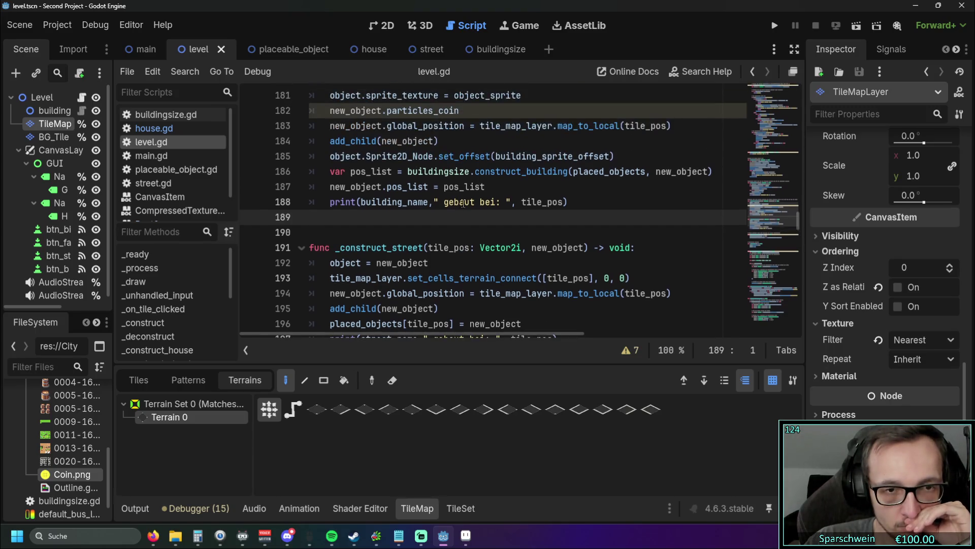
pyautogui.scroll(-1, 463, 203)
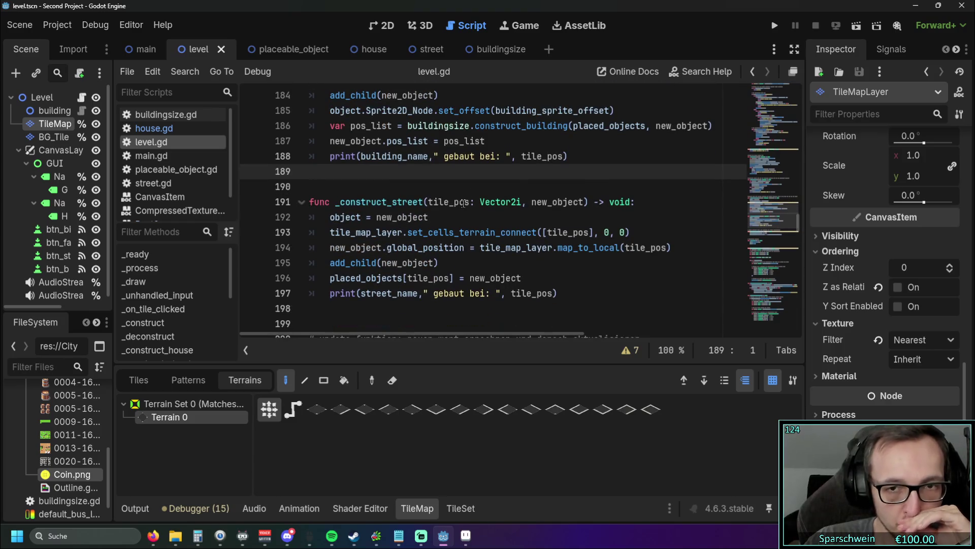
pyautogui.scroll(1, 447, 118)
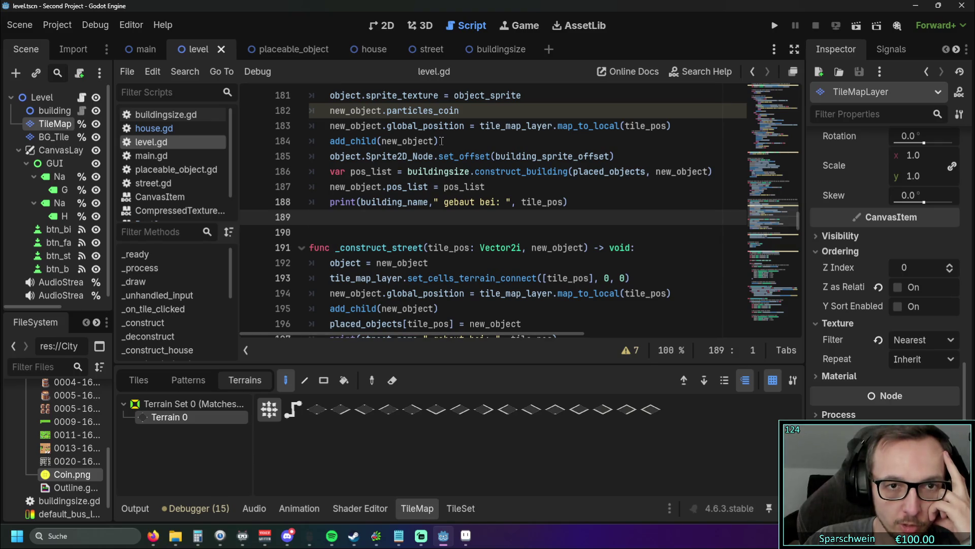
pyautogui.scroll(-1, 441, 141)
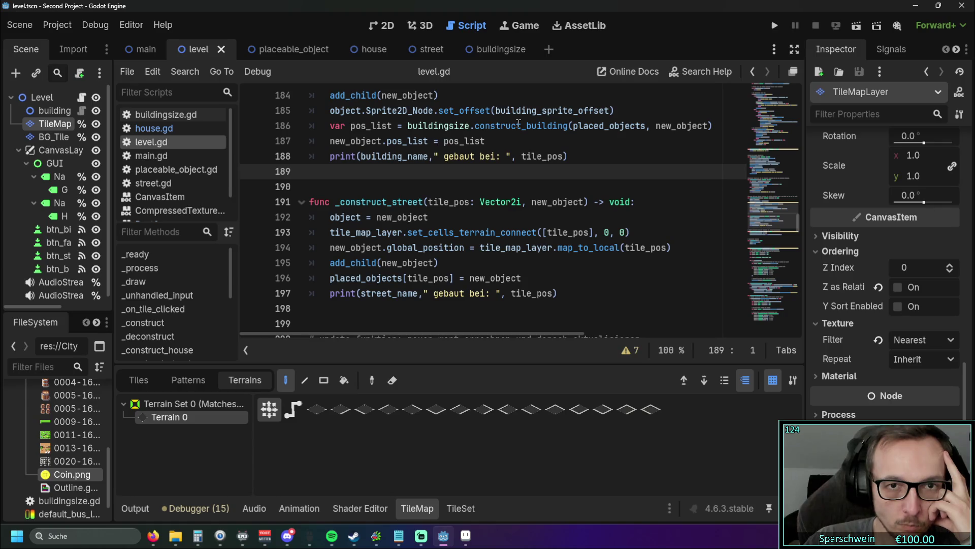
pyautogui.moveTo(614, 110); pyautogui.dragTo(256, 114)
pyautogui.hotkey('ctrl', 'c')
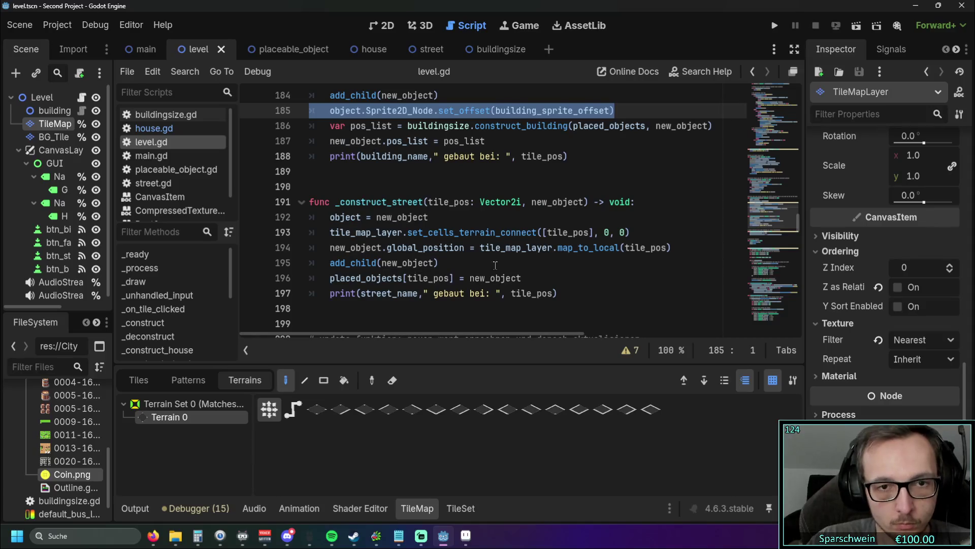
pyautogui.click(461, 263)
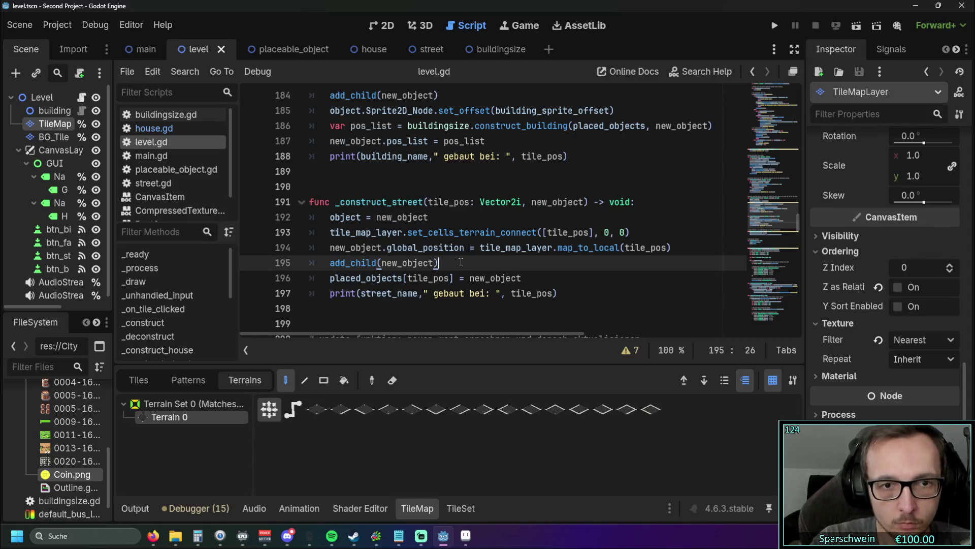
pyautogui.press('Return')
pyautogui.hotkey('ctrl', 'v')
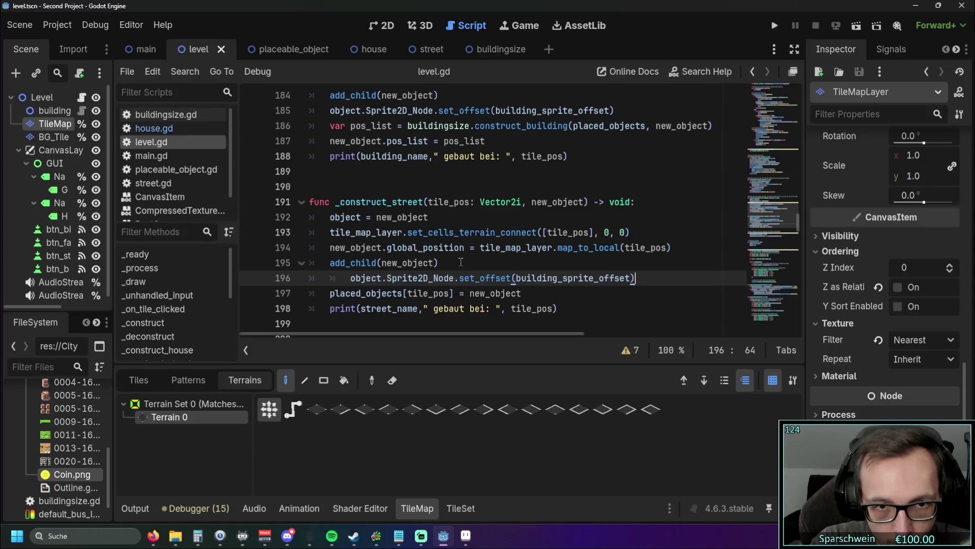
pyautogui.tripleClick(351, 278)
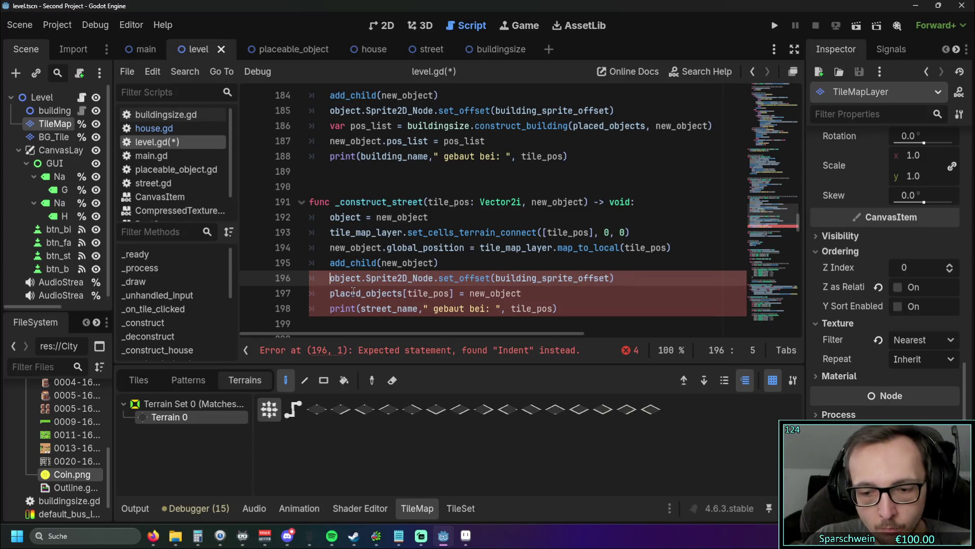
pyautogui.hotkey('shift', 'Tab')
pyautogui.click(559, 292)
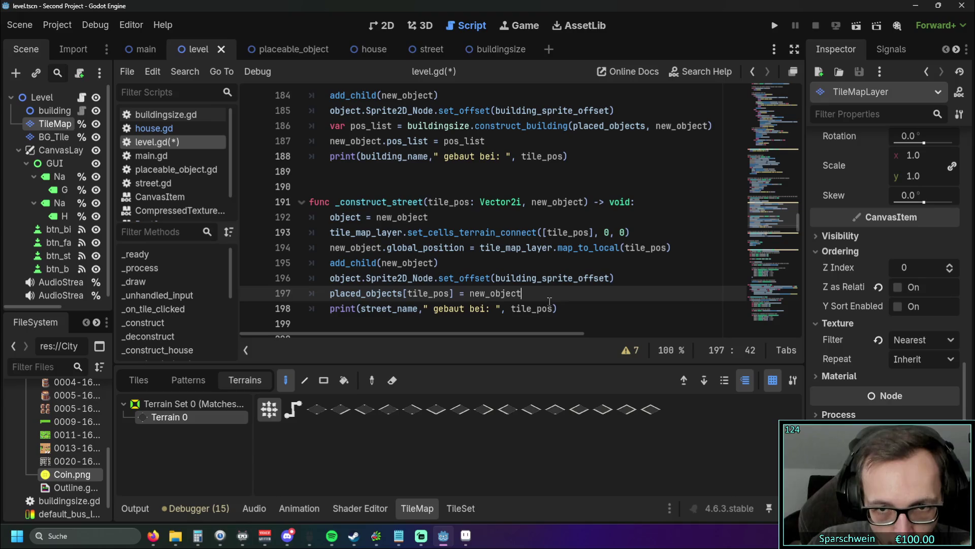
pyautogui.tripleClick(601, 277)
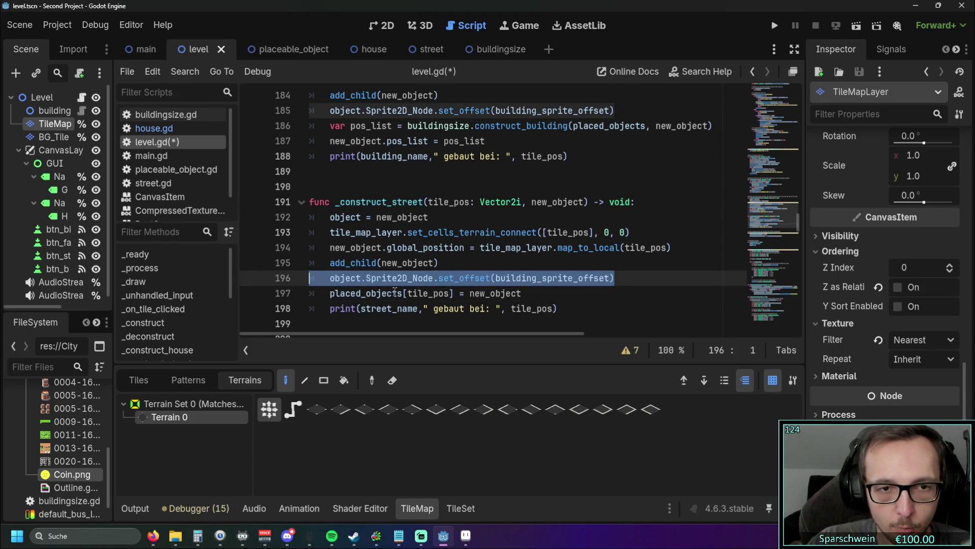
pyautogui.press('BackSpace')
pyautogui.press('BackSpace')
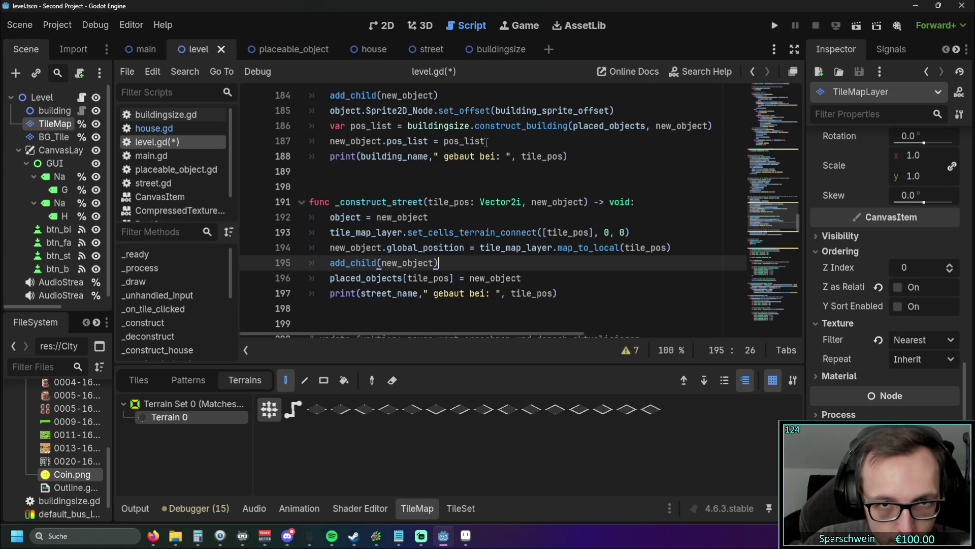
pyautogui.scroll(2, 491, 178)
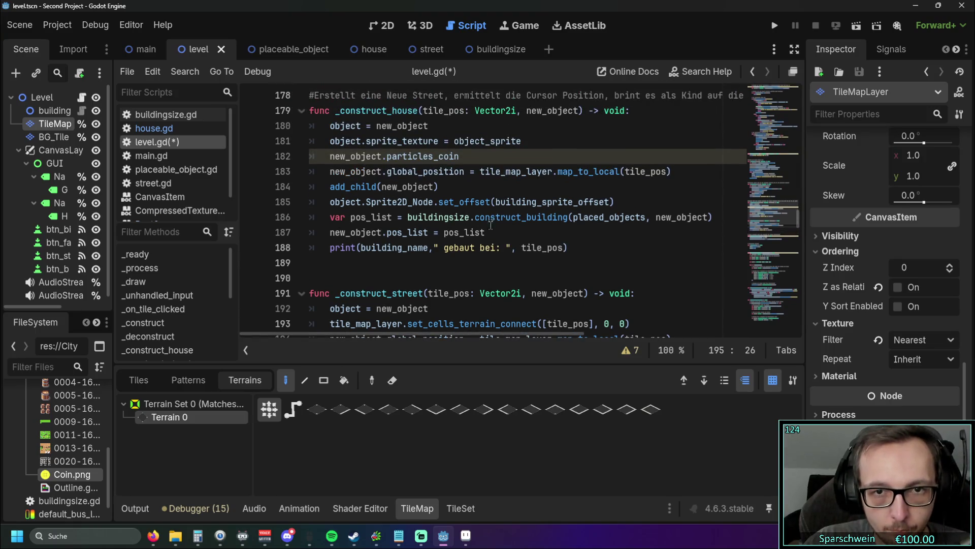
pyautogui.scroll(-2, 495, 216)
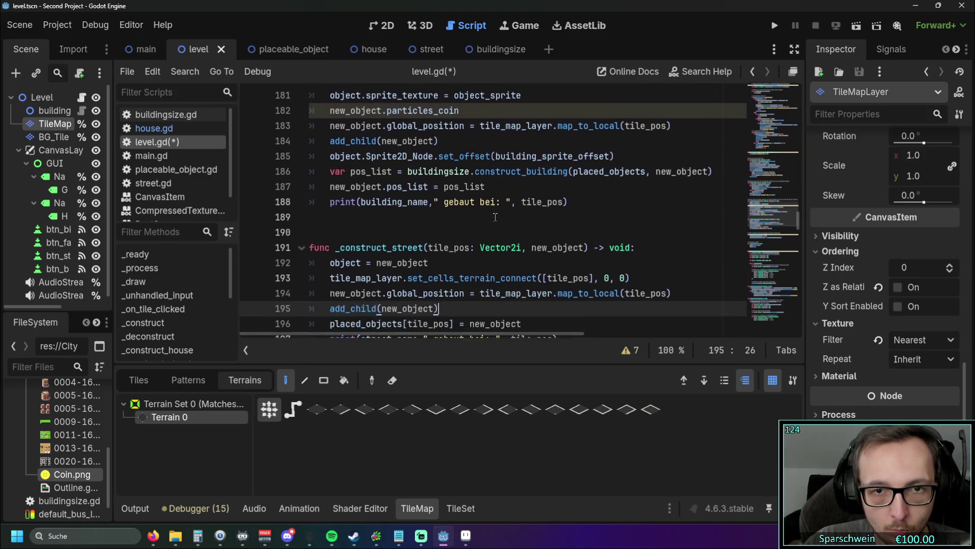
pyautogui.scroll(1, 495, 217)
pyautogui.scroll(-1, 494, 216)
pyautogui.scroll(1, 493, 215)
pyautogui.scroll(1, 492, 215)
pyautogui.click(539, 164)
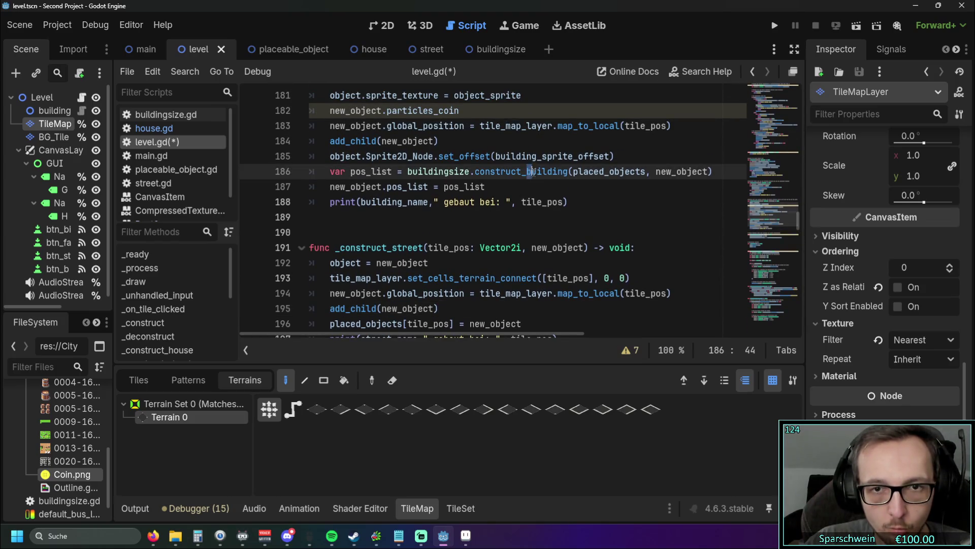
pyautogui.click(649, 180)
pyautogui.scroll(1, 649, 228)
pyautogui.moveTo(796, 216); pyautogui.dragTo(796, 126)
pyautogui.moveTo(794, 143)
pyautogui.mouseDown()
pyautogui.moveTo(789, 227)
pyautogui.moveTo(791, 218)
pyautogui.mouseUp()
pyautogui.moveTo(489, 146)
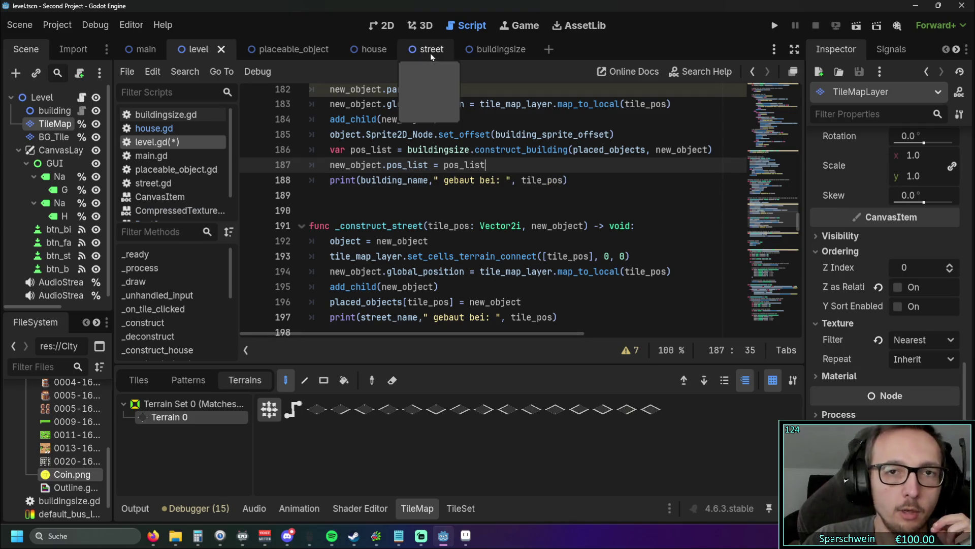
# Step: Check construct_building in buildingsize.gd, then go back to level.gd's construction functions
pyautogui.click(178, 118)
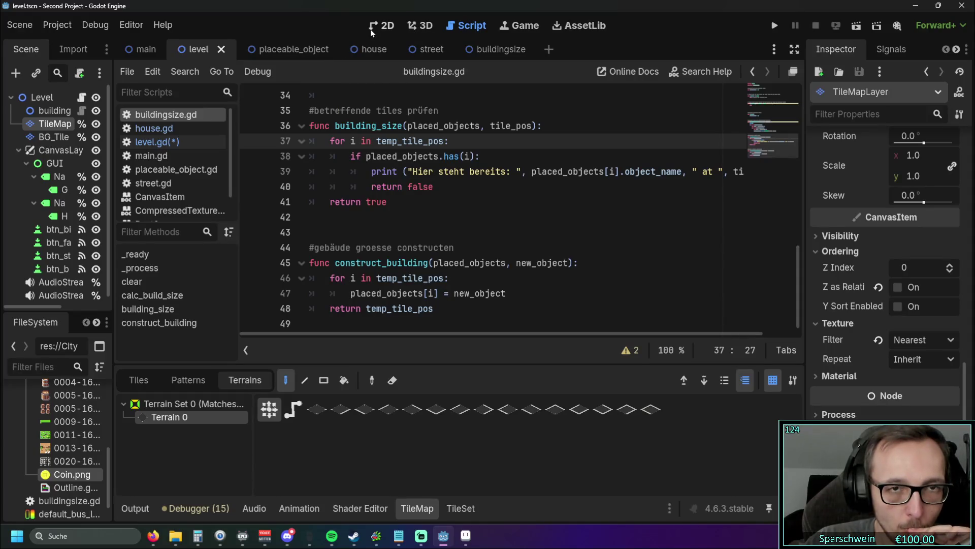
pyautogui.click(158, 142)
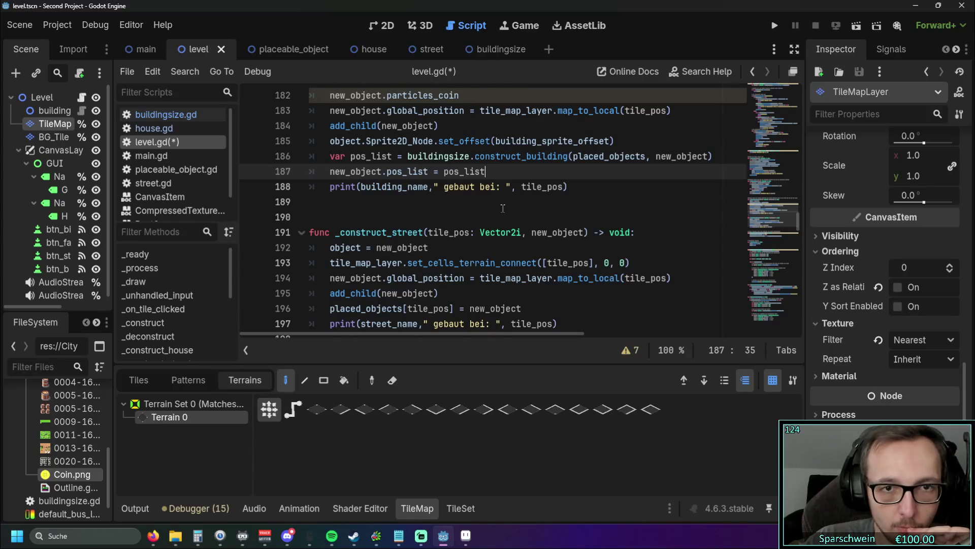
pyautogui.scroll(1, 503, 209)
pyautogui.moveTo(494, 217); pyautogui.dragTo(253, 203)
pyautogui.hotkey('ctrl', 'c')
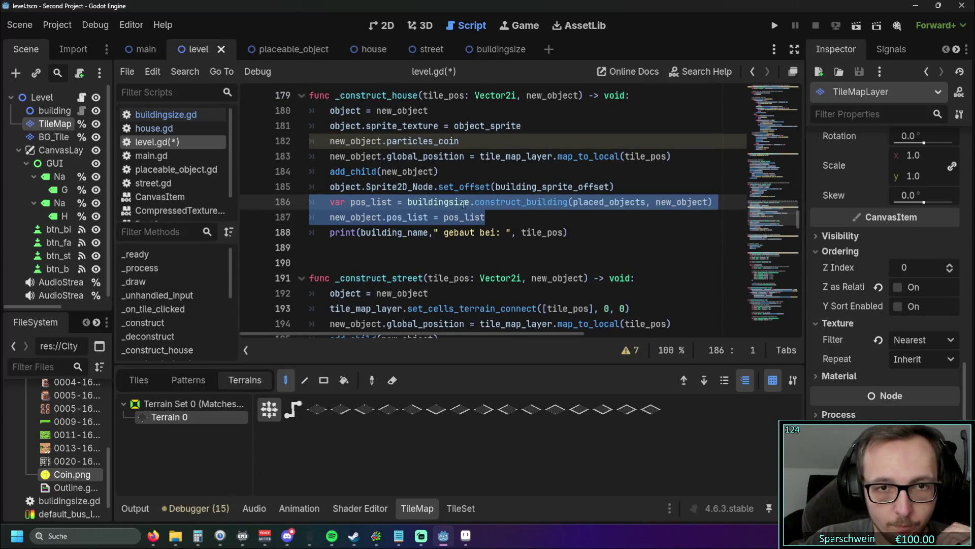
pyautogui.scroll(-1, 474, 204)
pyautogui.scroll(-2, 466, 209)
pyautogui.scroll(1, 468, 245)
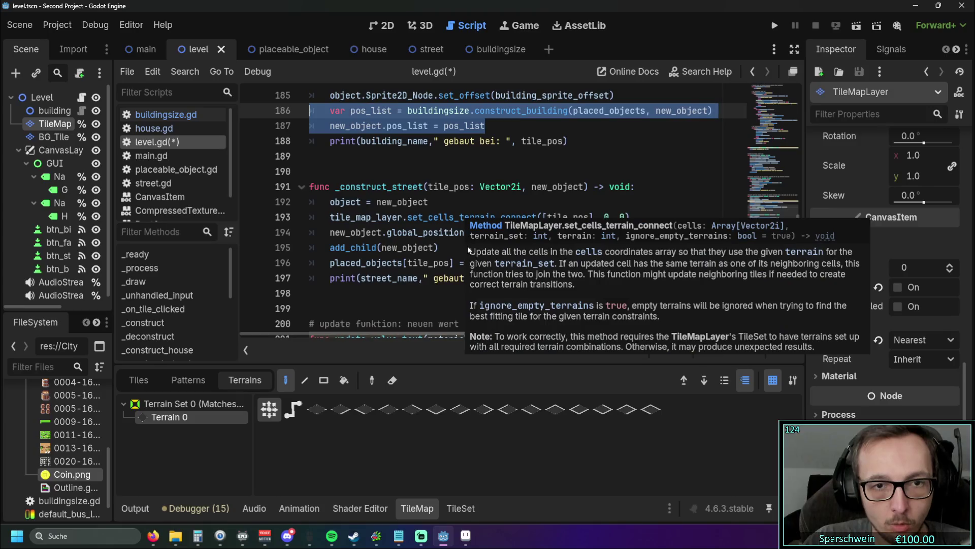
# Step: Paste the pos_list lines below add_child in _construct_street and fix their indentation
pyautogui.click(448, 247)
pyautogui.press('Return')
pyautogui.hotkey('ctrl', 'v')
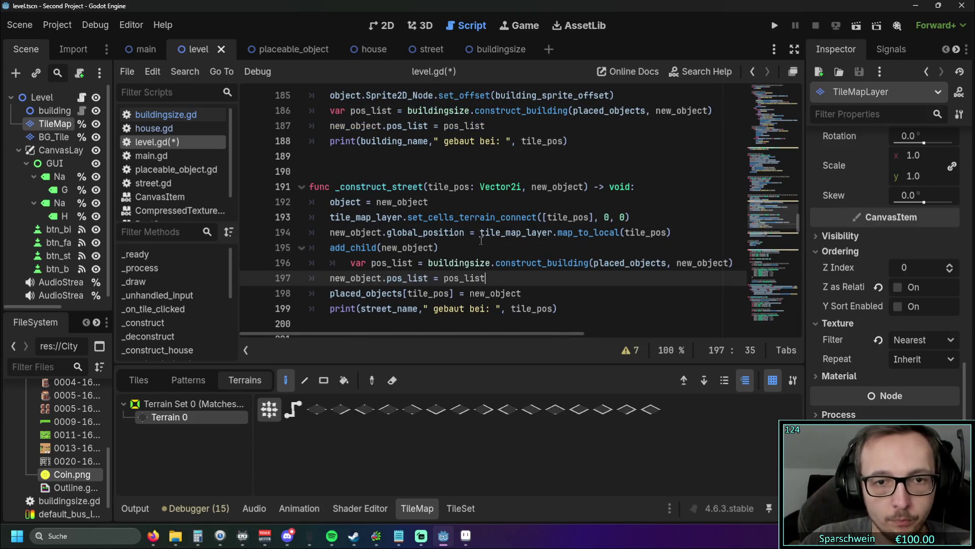
pyautogui.press('Up')
pyautogui.press('Home')
pyautogui.press('Tab')
pyautogui.press('BackSpace')
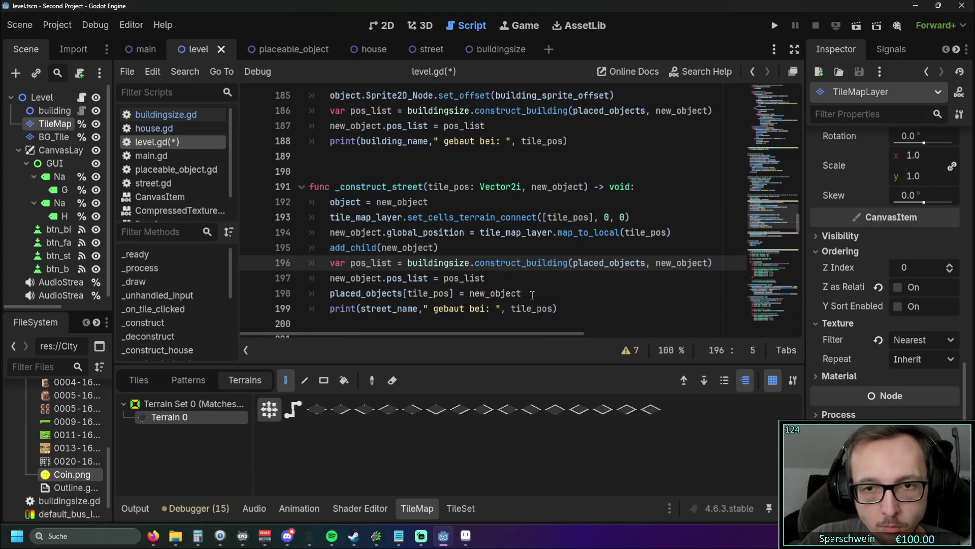
# Step: Delete the placed_objects assignment line and run the game
pyautogui.tripleClick(342, 291)
pyautogui.press('BackSpace')
pyautogui.press('BackSpace')
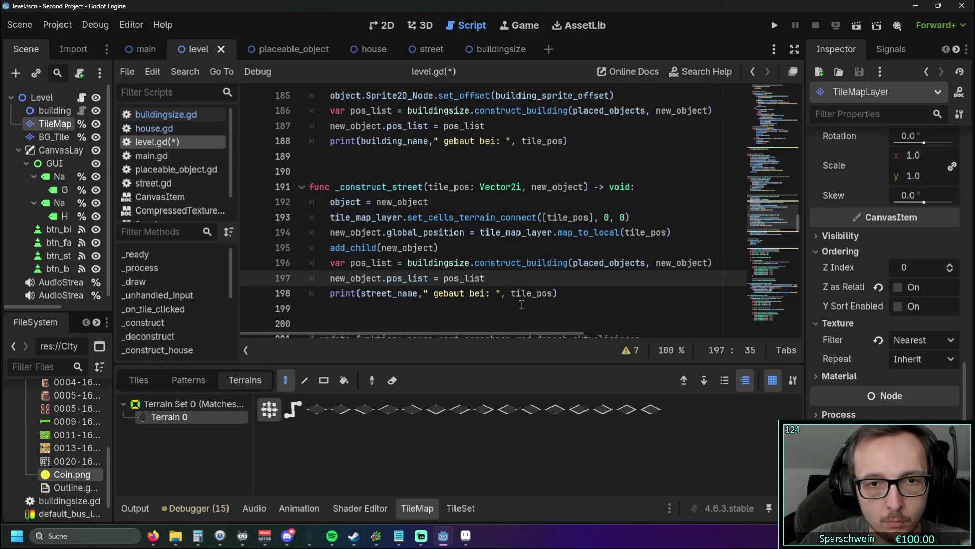
pyautogui.click(508, 307)
pyautogui.click(769, 23)
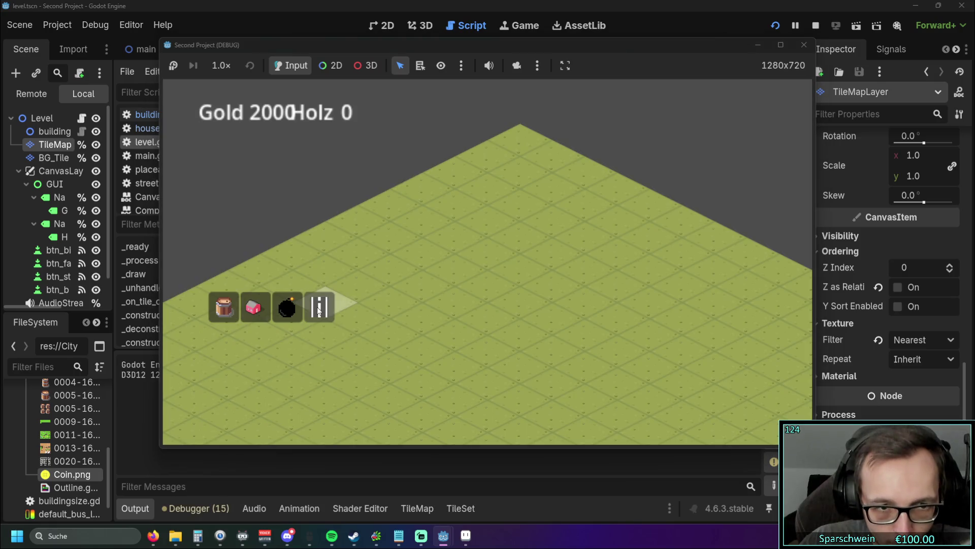
# Step: Pick the street button, drag a street strip across the grid, then stop the game with F8
pyautogui.click(319, 307)
pyautogui.moveTo(419, 306)
pyautogui.mouseDown()
pyautogui.moveTo(441, 309)
pyautogui.moveTo(489, 284)
pyautogui.moveTo(559, 287)
pyautogui.moveTo(630, 320)
pyautogui.mouseUp()
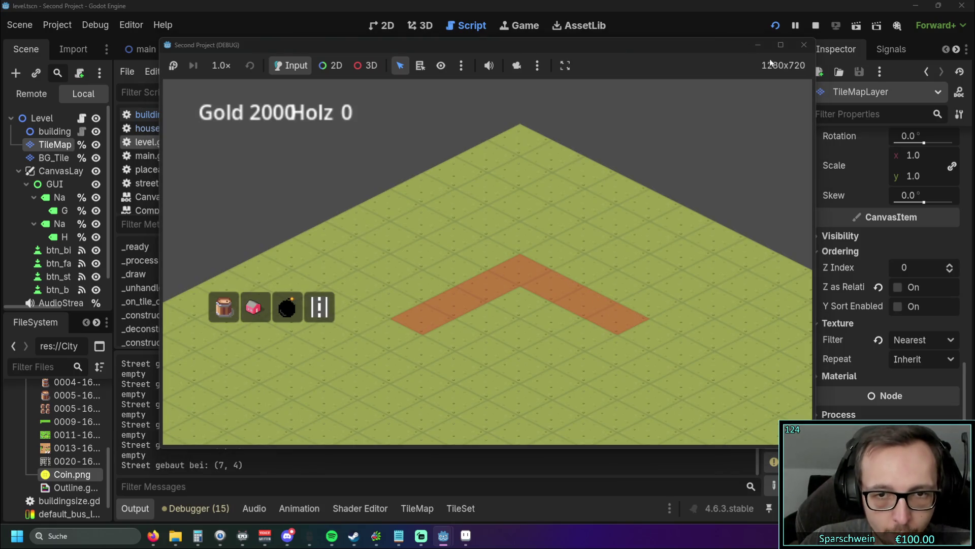
pyautogui.press('F8')
pyautogui.scroll(-3, 526, 246)
pyautogui.scroll(3, 529, 250)
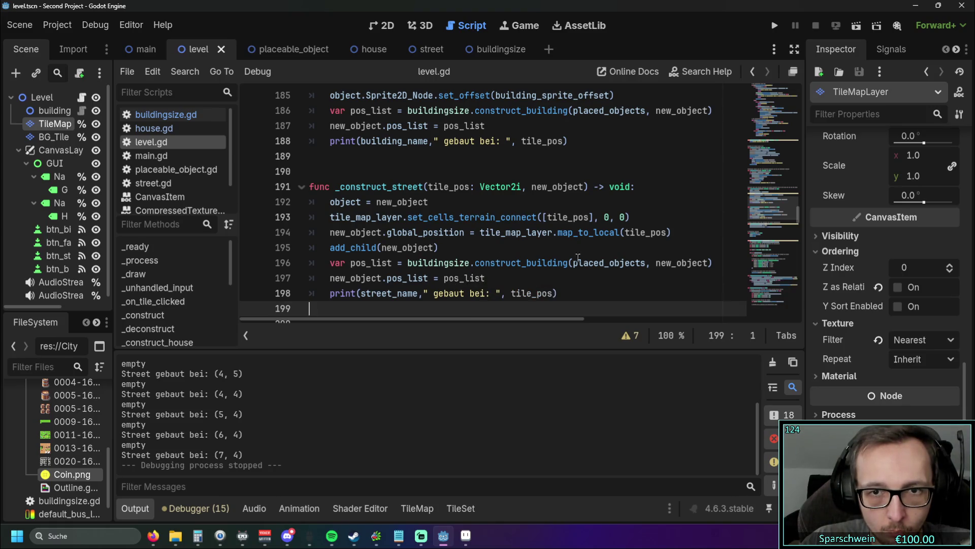
# Step: Set both terrain arguments of set_cells_terrain_connect on line 193 to 1 and test-paint streets
pyautogui.doubleClick(620, 217)
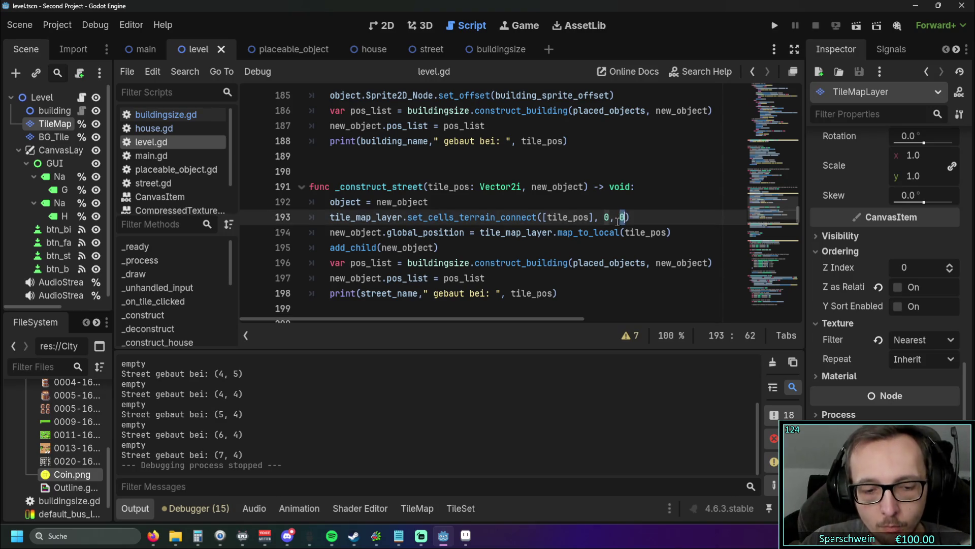
pyautogui.hotkey('ctrl', 'd')
pyautogui.write('1')
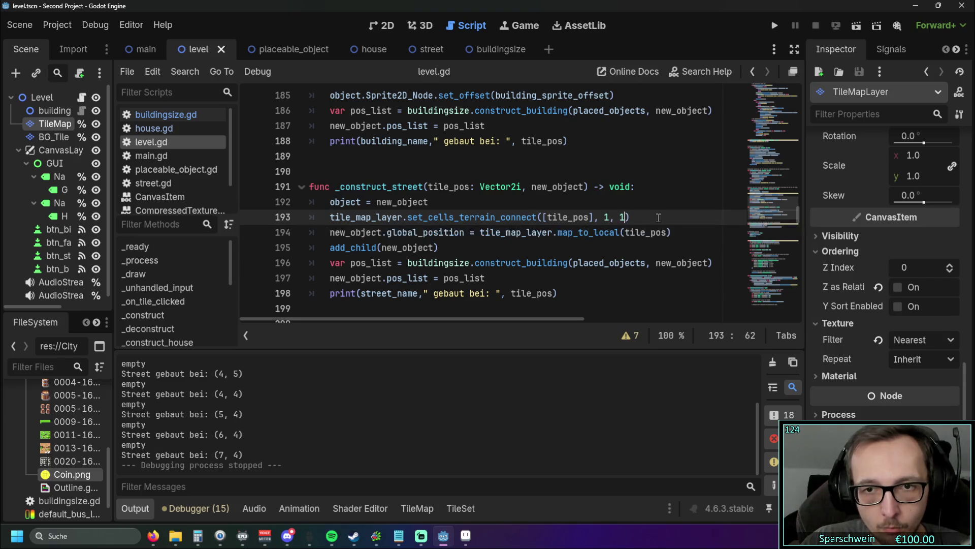
pyautogui.click(775, 26)
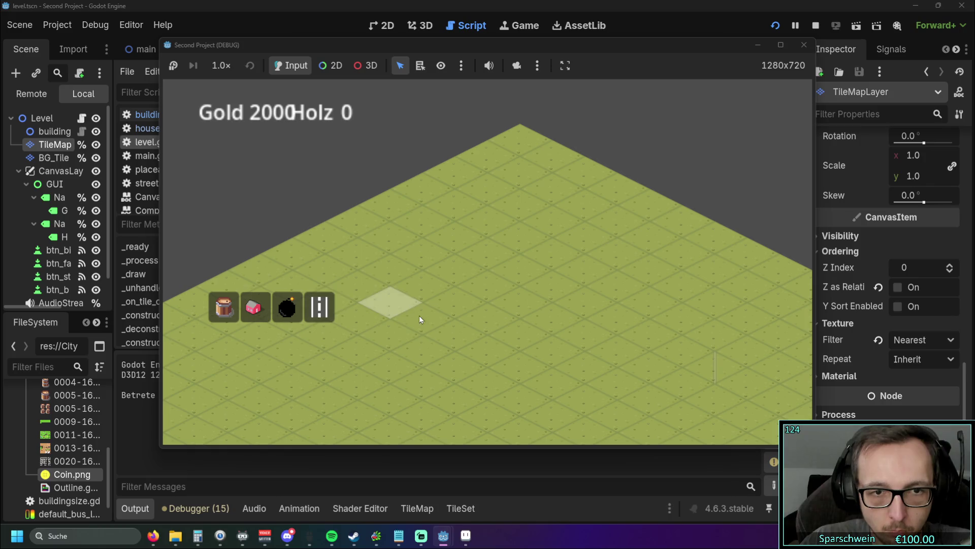
pyautogui.click(424, 319)
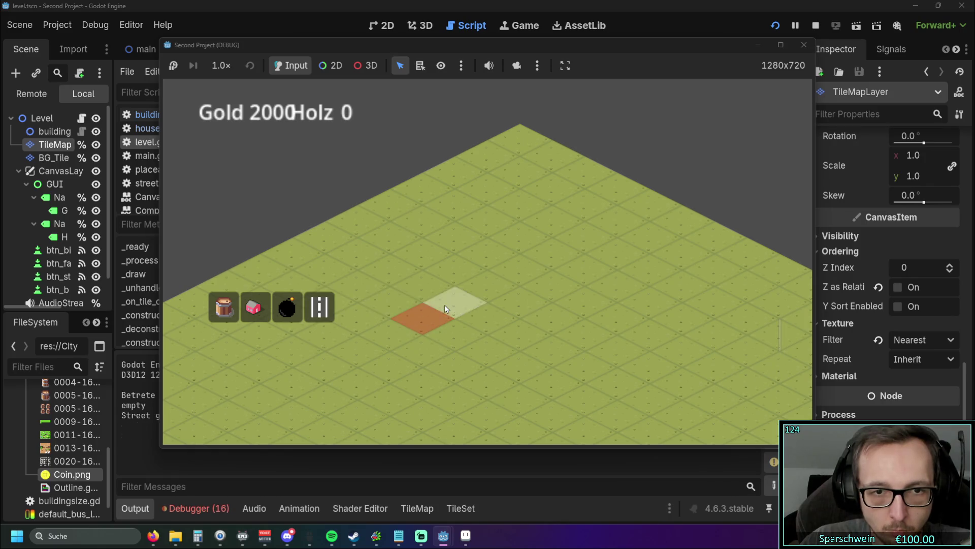
pyautogui.moveTo(445, 307); pyautogui.dragTo(515, 280)
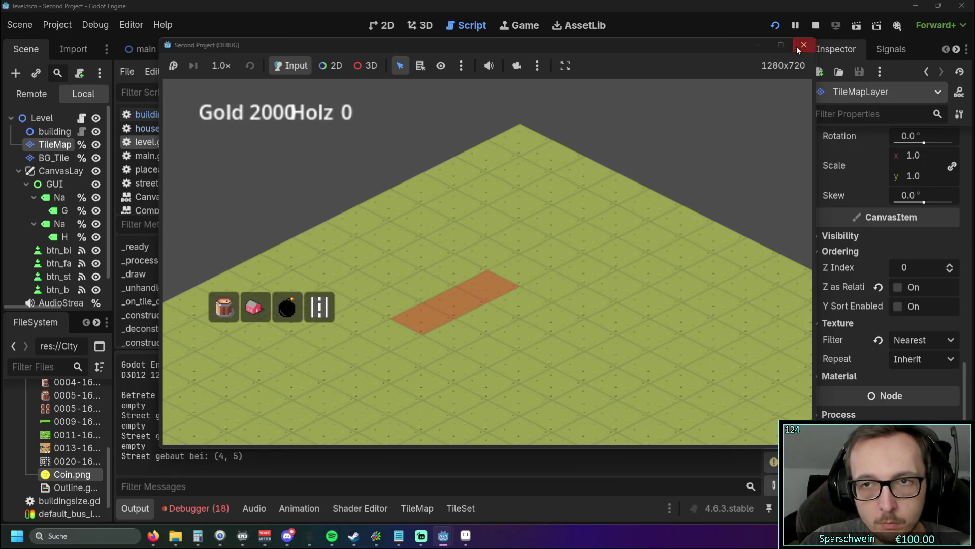
pyautogui.click(804, 45)
# Step: Change the terrain arguments to end at 0, 2, then re-run and test-paint streets again
pyautogui.write('2')
pyautogui.press('Right')
pyautogui.press('Right')
pyautogui.write('2')
pyautogui.press('Left')
pyautogui.press('Left')
pyautogui.press('Left')
pyautogui.press('F5')
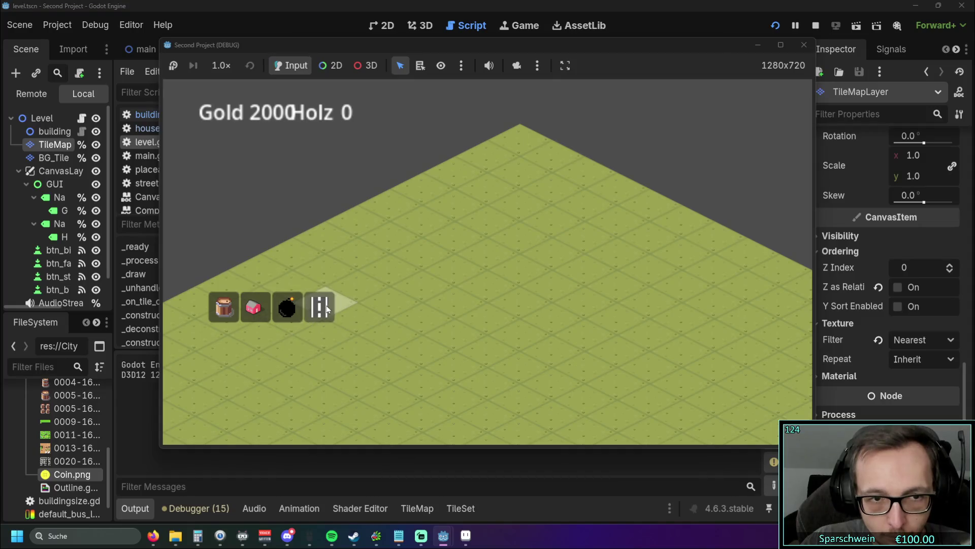
pyautogui.click(424, 316)
pyautogui.moveTo(462, 309); pyautogui.dragTo(507, 286)
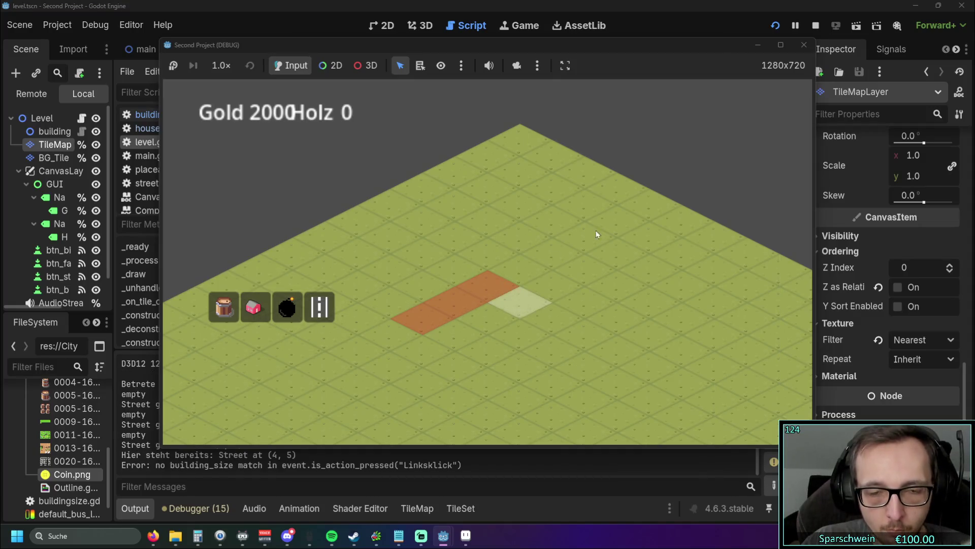
pyautogui.click(795, 51)
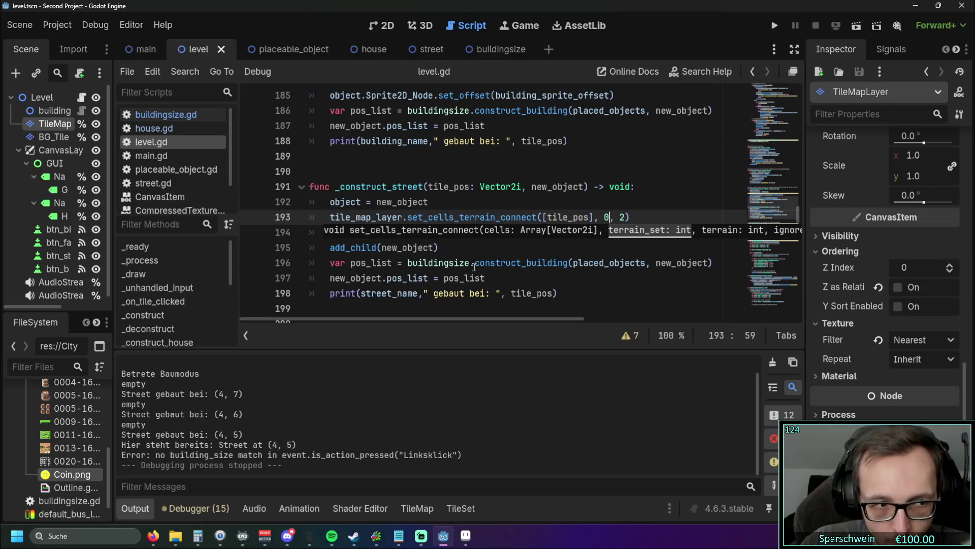
# Step: Scroll level.gd to review the _construct_house code
pyautogui.scroll(-1, 599, 296)
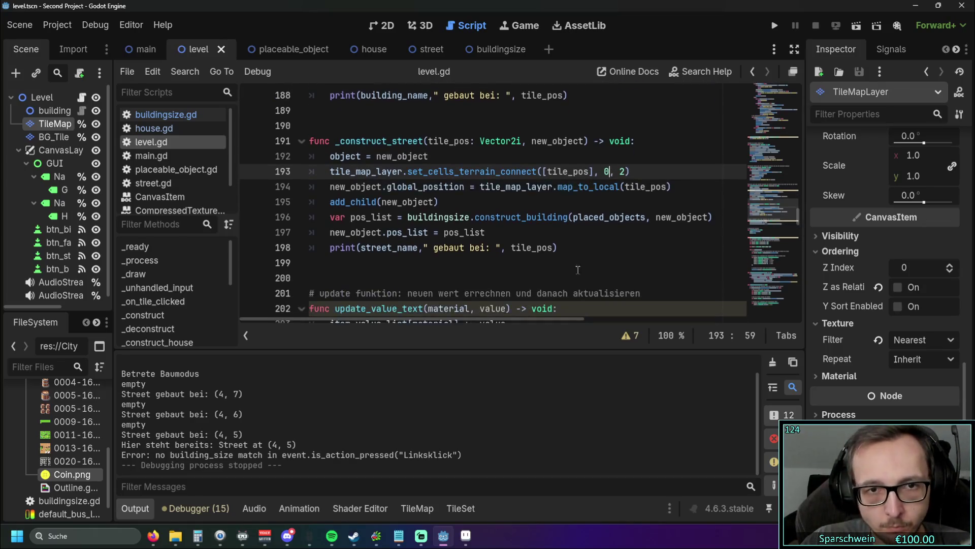
pyautogui.scroll(1, 598, 296)
pyautogui.click(599, 295)
pyautogui.scroll(-1, 595, 288)
pyautogui.scroll(5, 595, 287)
pyautogui.scroll(-1, 595, 288)
pyautogui.scroll(5, 595, 288)
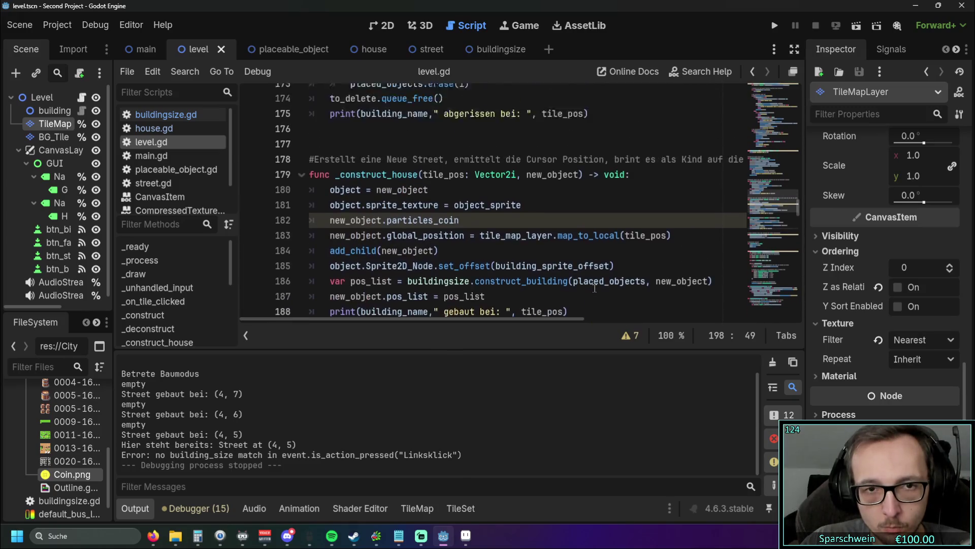
pyautogui.scroll(5, 584, 282)
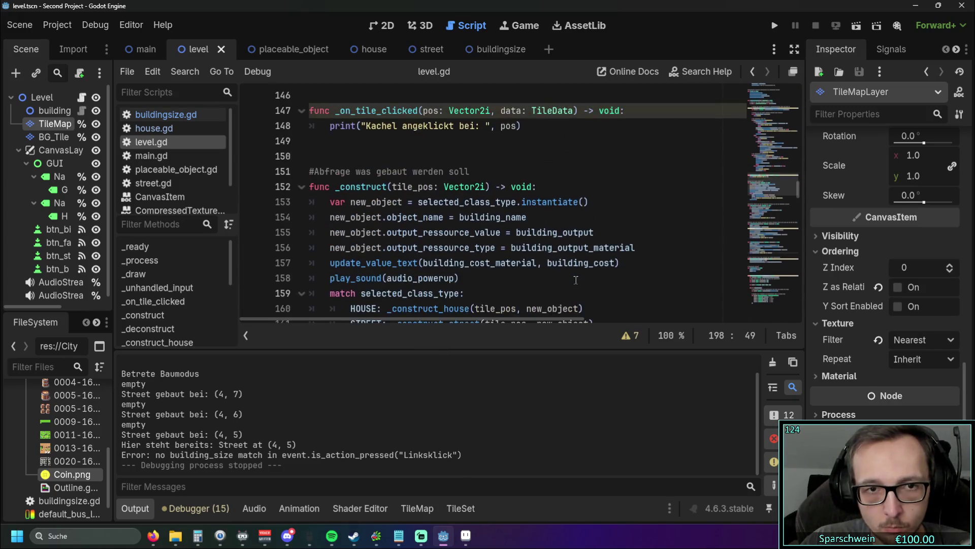
pyautogui.scroll(-1, 577, 279)
pyautogui.scroll(-8, 574, 279)
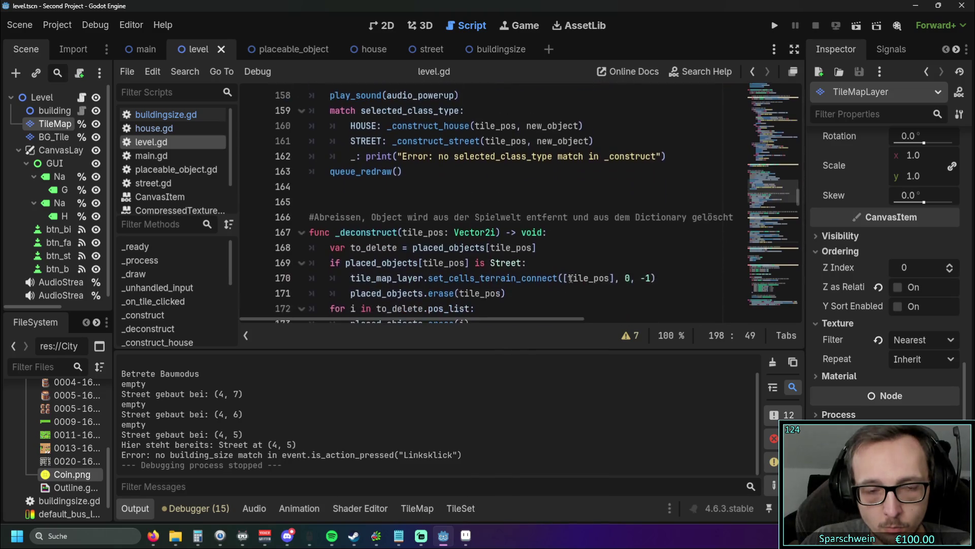
pyautogui.scroll(-1, 612, 242)
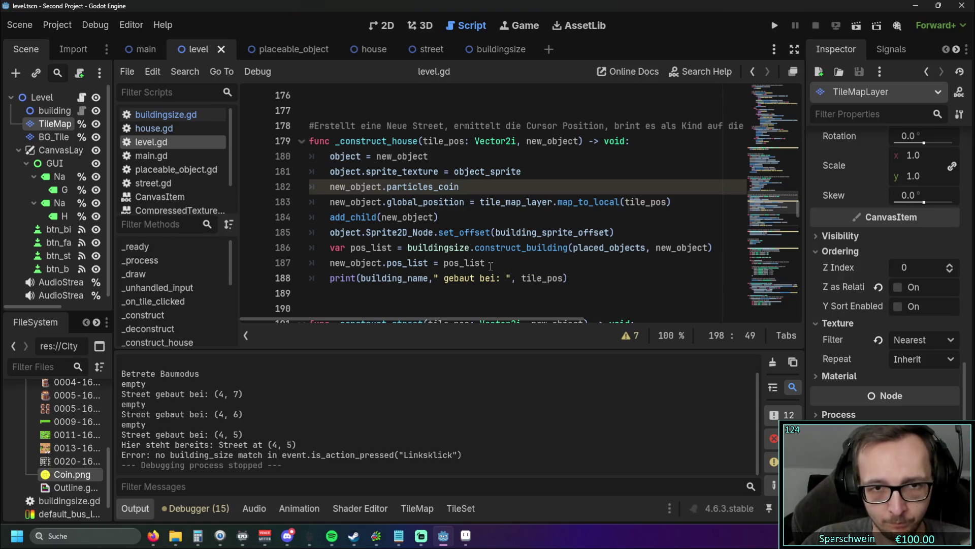
# Step: Scroll the Inspector to the TileSet: isometric 128 × 64 px tiles, Match-mode terrain set
pyautogui.moveTo(375, 277)
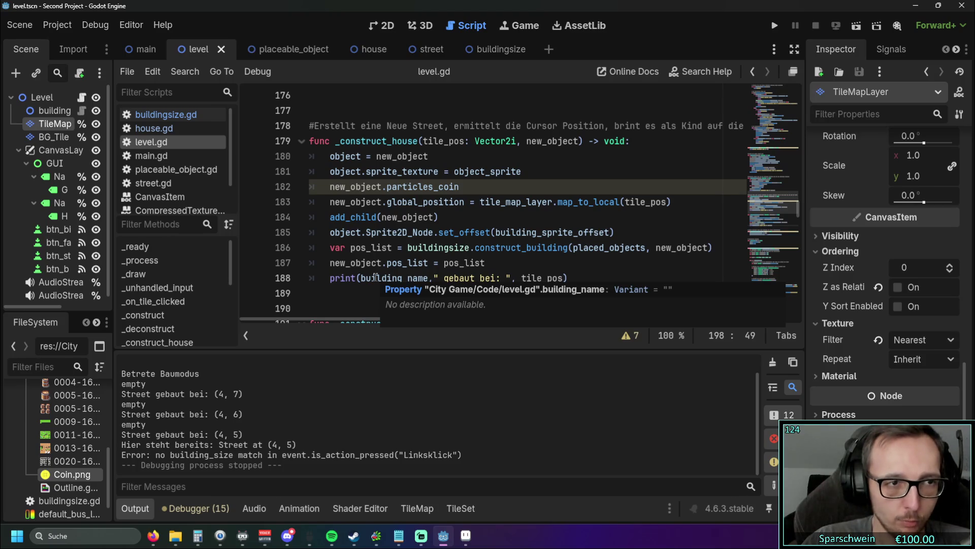
pyautogui.scroll(1, 108, 466)
pyautogui.scroll(-1, 107, 464)
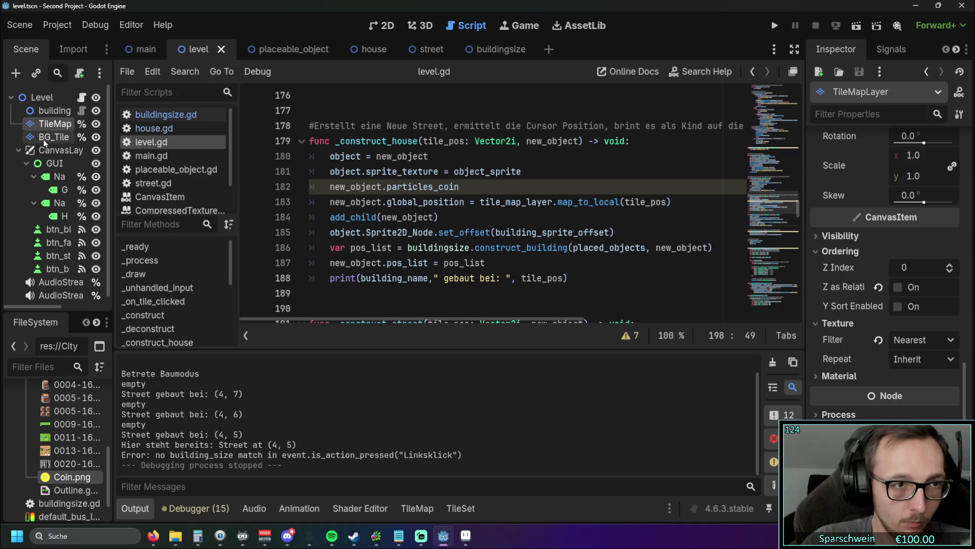
pyautogui.scroll(10, 873, 157)
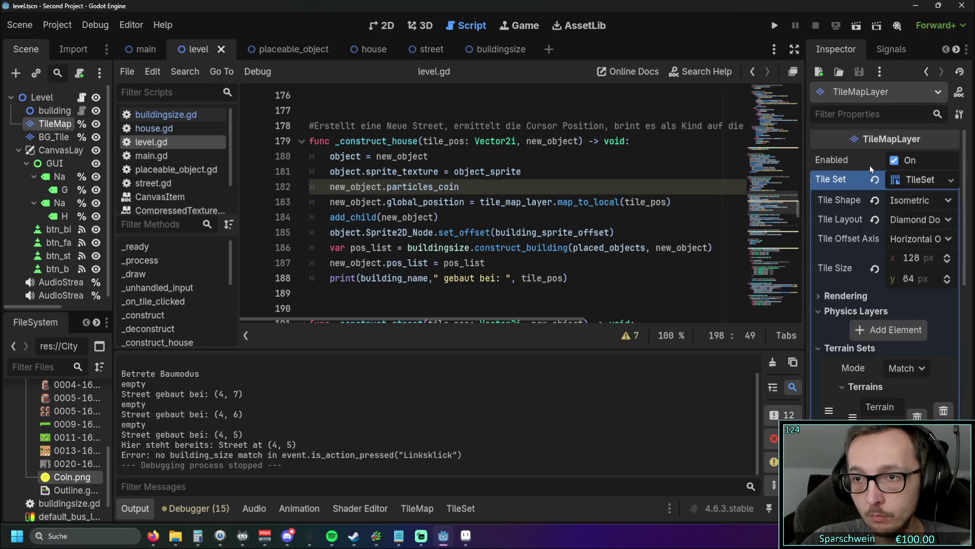
# Step: Open the tile map layer's TileSet resource for editing
pyautogui.click(922, 183)
pyautogui.click(942, 186)
pyautogui.click(942, 186)
pyautogui.click(914, 187)
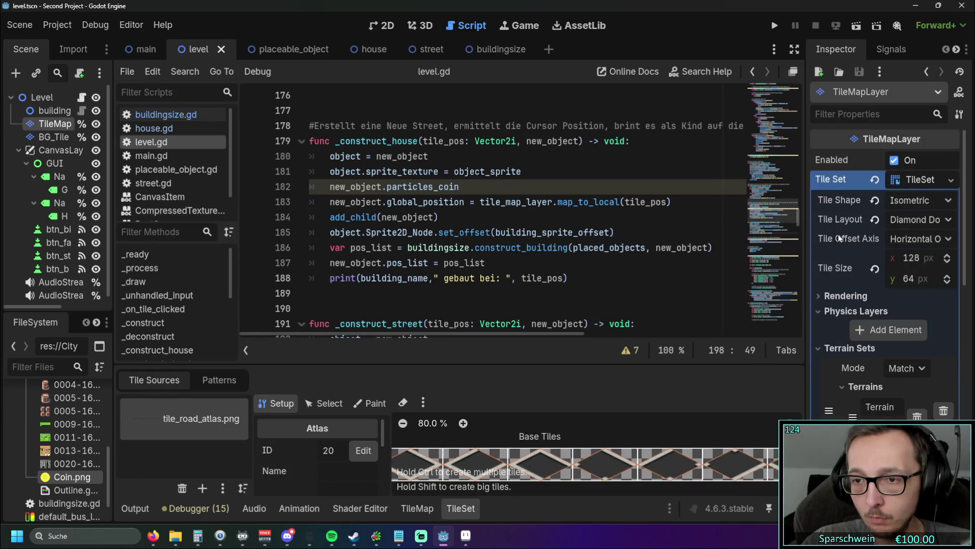
pyautogui.moveTo(840, 238)
pyautogui.moveTo(833, 269)
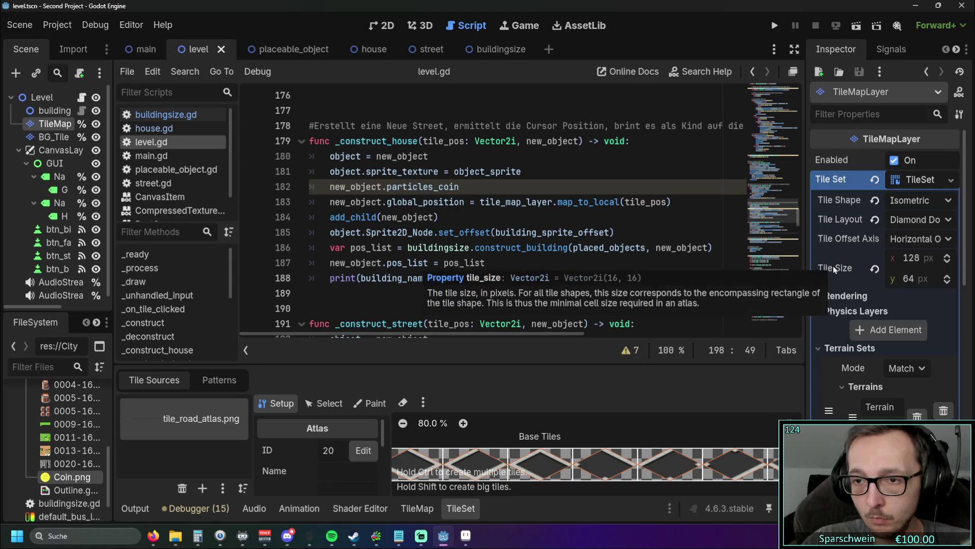
pyautogui.click(898, 181)
pyautogui.click(898, 180)
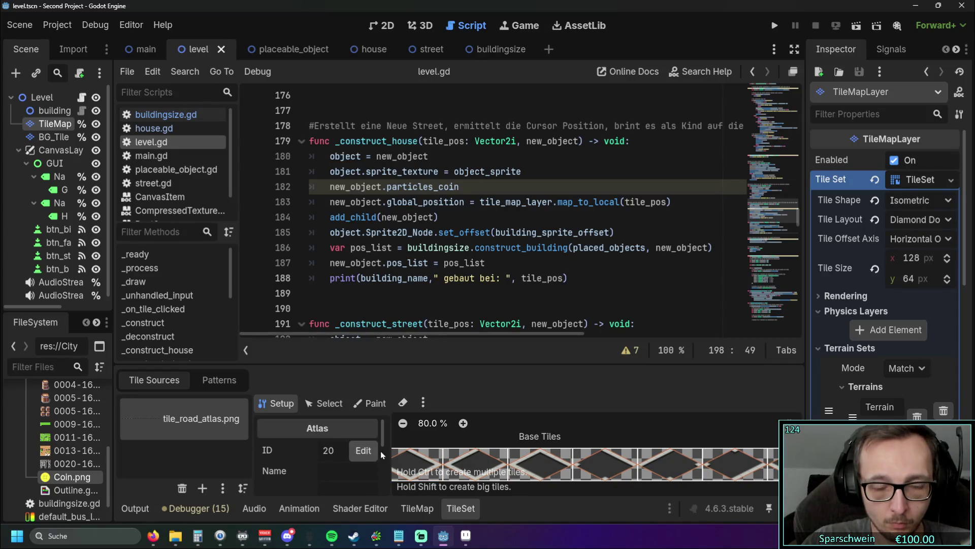
# Step: Show the TileMap Terrains painting tools and switch to the 2D level view
pyautogui.click(371, 403)
pyautogui.click(274, 403)
pyautogui.click(418, 508)
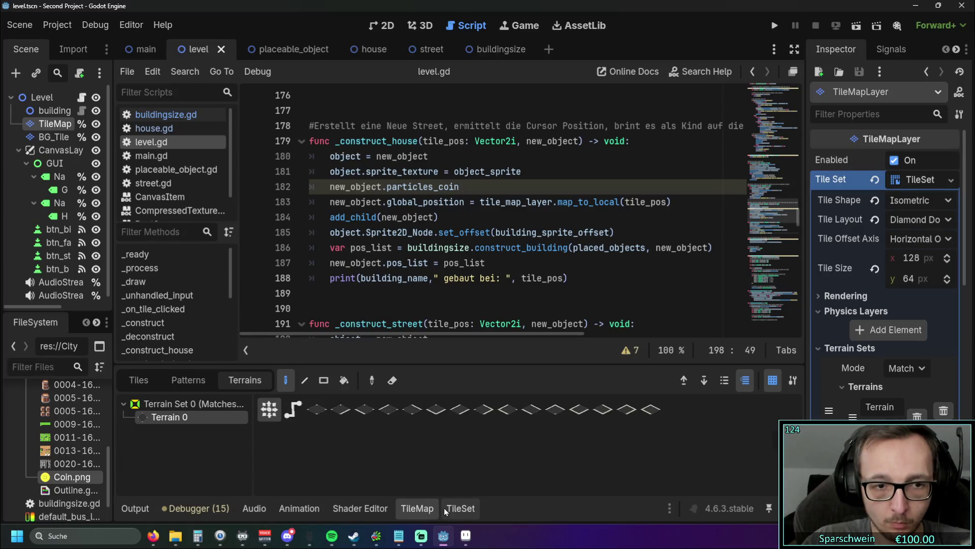
pyautogui.click(380, 26)
pyautogui.scroll(5, 430, 215)
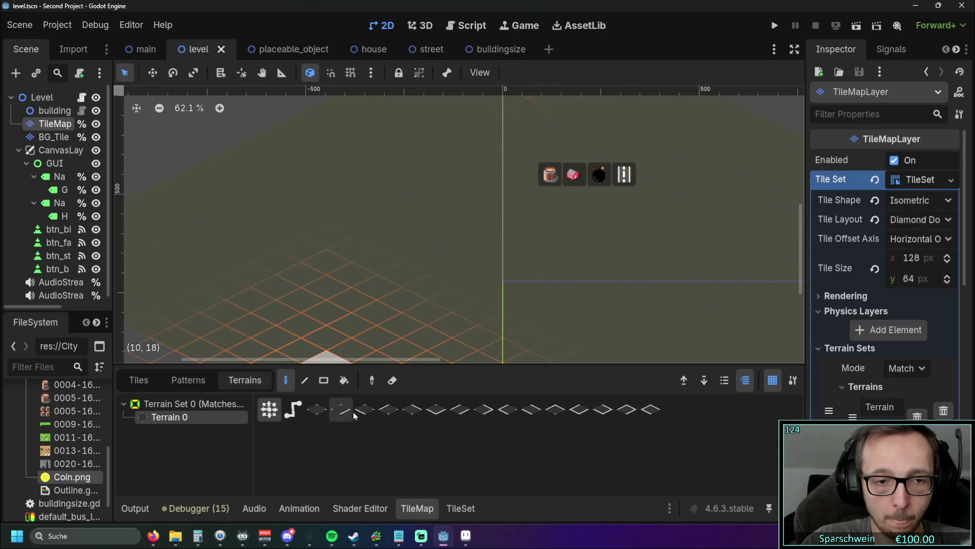
# Step: Paint Terrain 0 road tiles into a connected diamond block on the isometric grid
pyautogui.click(388, 409)
pyautogui.scroll(2, 382, 255)
pyautogui.click(381, 261)
pyautogui.moveTo(381, 262); pyautogui.dragTo(466, 310)
pyautogui.moveTo(403, 239)
pyautogui.mouseDown()
pyautogui.moveTo(488, 301)
pyautogui.moveTo(507, 262)
pyautogui.moveTo(441, 230)
pyautogui.mouseUp()
pyautogui.scroll(2, 522, 288)
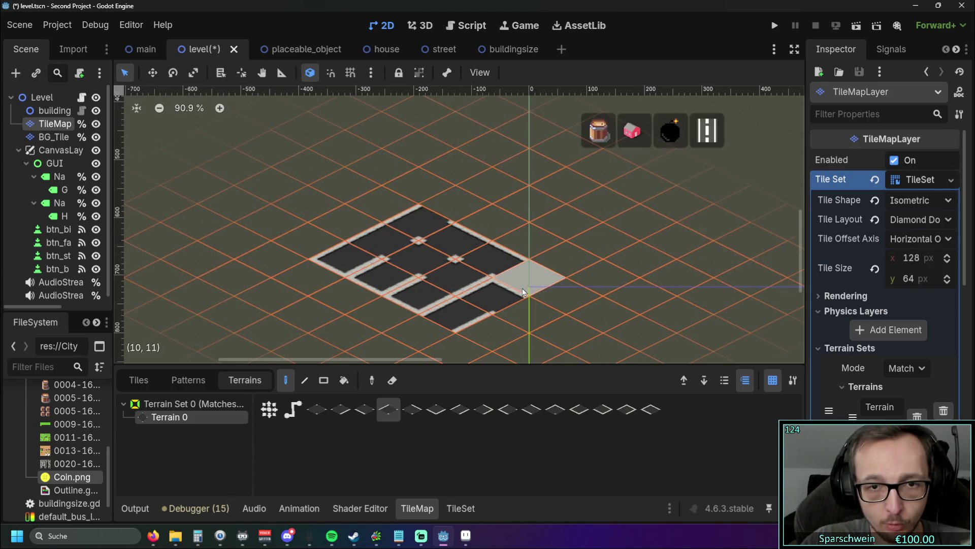
pyautogui.click(530, 315)
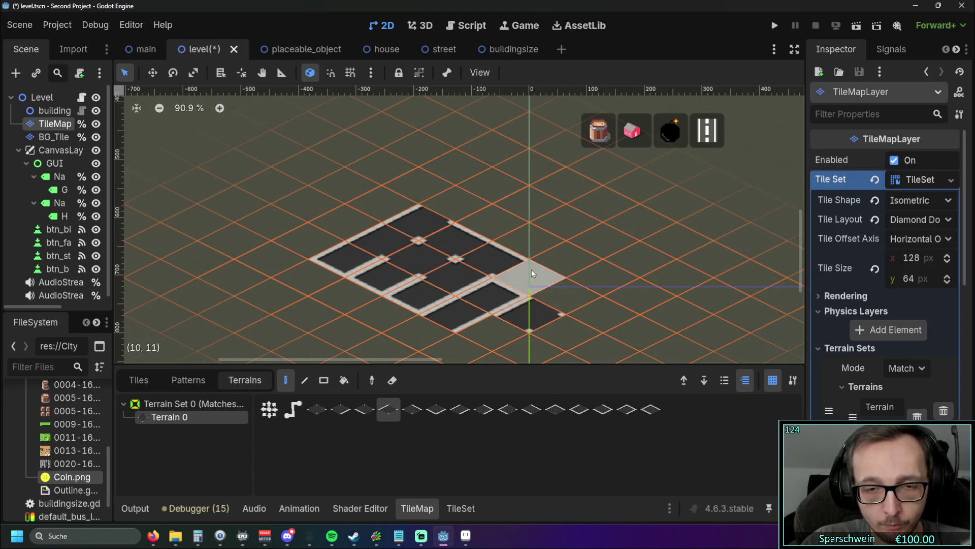
pyautogui.moveTo(615, 308); pyautogui.dragTo(563, 296)
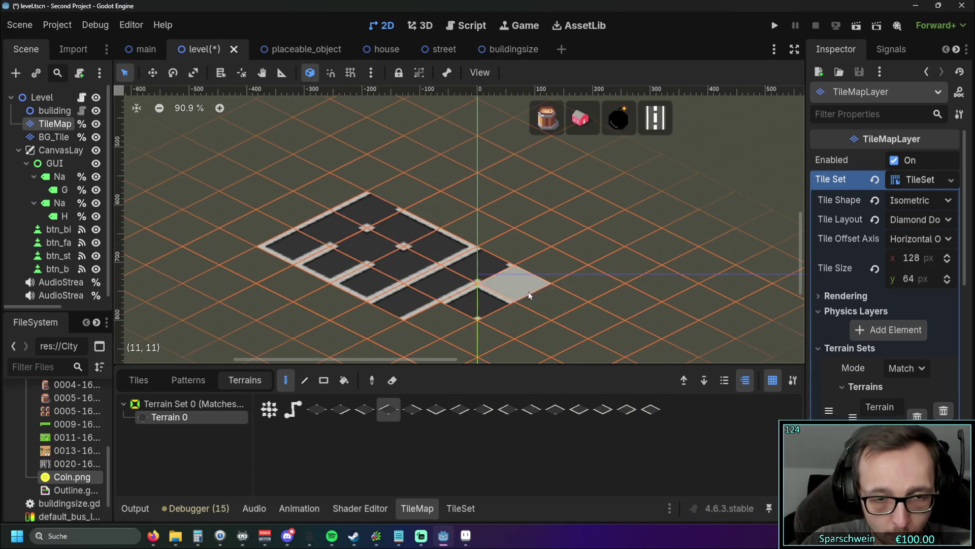
pyautogui.moveTo(370, 311)
pyautogui.mouseDown()
pyautogui.moveTo(305, 308)
pyautogui.moveTo(322, 300)
pyautogui.moveTo(266, 311)
pyautogui.moveTo(213, 284)
pyautogui.moveTo(418, 307)
pyautogui.mouseUp()
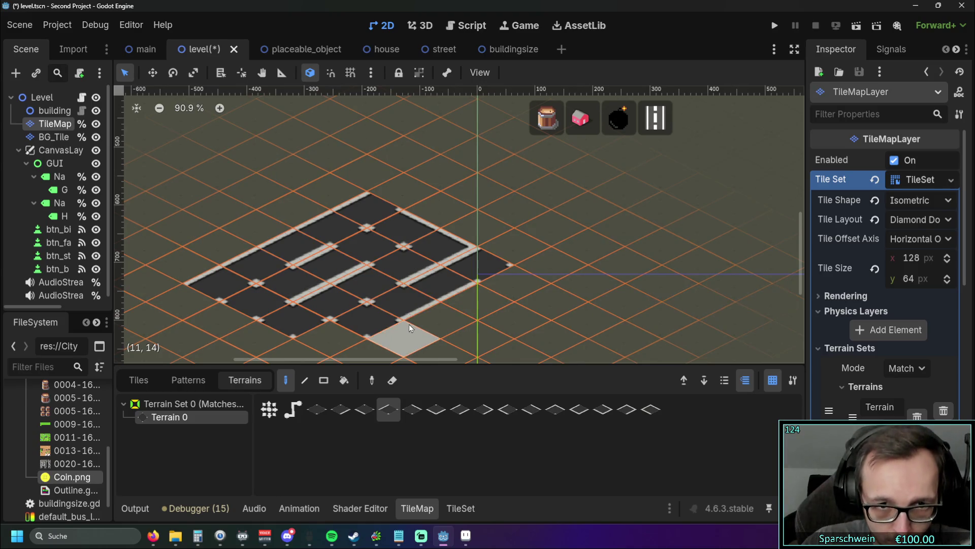
# Step: Try the first two terrain patterns, then show the road atlas's individual tiles
pyautogui.click(319, 411)
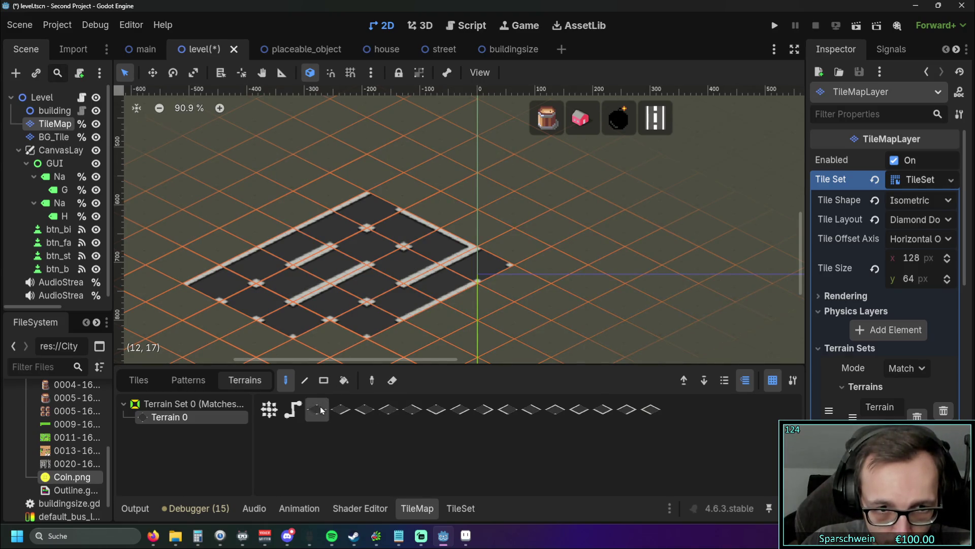
pyautogui.click(341, 414)
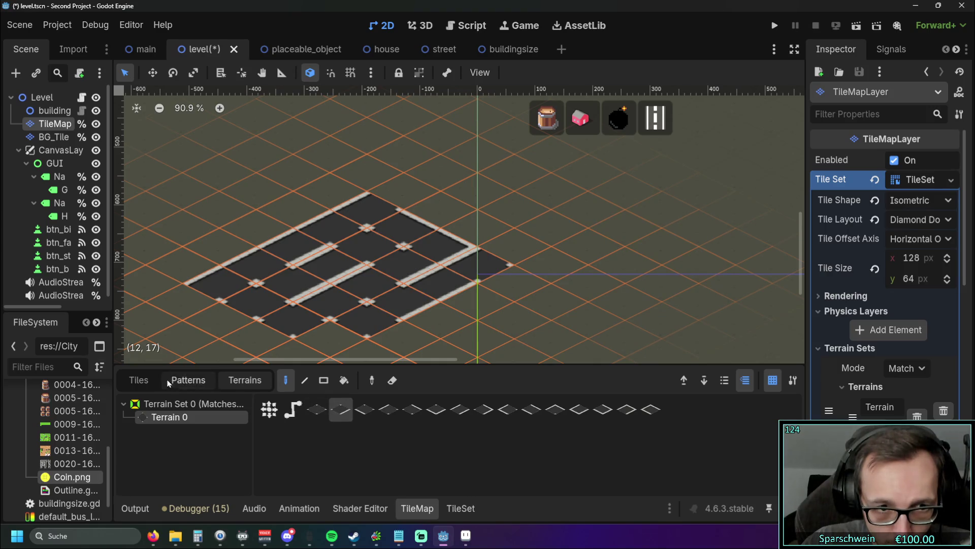
pyautogui.click(139, 380)
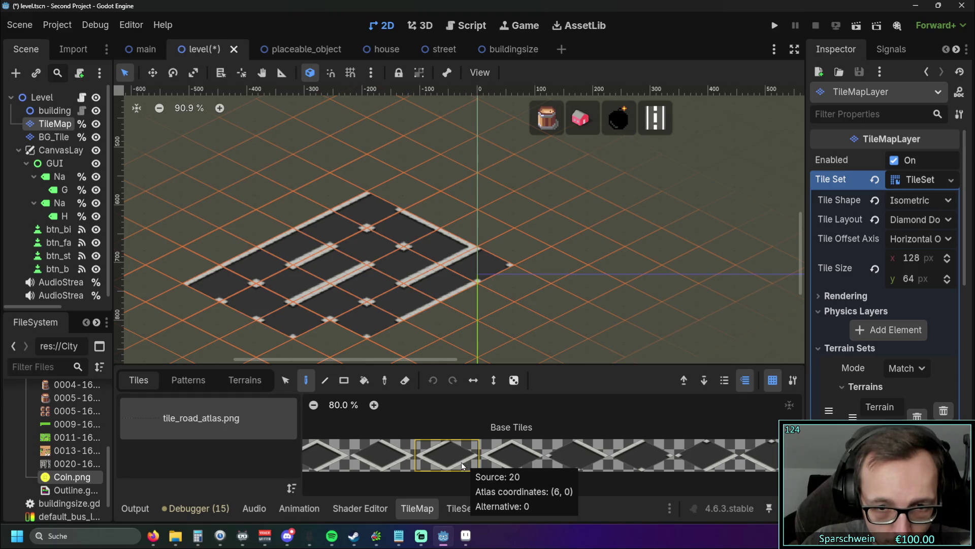
# Step: Browse the tile_road_atlas.png tiles and select the rightmost road tile
pyautogui.scroll(-1, 454, 459)
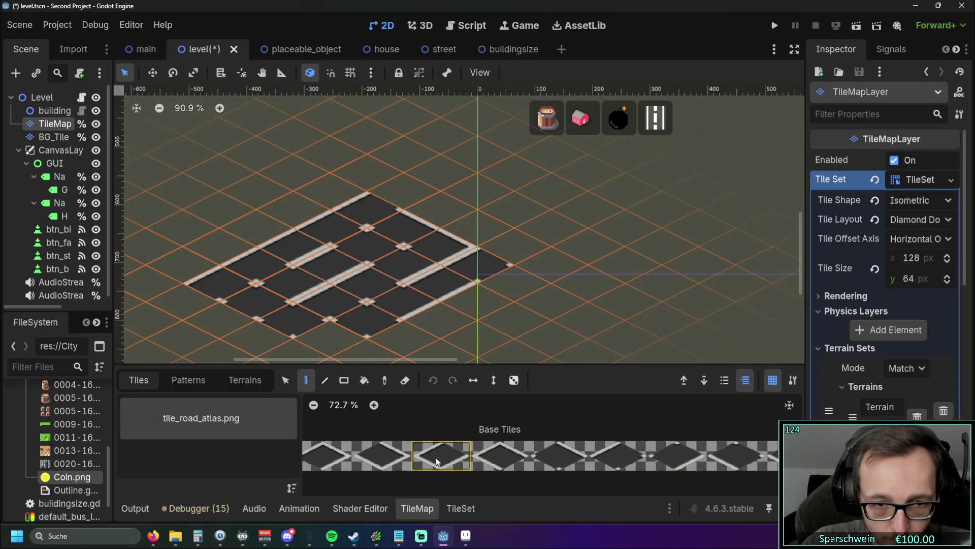
pyautogui.moveTo(448, 486)
pyautogui.mouseDown()
pyautogui.moveTo(519, 477)
pyautogui.moveTo(525, 449)
pyautogui.mouseUp()
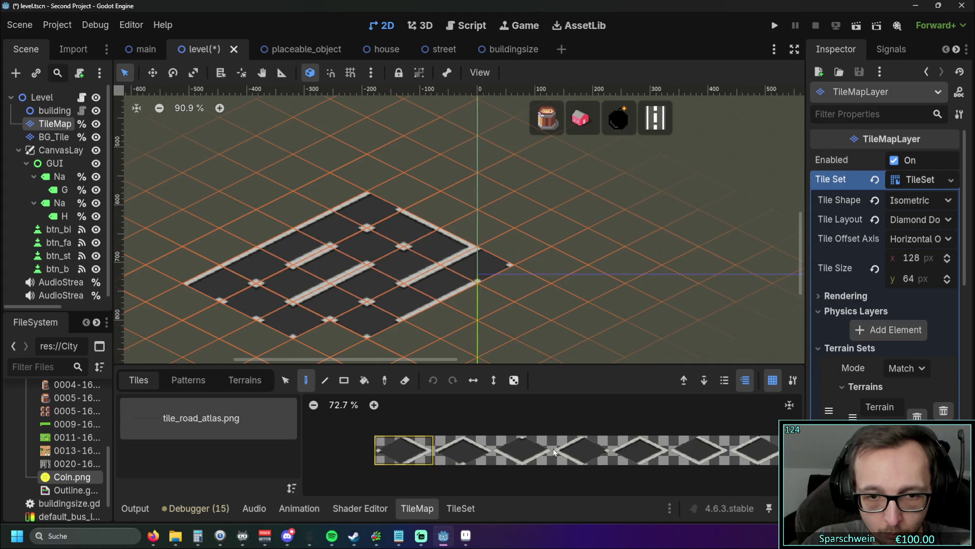
pyautogui.moveTo(637, 452); pyautogui.dragTo(564, 441)
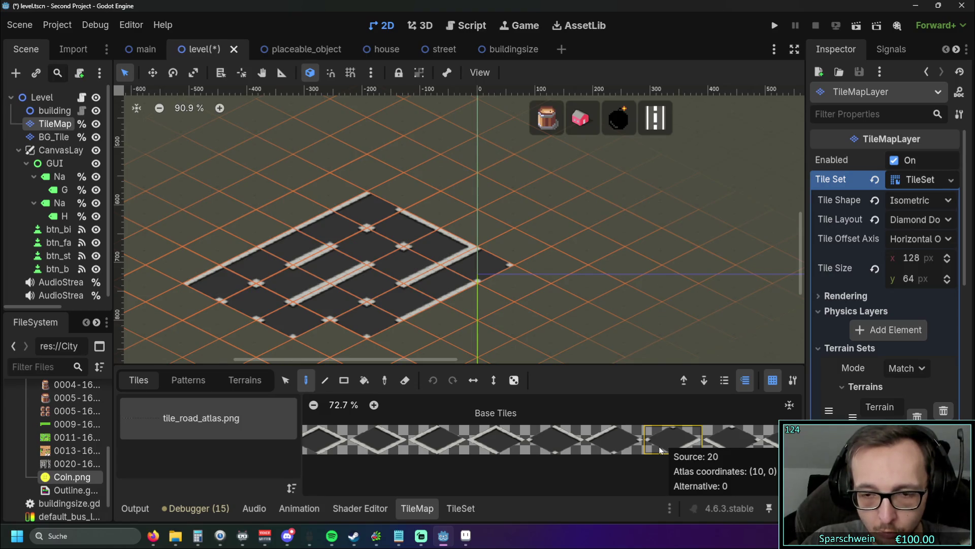
pyautogui.scroll(-3, 559, 455)
pyautogui.scroll(-3, 414, 443)
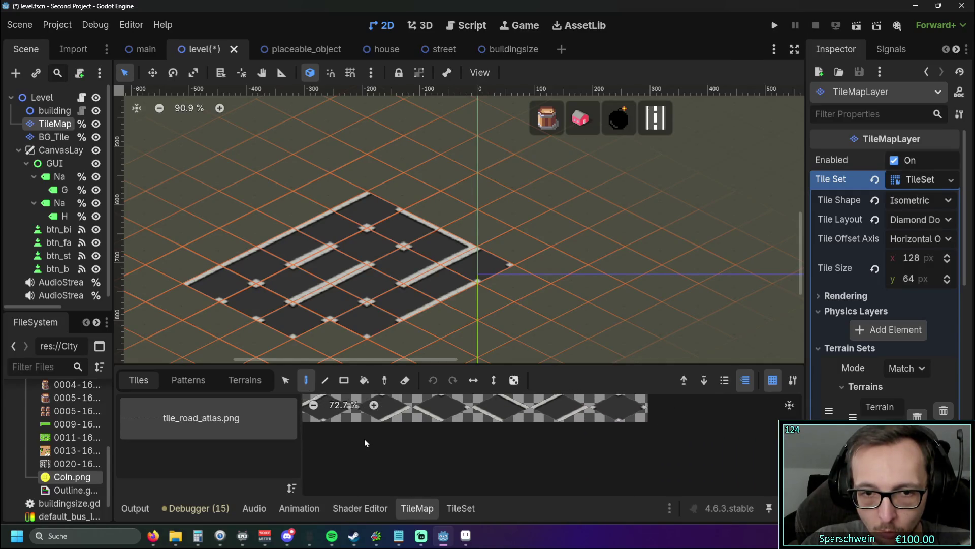
pyautogui.scroll(3, 364, 438)
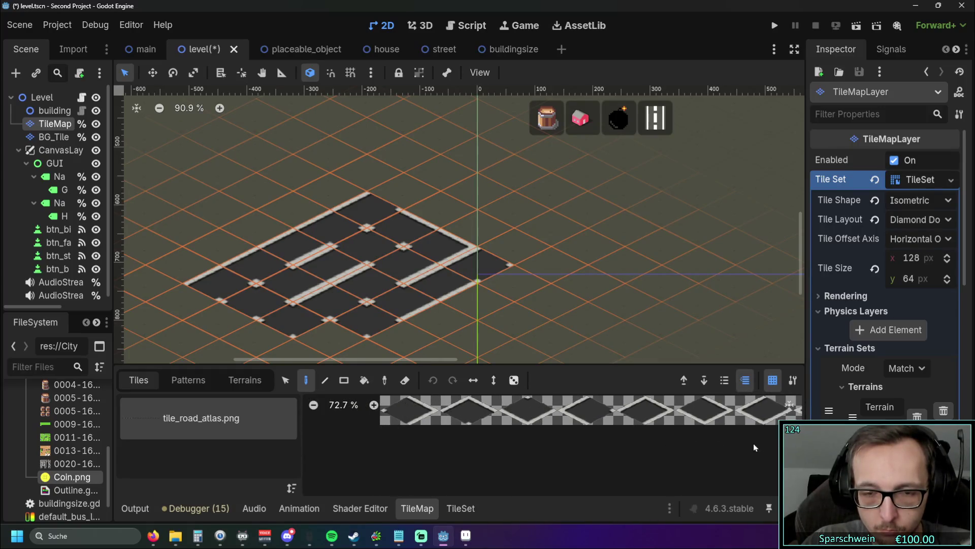
pyautogui.hscroll(5, 656, 448)
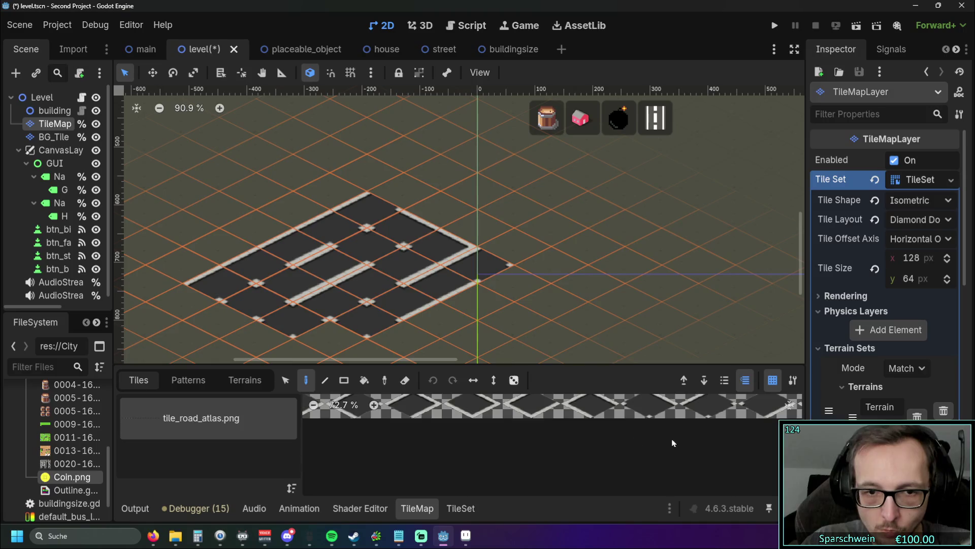
pyautogui.click(579, 419)
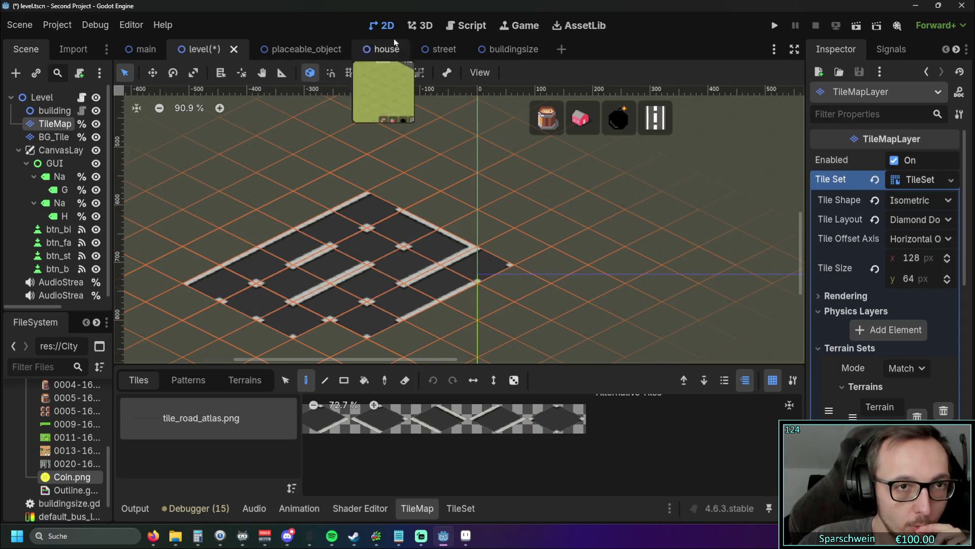
# Step: Back in level.gd's _construct_street, read the set_cells_terrain_connect documentation tooltip
pyautogui.click(451, 29)
pyautogui.scroll(-3, 615, 261)
pyautogui.click(611, 261)
pyautogui.scroll(1, 604, 218)
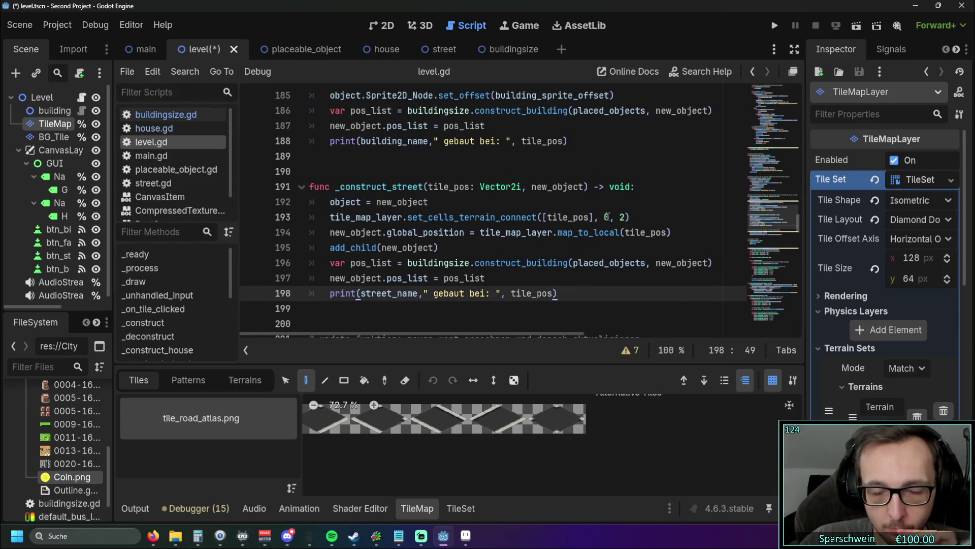
pyautogui.moveTo(481, 218)
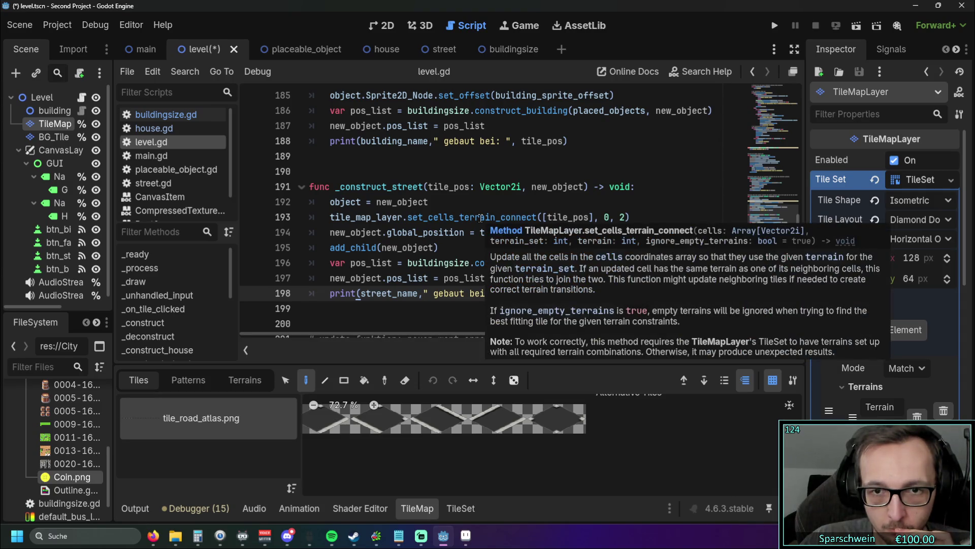
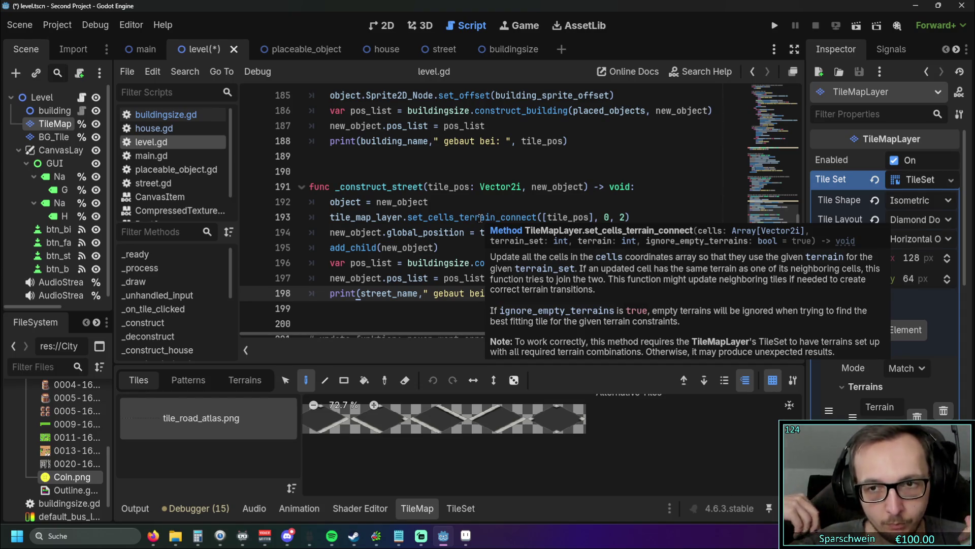
# Step: Change line 193 to set_cells_terrain_connect([tile_pos], 0, 0, true) and run the game with F5
pyautogui.click(625, 219)
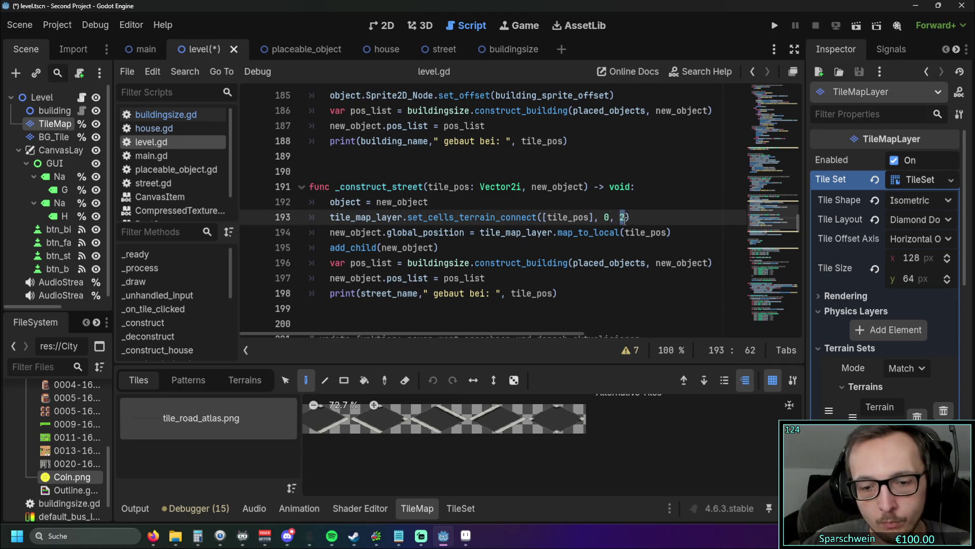
pyautogui.press('BackSpace')
pyautogui.write('0, tru')
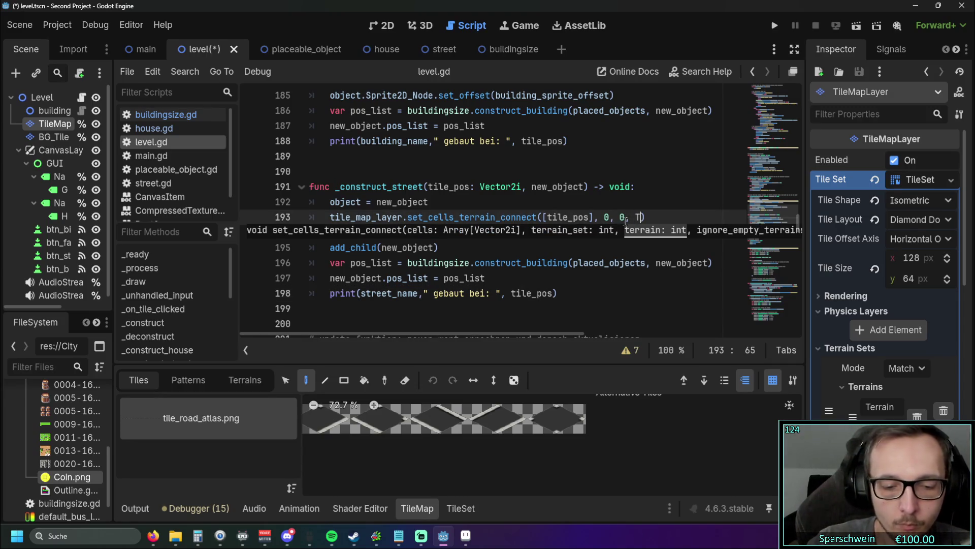
pyautogui.press('Return')
pyautogui.press('F5')
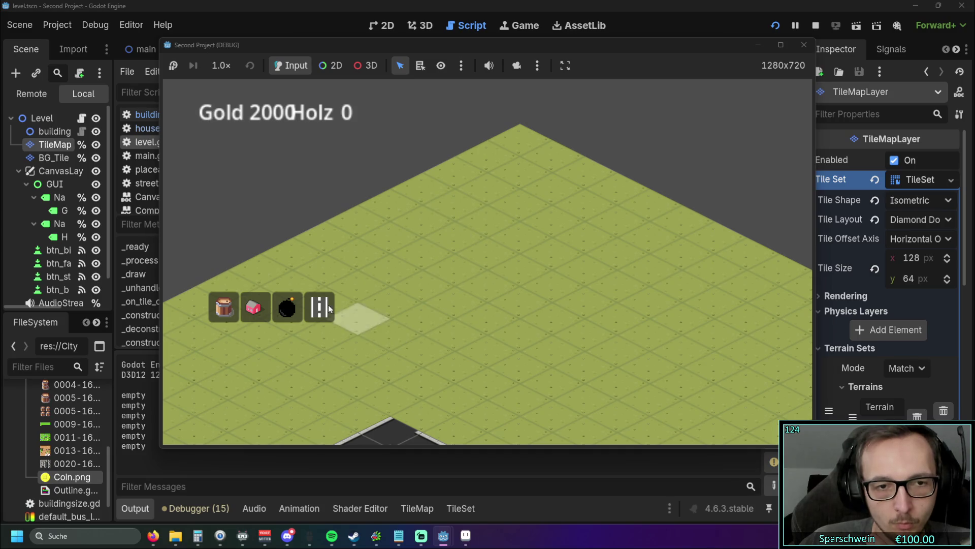
# Step: Place street tiles on four grass cells in the running game, then close the game window
pyautogui.click(468, 364)
pyautogui.click(480, 347)
pyautogui.click(523, 336)
pyautogui.click(401, 427)
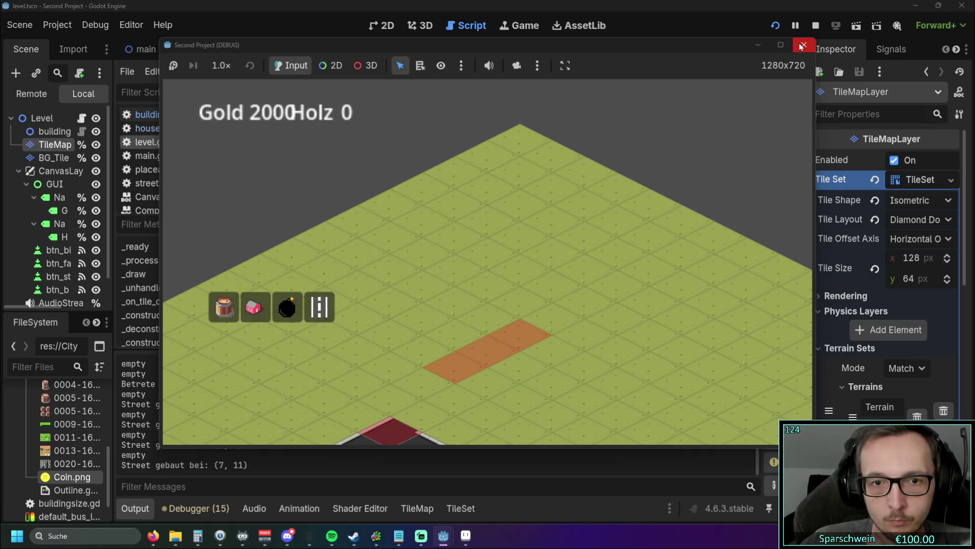
pyautogui.click(804, 45)
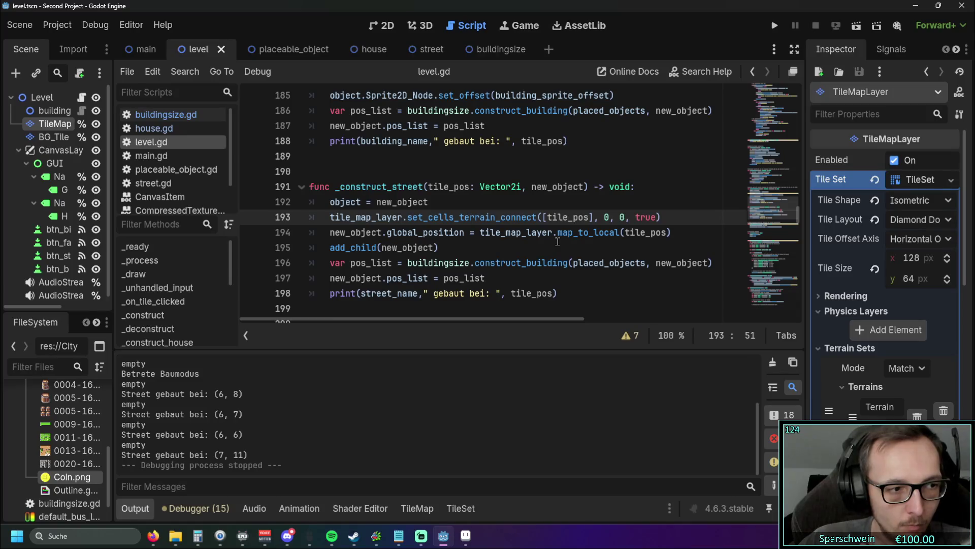
# Step: Switch to the 2D view and pan to centre the level's road tiles
pyautogui.click(381, 25)
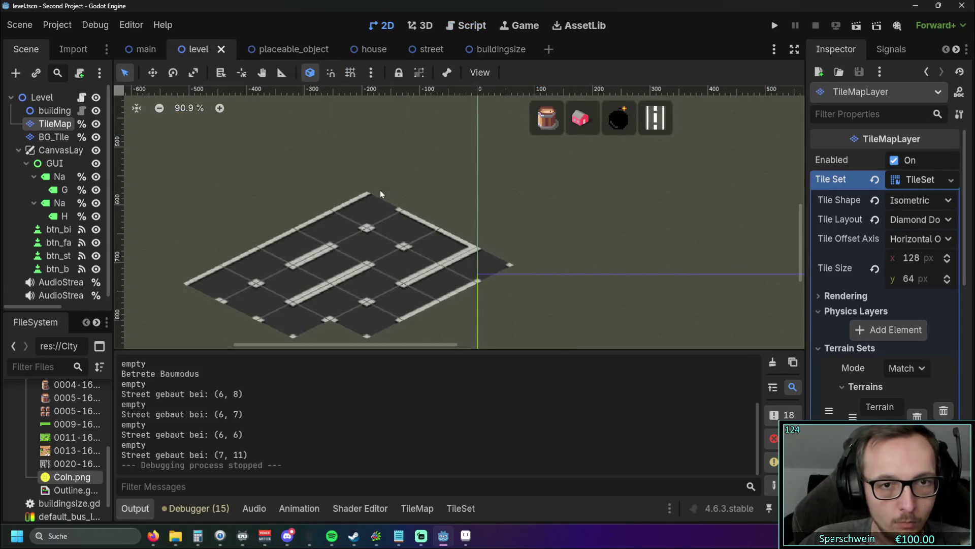
pyautogui.rightClick(227, 283)
pyautogui.scroll(-2, 268, 266)
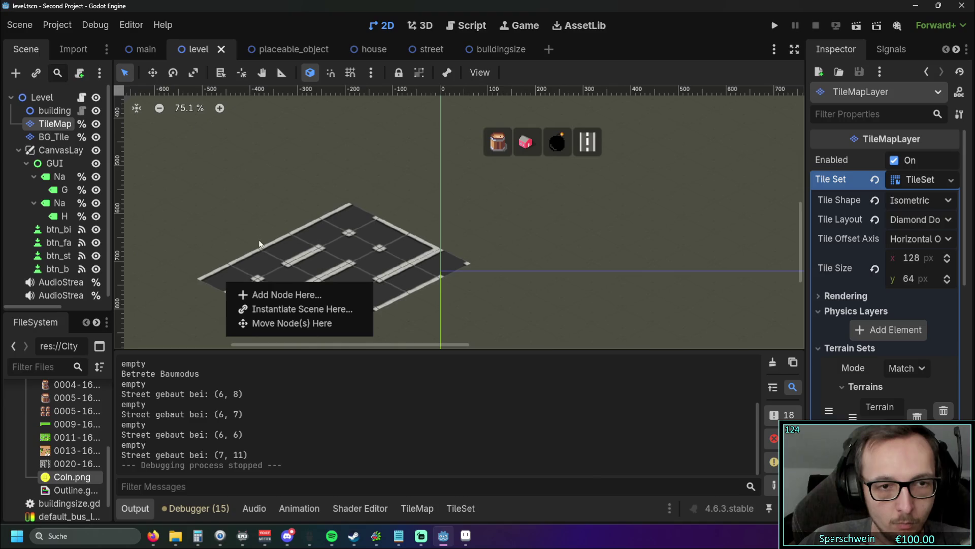
pyautogui.click(260, 244)
pyautogui.moveTo(257, 224)
pyautogui.mouseDown()
pyautogui.moveTo(352, 203)
pyautogui.moveTo(383, 185)
pyautogui.moveTo(382, 195)
pyautogui.mouseUp()
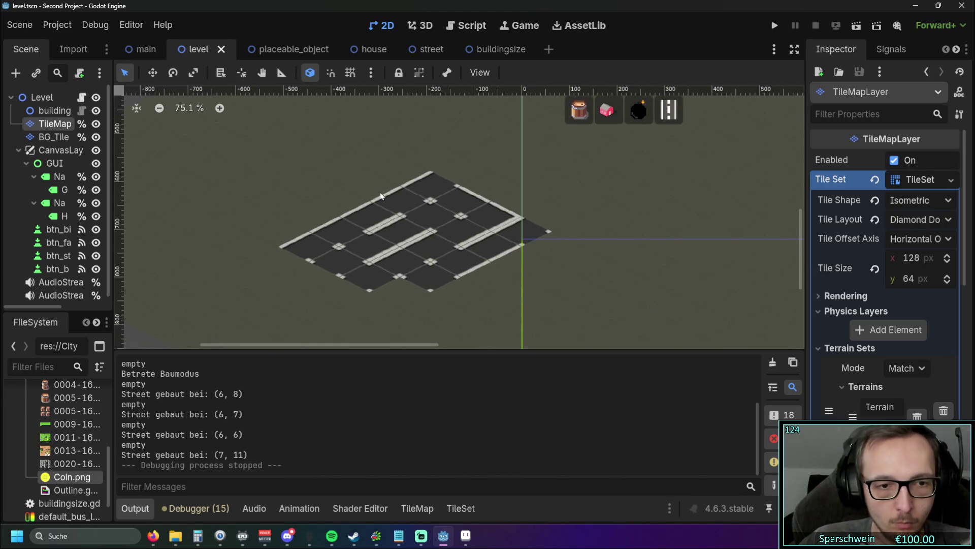
pyautogui.moveTo(327, 257); pyautogui.dragTo(325, 266)
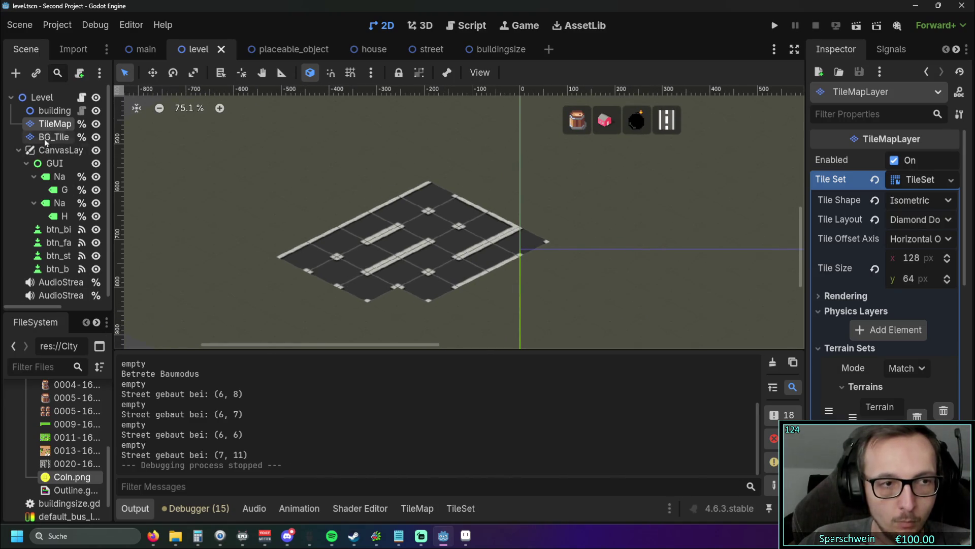
# Step: Erase the pre-painted road tiles from the tilemap with the Eraser
pyautogui.click(460, 508)
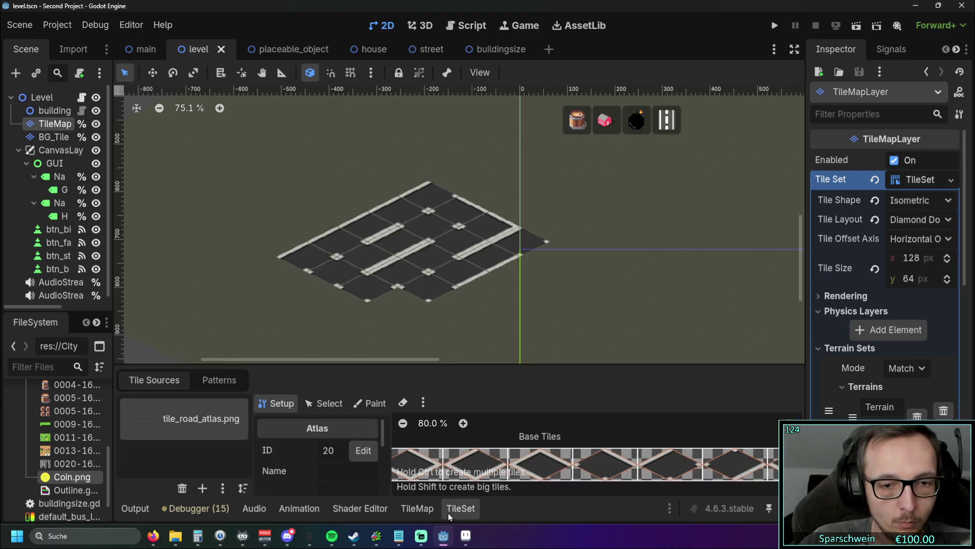
pyautogui.click(416, 509)
pyautogui.click(369, 431)
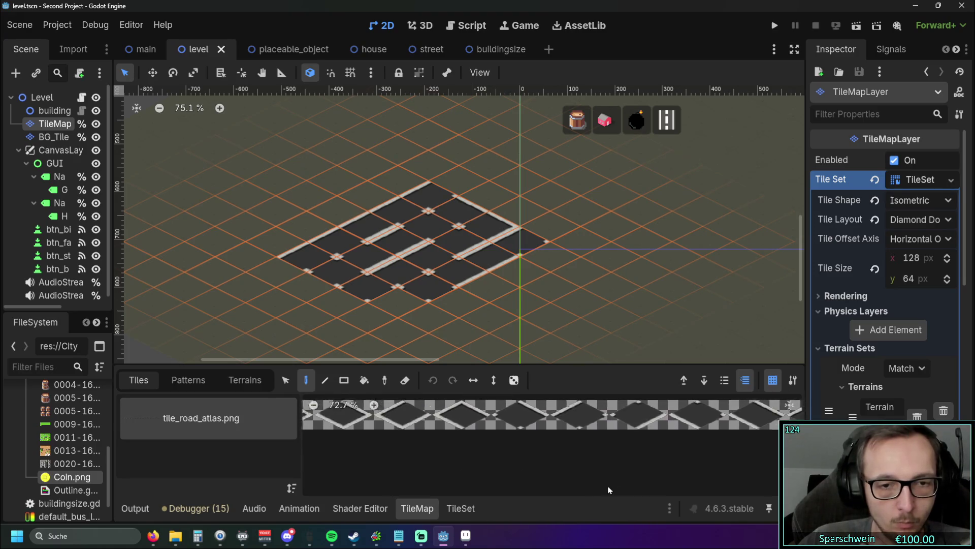
pyautogui.click(404, 380)
pyautogui.moveTo(299, 256)
pyautogui.mouseDown()
pyautogui.moveTo(413, 200)
pyautogui.moveTo(333, 283)
pyautogui.moveTo(389, 292)
pyautogui.moveTo(422, 309)
pyautogui.mouseUp()
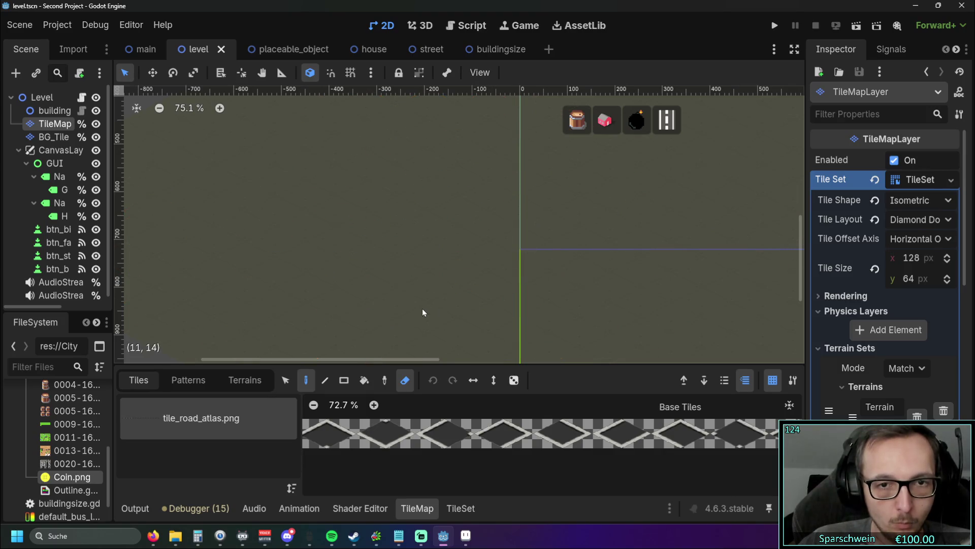
# Step: Check the terrain painting options and Output log, then return to the level.gd script
pyautogui.hscroll(5, 484, 272)
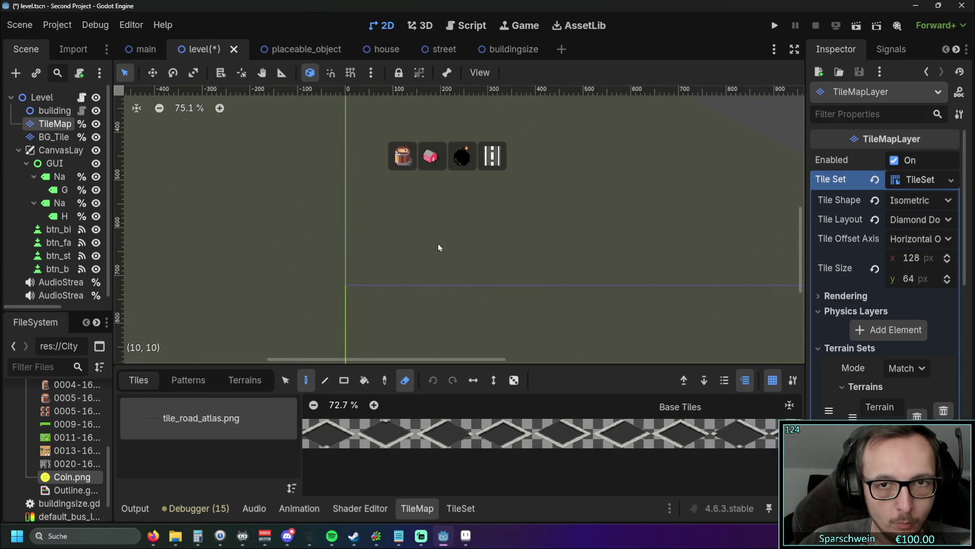
pyautogui.click(241, 386)
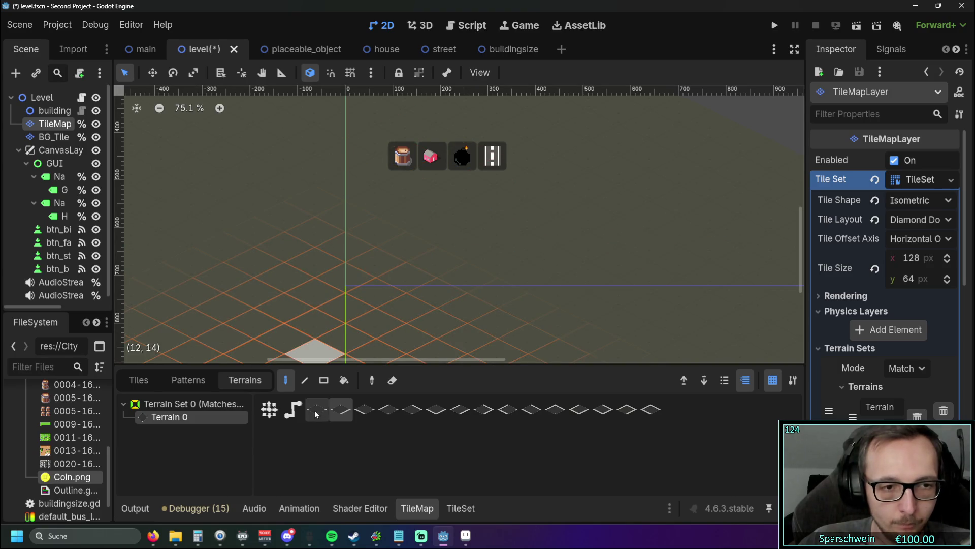
pyautogui.click(135, 508)
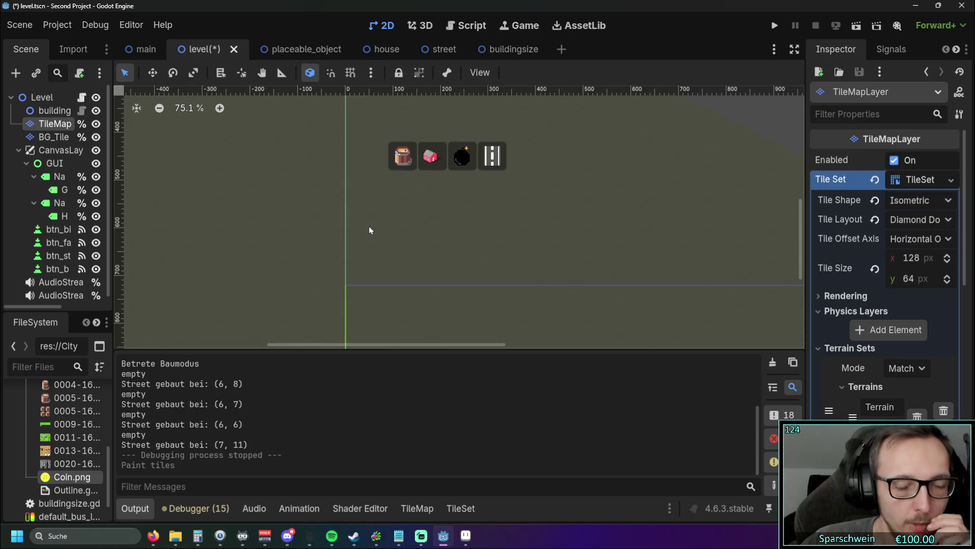
pyautogui.moveTo(369, 227); pyautogui.dragTo(391, 235)
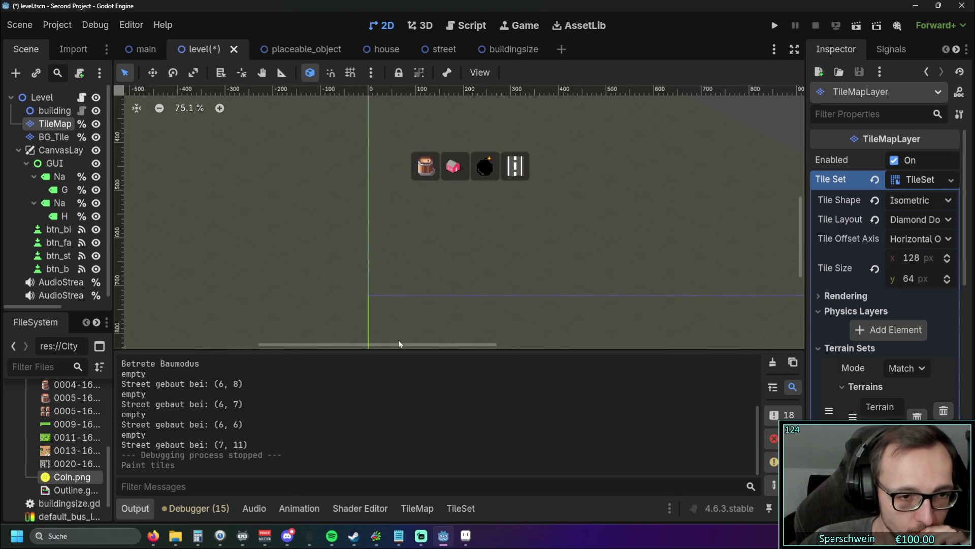
pyautogui.click(464, 25)
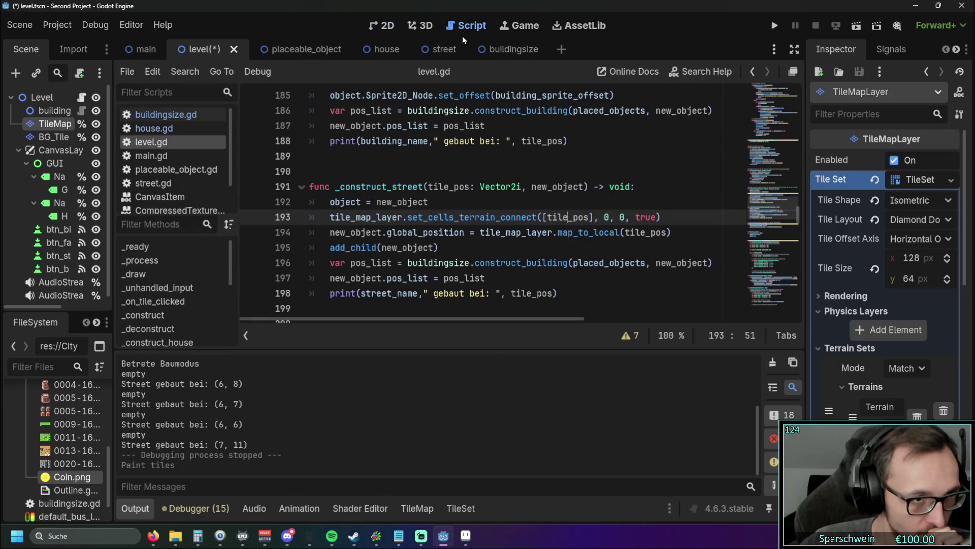
# Step: Place the caret on line 194, review the Output log, and widen the Scene and FileSystem docks
pyautogui.click(451, 232)
pyautogui.moveTo(419, 318); pyautogui.dragTo(418, 318)
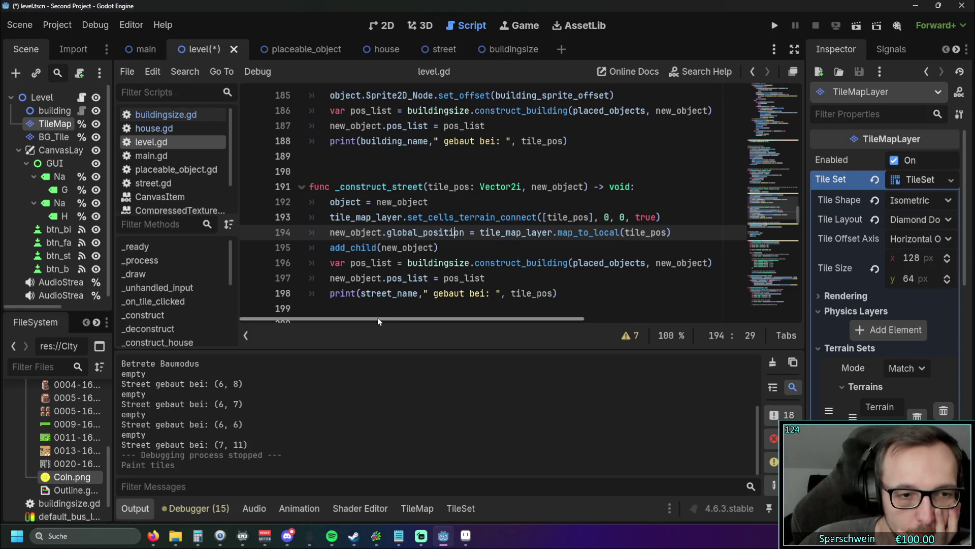
pyautogui.scroll(5, 268, 392)
pyautogui.scroll(-5, 266, 391)
pyautogui.scroll(5, 265, 390)
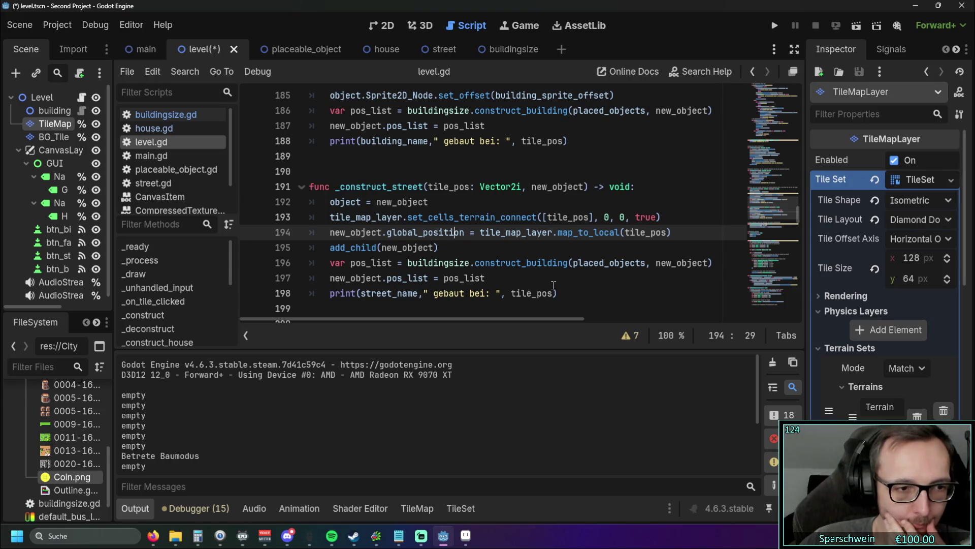
pyautogui.moveTo(116, 220)
pyautogui.mouseDown()
pyautogui.moveTo(167, 221)
pyautogui.moveTo(116, 221)
pyautogui.mouseUp()
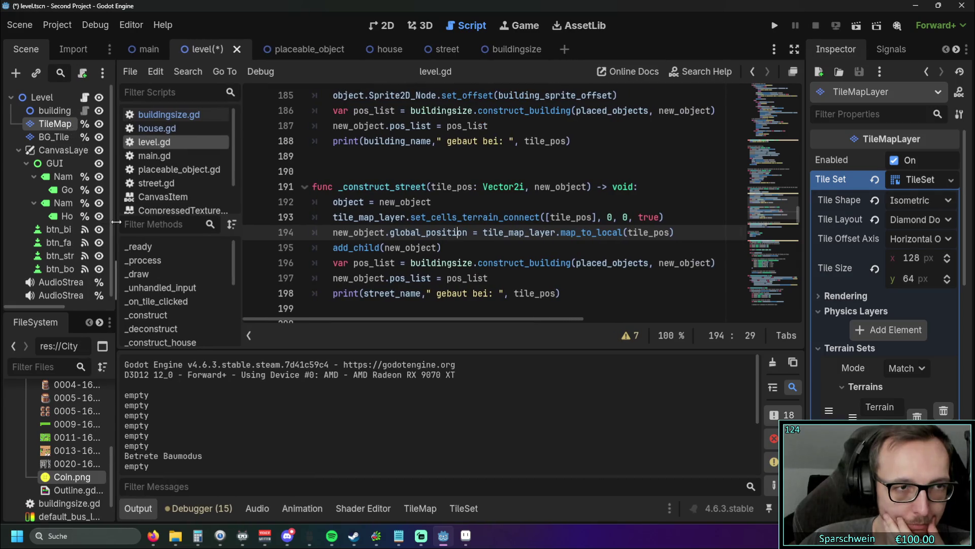
pyautogui.click(383, 25)
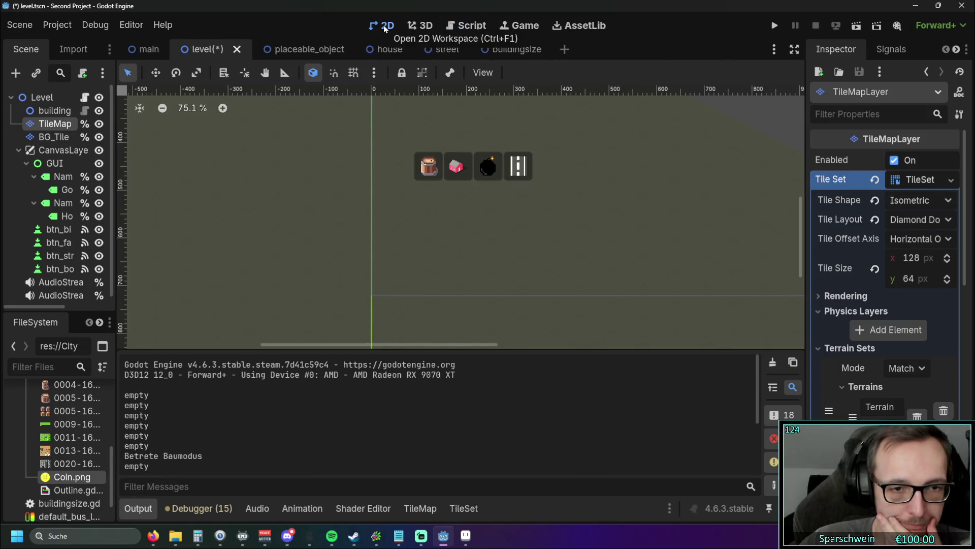
pyautogui.click(424, 508)
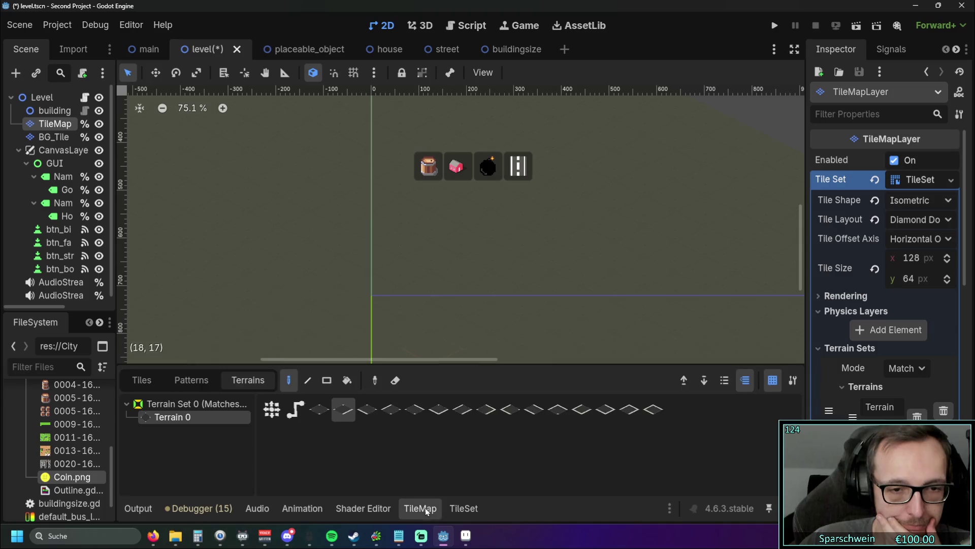
pyautogui.click(462, 514)
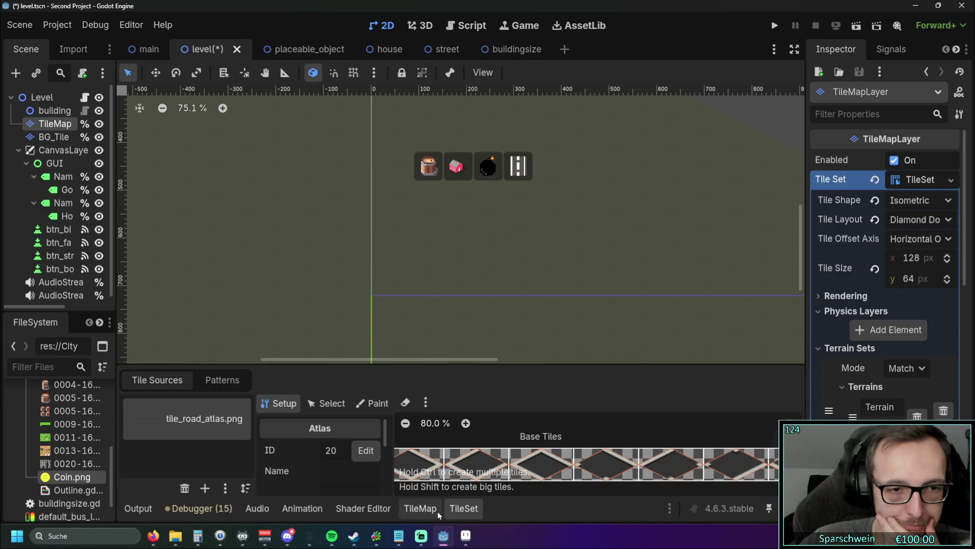
pyautogui.click(437, 511)
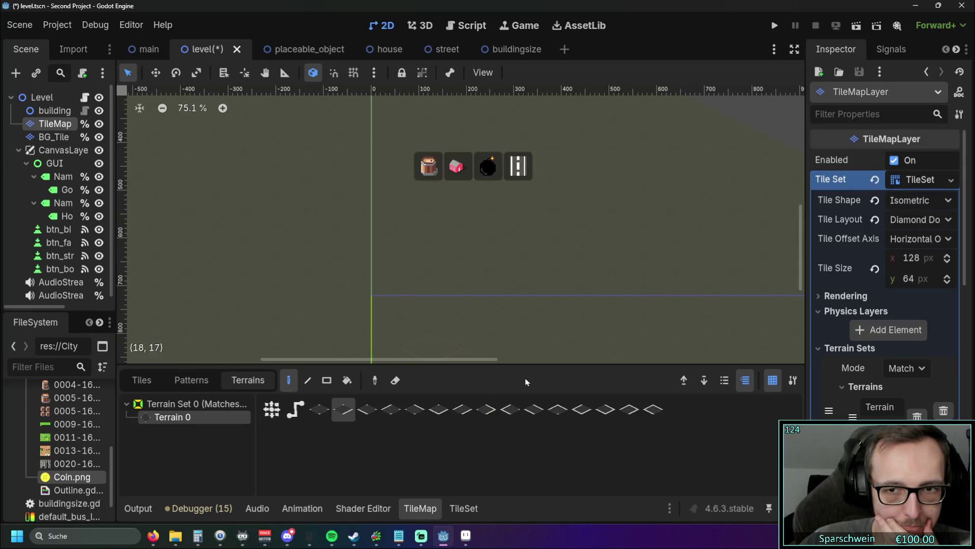
pyautogui.click(177, 383)
pyautogui.click(147, 384)
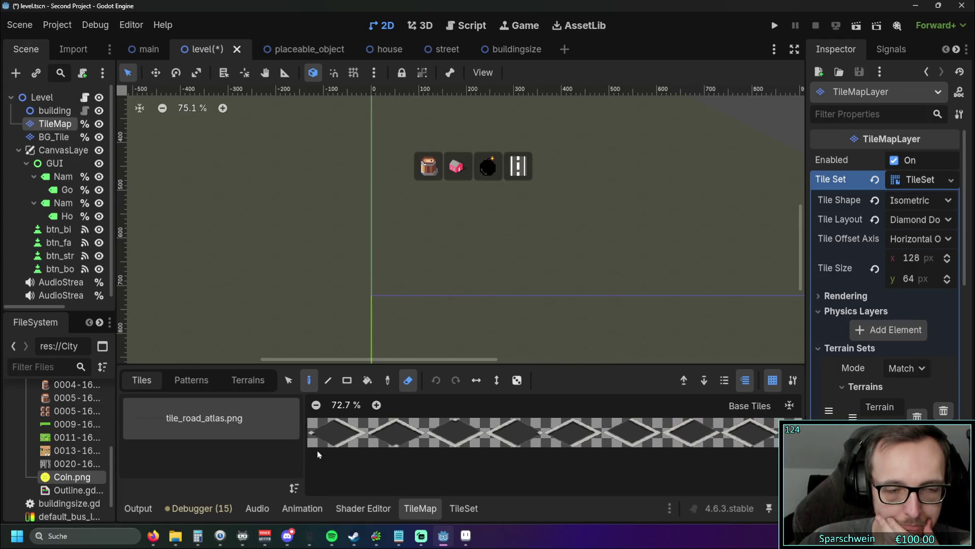
pyautogui.click(249, 380)
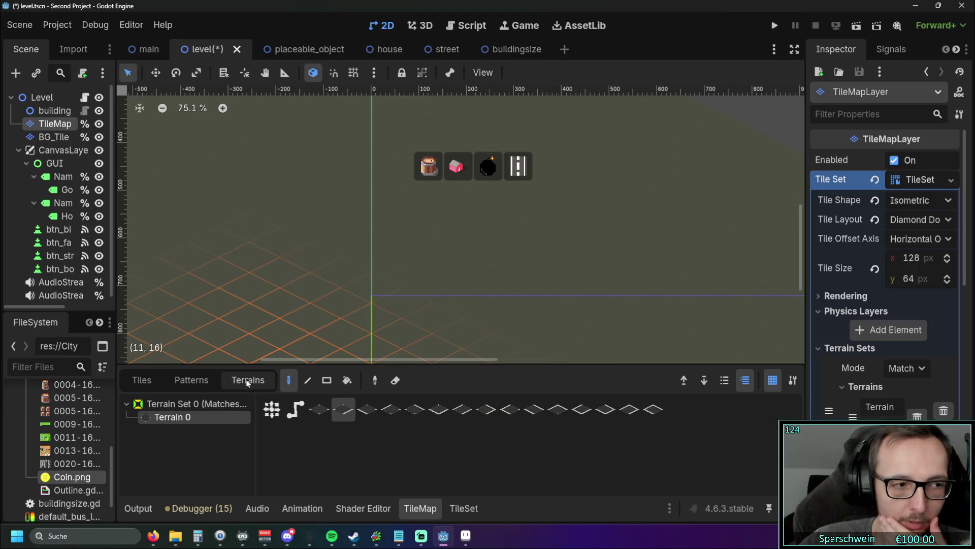
pyautogui.moveTo(413, 44)
pyautogui.click(457, 27)
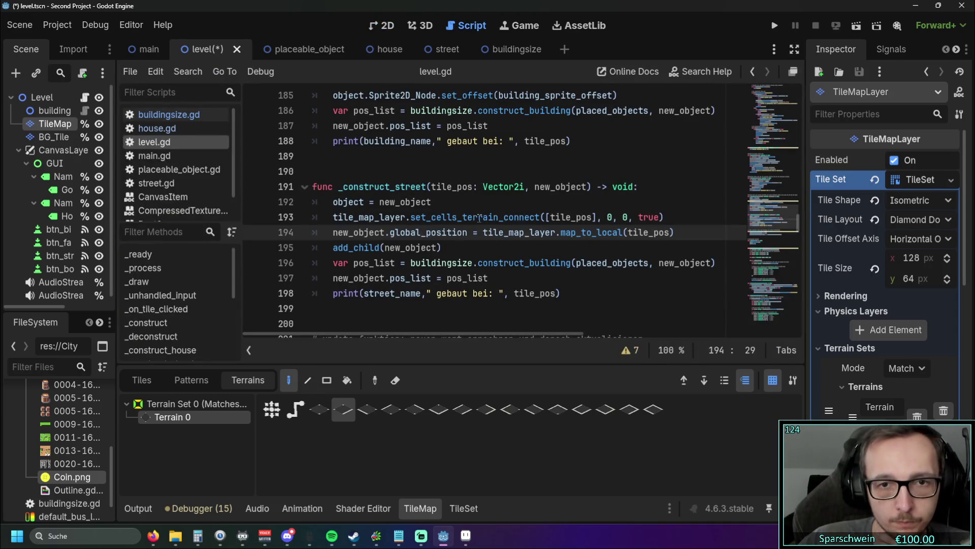
# Step: Show the Tiles tab for tile_road_atlas.png and pan across its atlas strip
pyautogui.moveTo(478, 216)
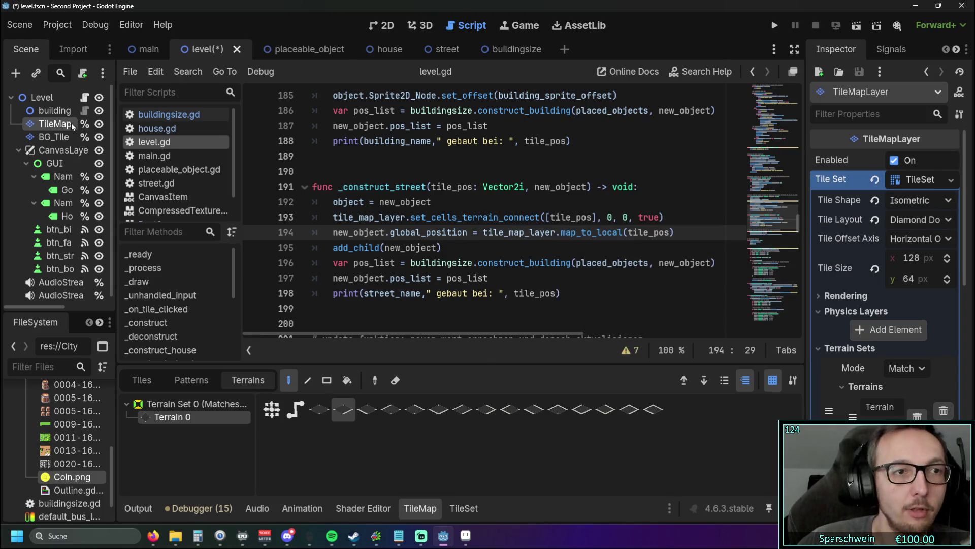
pyautogui.click(150, 380)
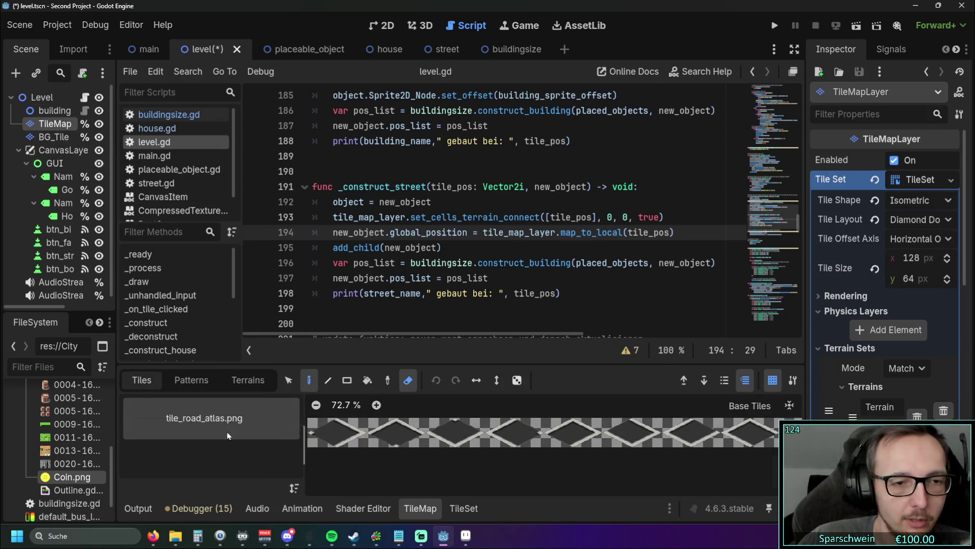
pyautogui.moveTo(342, 455)
pyautogui.mouseDown()
pyautogui.moveTo(488, 453)
pyautogui.moveTo(333, 457)
pyautogui.moveTo(643, 464)
pyautogui.moveTo(461, 455)
pyautogui.moveTo(721, 448)
pyautogui.moveTo(473, 459)
pyautogui.mouseUp()
pyautogui.moveTo(468, 215)
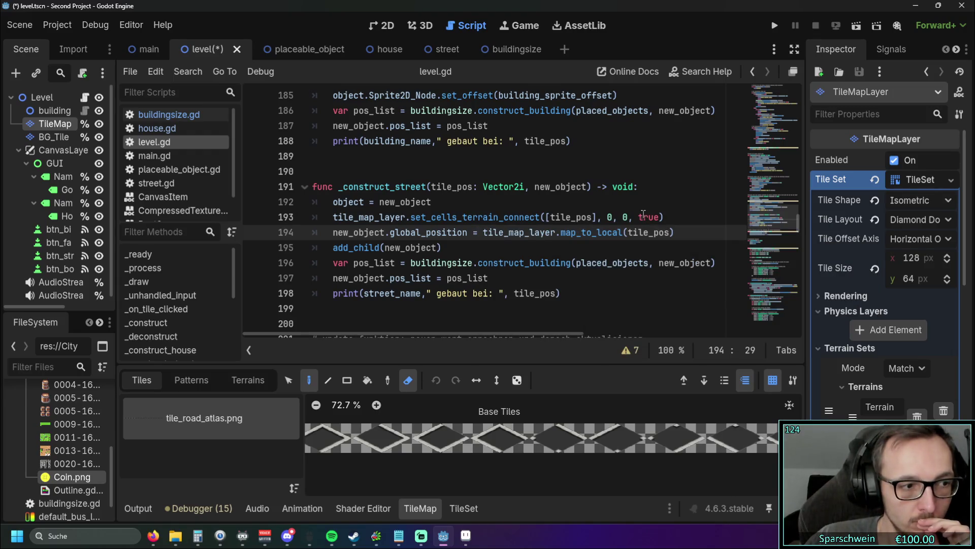
pyautogui.moveTo(464, 468)
pyautogui.mouseDown()
pyautogui.moveTo(734, 460)
pyautogui.moveTo(331, 461)
pyautogui.mouseUp()
# Step: Pan and scroll around the road atlas strip to inspect its tiles
pyautogui.moveTo(575, 467); pyautogui.dragTo(608, 457)
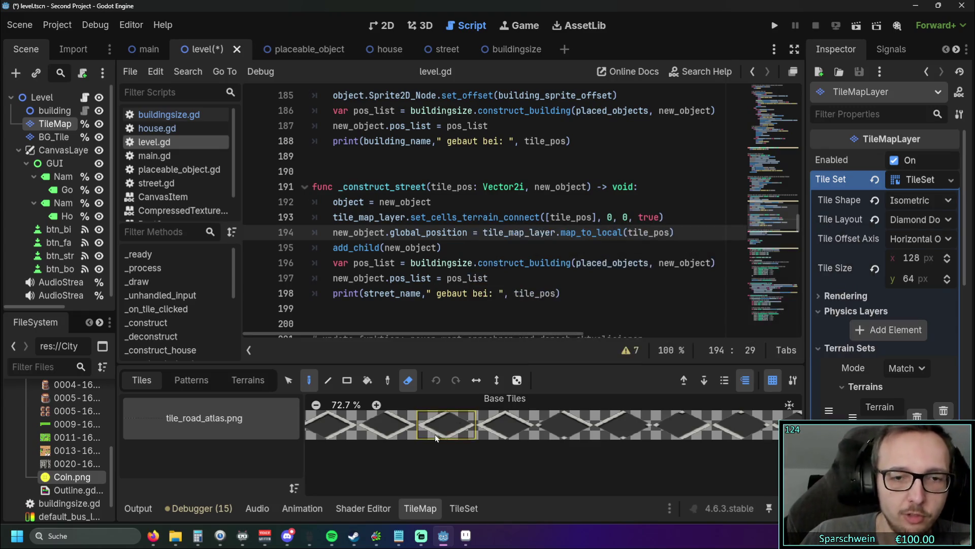
pyautogui.scroll(-2, 436, 438)
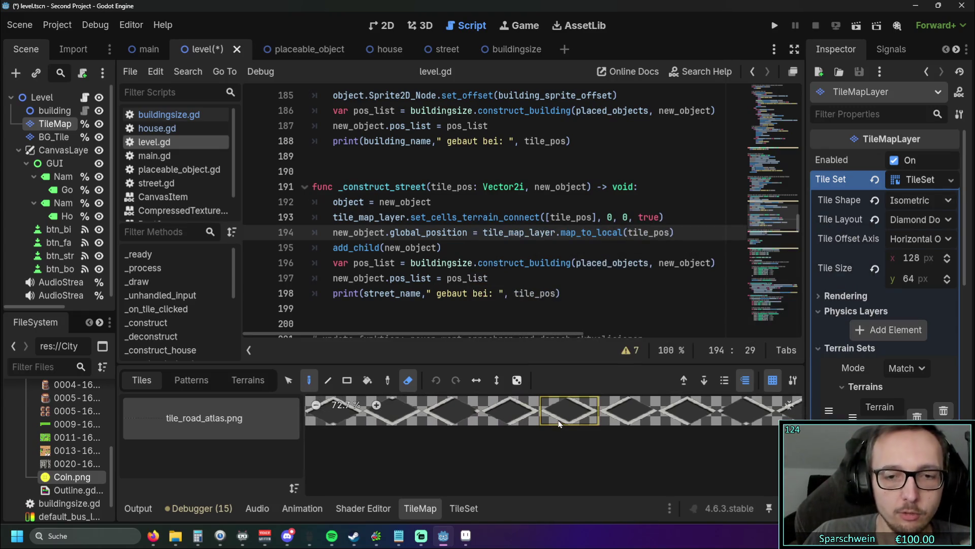
pyautogui.scroll(1, 659, 454)
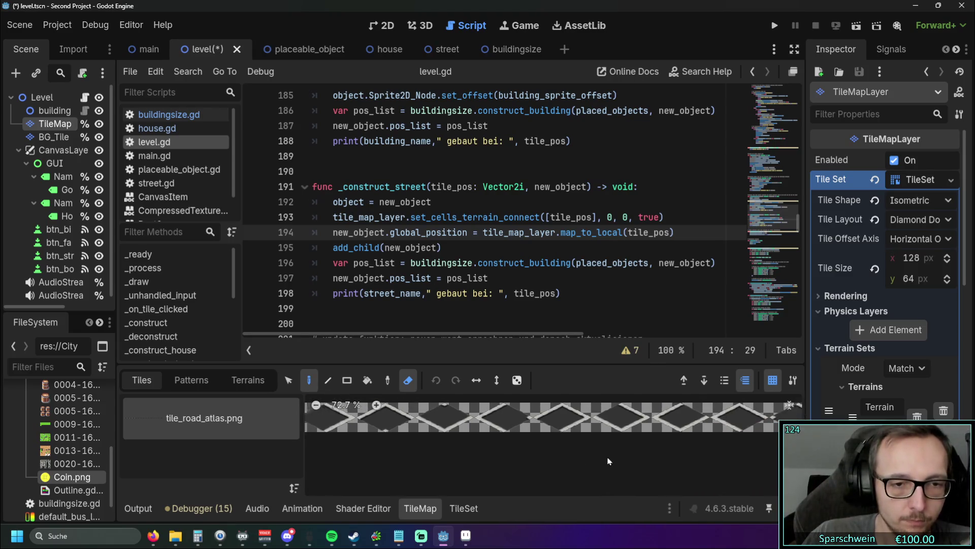
pyautogui.hscroll(-2, 609, 461)
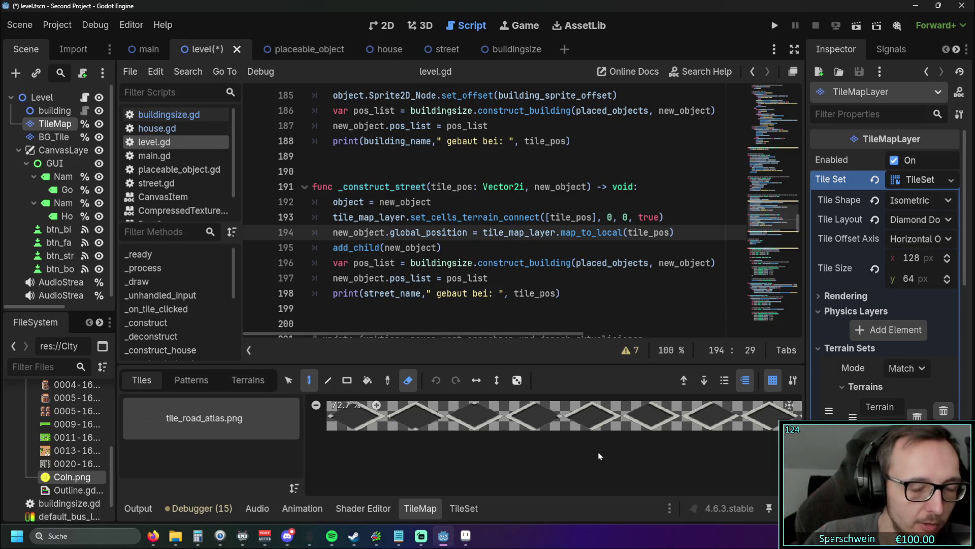
pyautogui.hscroll(-1, 474, 436)
pyautogui.hscroll(2, 373, 455)
pyautogui.scroll(2, 397, 457)
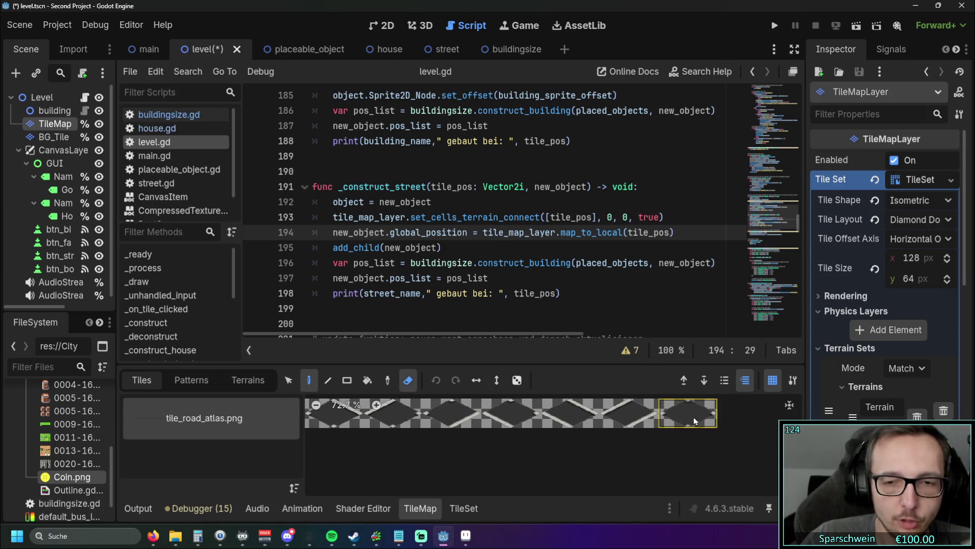
pyautogui.hscroll(2, 652, 457)
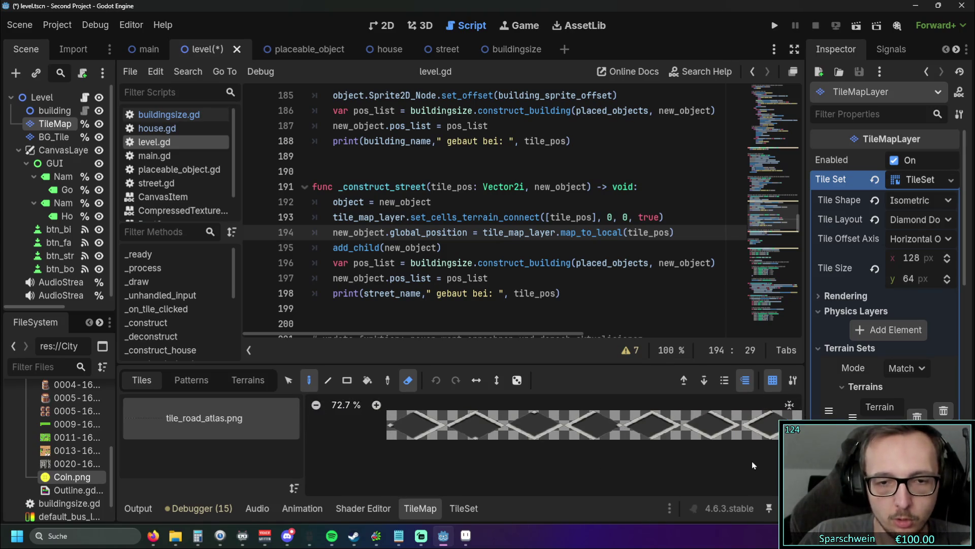
pyautogui.scroll(2, 427, 453)
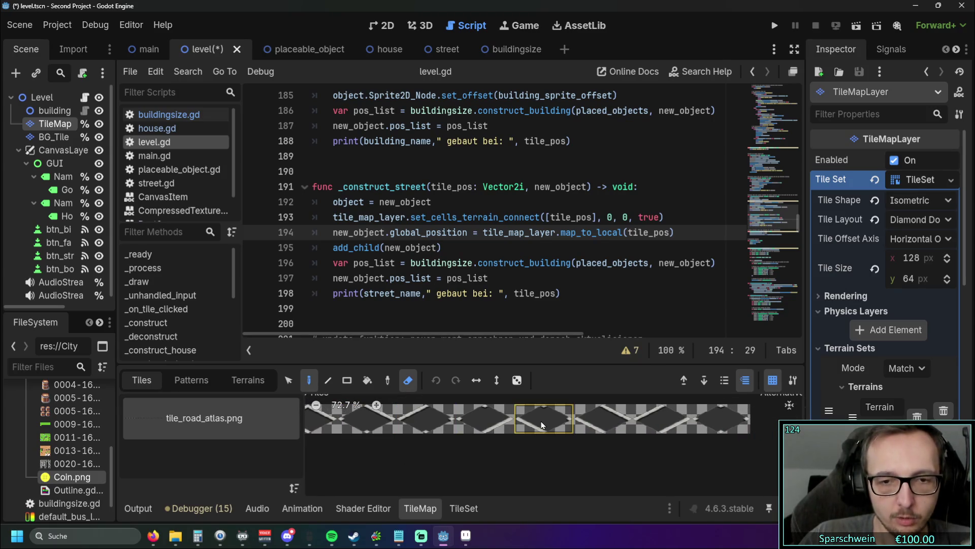
pyautogui.hscroll(2, 473, 470)
# Step: Return to the road terrain patterns and open the TileSet editor for tile_road_atlas.png
pyautogui.hscroll(1, 465, 467)
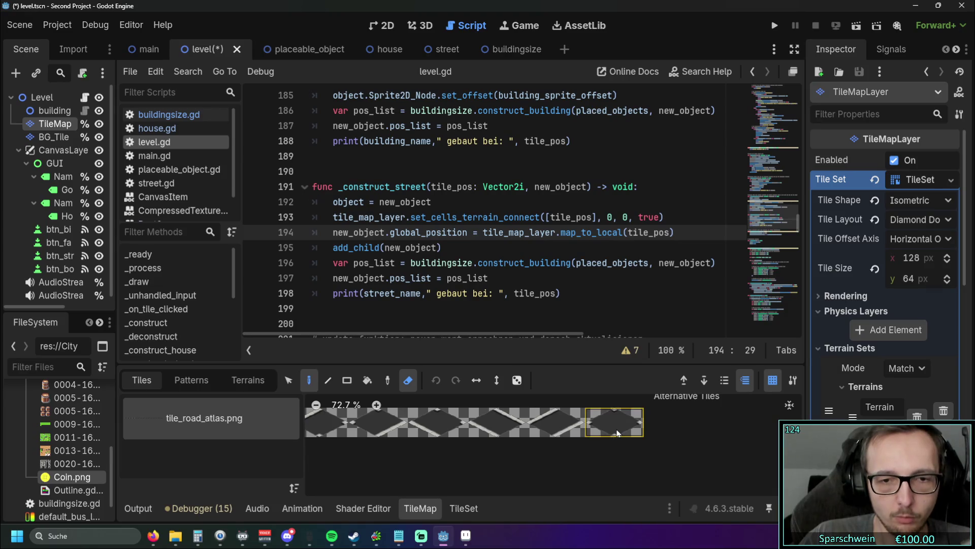
pyautogui.hscroll(-2, 529, 452)
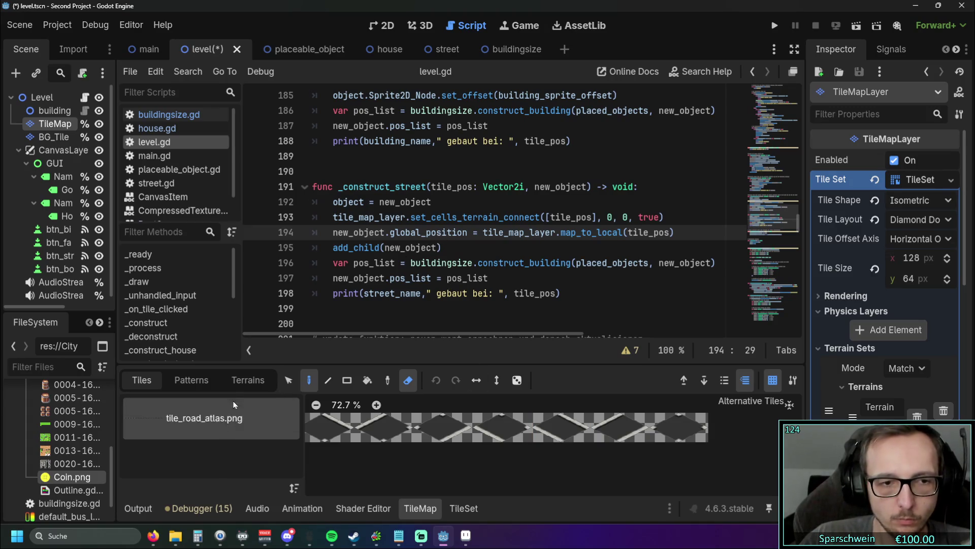
pyautogui.click(247, 382)
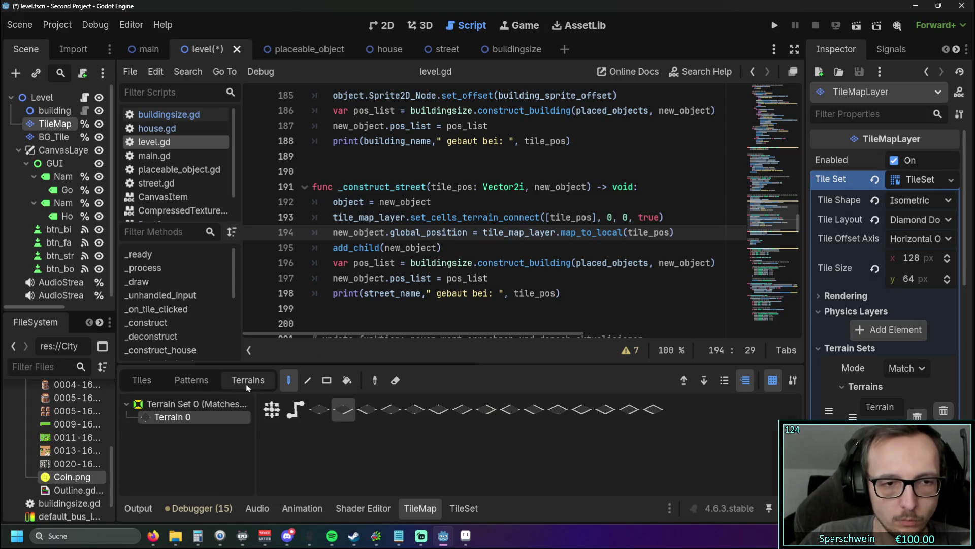
pyautogui.click(458, 509)
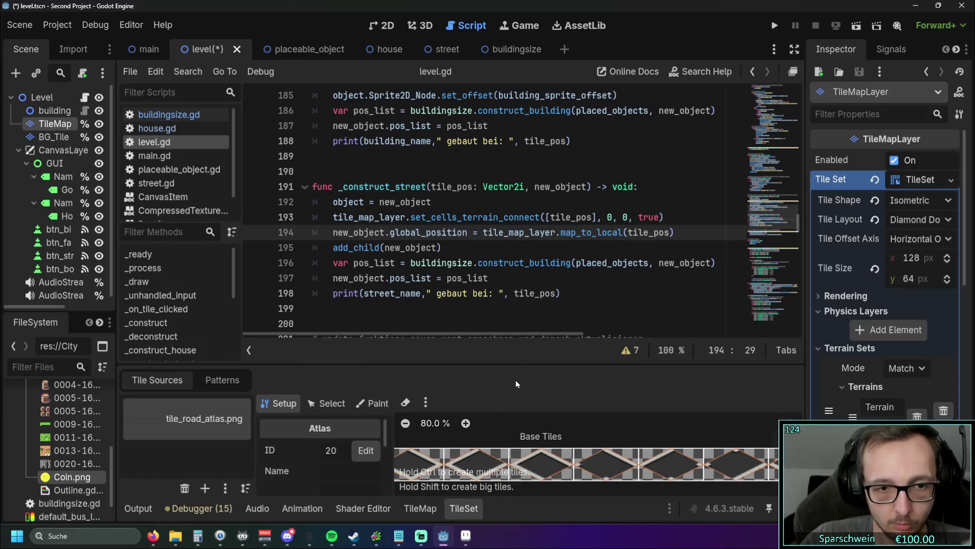
# Step: Enlarge the TileSet panel and set Paint Properties to Terrains
pyautogui.moveTo(480, 365); pyautogui.dragTo(470, 203)
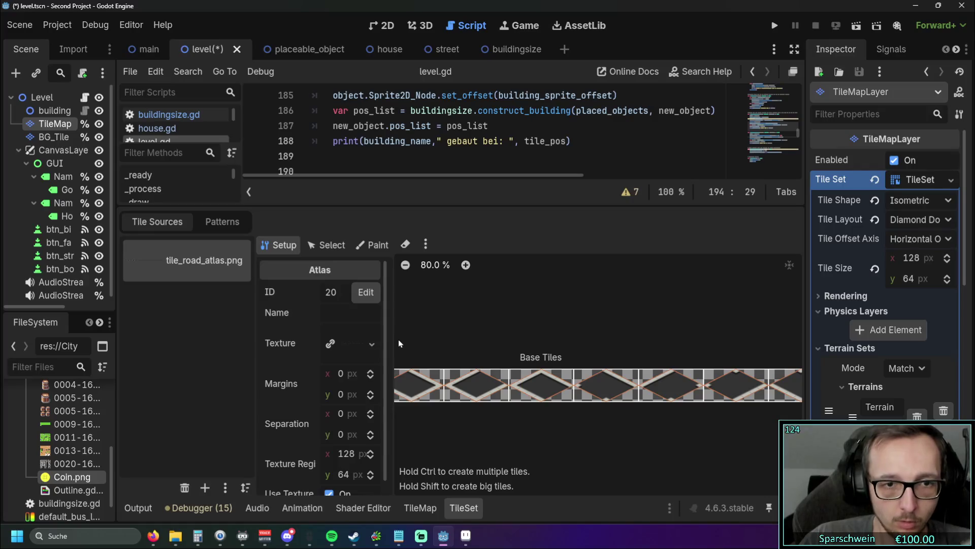
pyautogui.click(372, 245)
pyautogui.scroll(2, 461, 310)
pyautogui.click(366, 294)
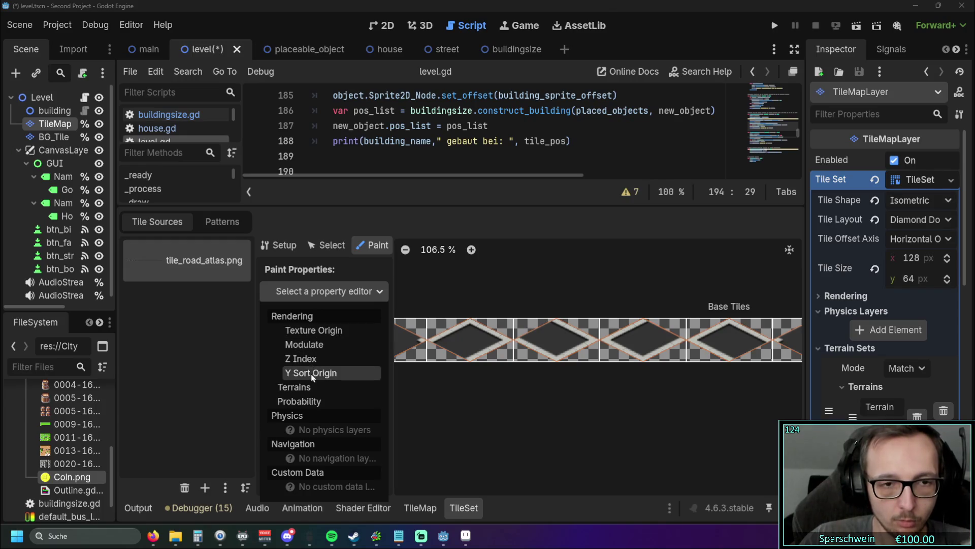
pyautogui.click(308, 387)
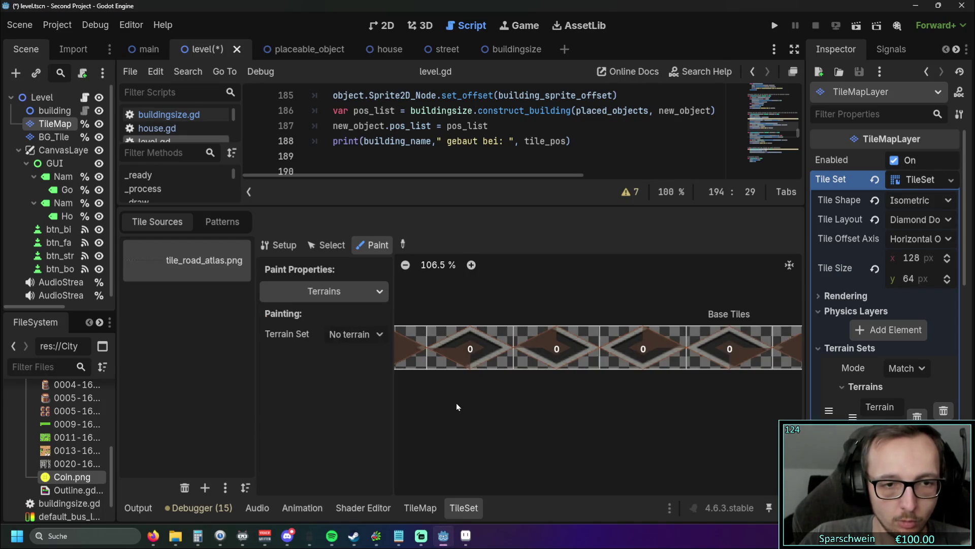
pyautogui.hscroll(-5, 653, 394)
pyautogui.hscroll(3, 502, 398)
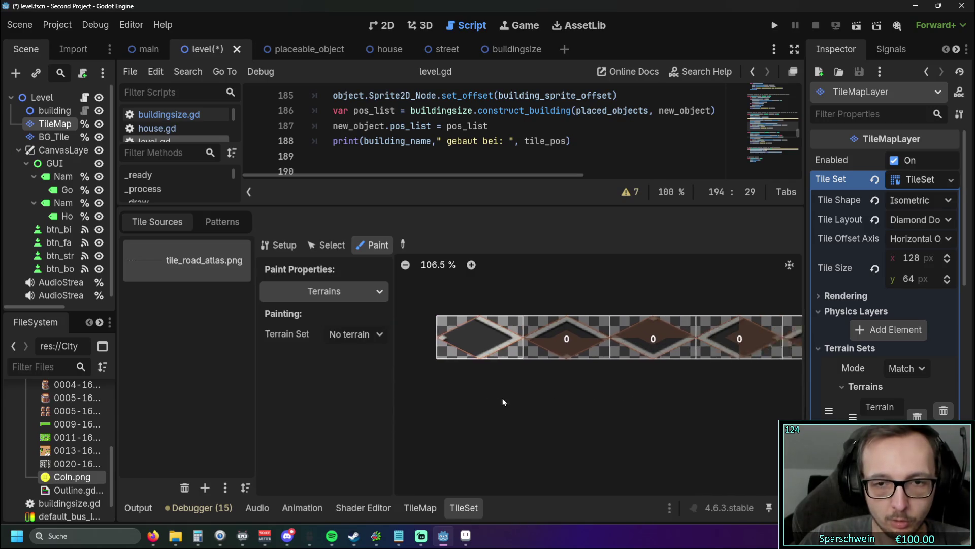
pyautogui.hscroll(2, 503, 360)
# Step: Select Terrain Set 0 and Terrain 0 as the paint target
pyautogui.click(355, 334)
pyautogui.click(366, 370)
pyautogui.hscroll(2, 458, 381)
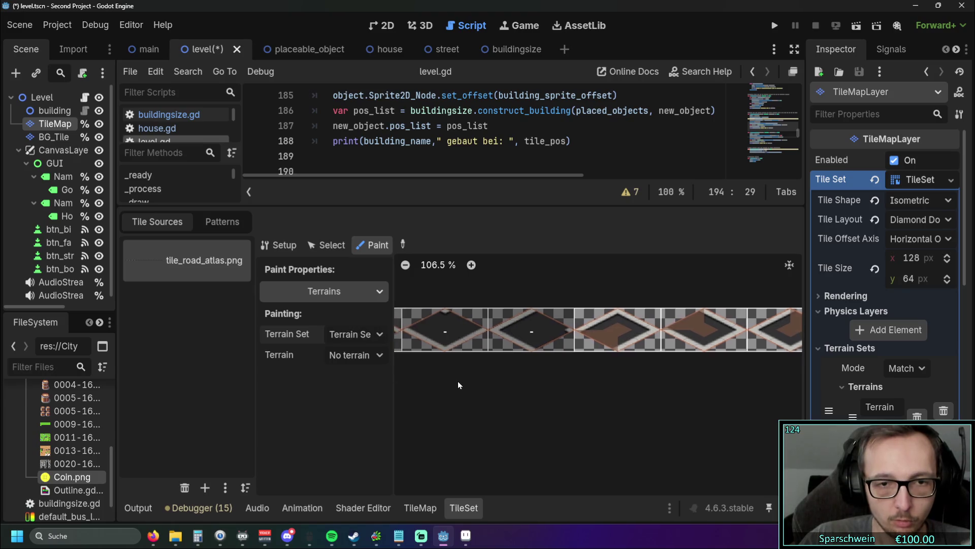
pyautogui.hscroll(-2, 517, 375)
pyautogui.click(355, 355)
pyautogui.click(360, 392)
pyautogui.hscroll(2, 470, 332)
# Step: Paint Terrain 0 onto the road tiles, save the level scene, and restore the script editor's size
pyautogui.click(473, 317)
pyautogui.hscroll(1, 497, 325)
pyautogui.click(536, 334)
pyautogui.hscroll(2, 508, 325)
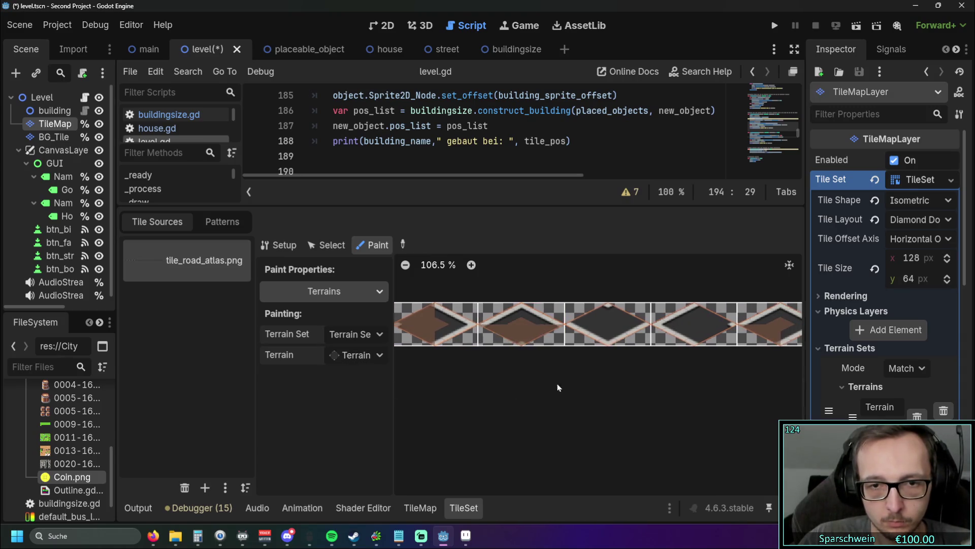
pyautogui.click(513, 325)
pyautogui.hscroll(2, 513, 325)
pyautogui.hscroll(2, 508, 355)
pyautogui.scroll(-2, 508, 396)
pyautogui.hscroll(1, 752, 396)
pyautogui.hscroll(4, 735, 398)
pyautogui.hscroll(-5, 464, 398)
pyautogui.hscroll(-3, 468, 399)
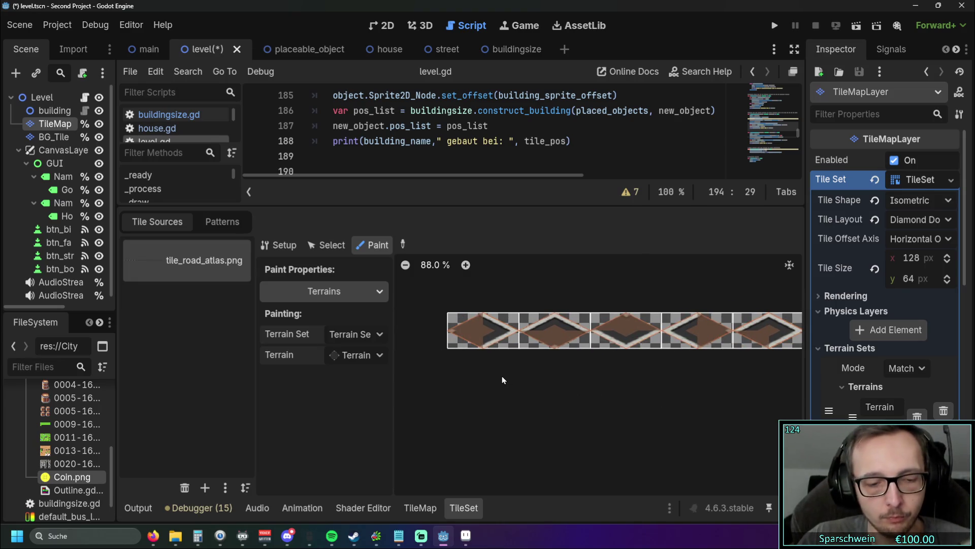
pyautogui.hotkey('ctrl', 's')
pyautogui.moveTo(470, 204); pyautogui.dragTo(450, 312)
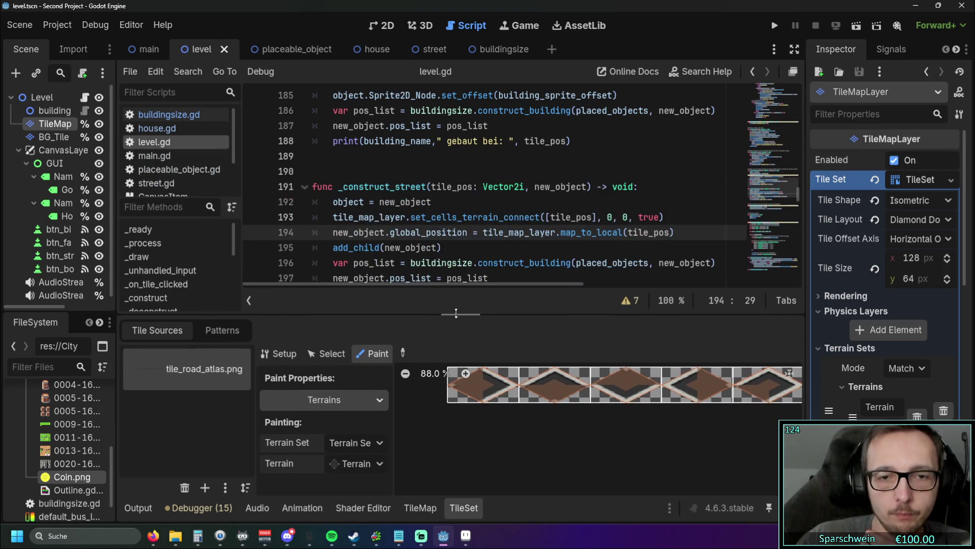
# Step: Test-run the game by dragging a four-tile street row, then stop it
pyautogui.click(780, 24)
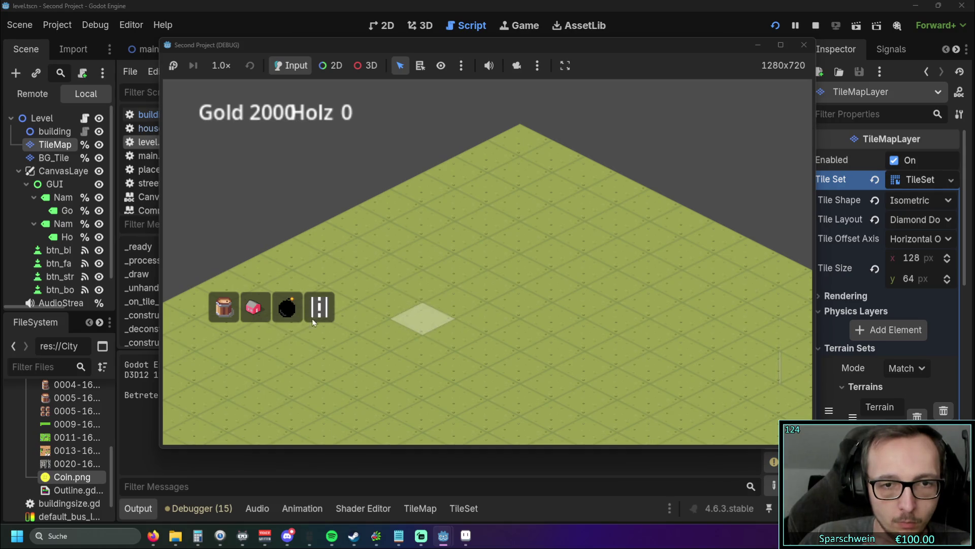
pyautogui.moveTo(435, 323); pyautogui.dragTo(505, 274)
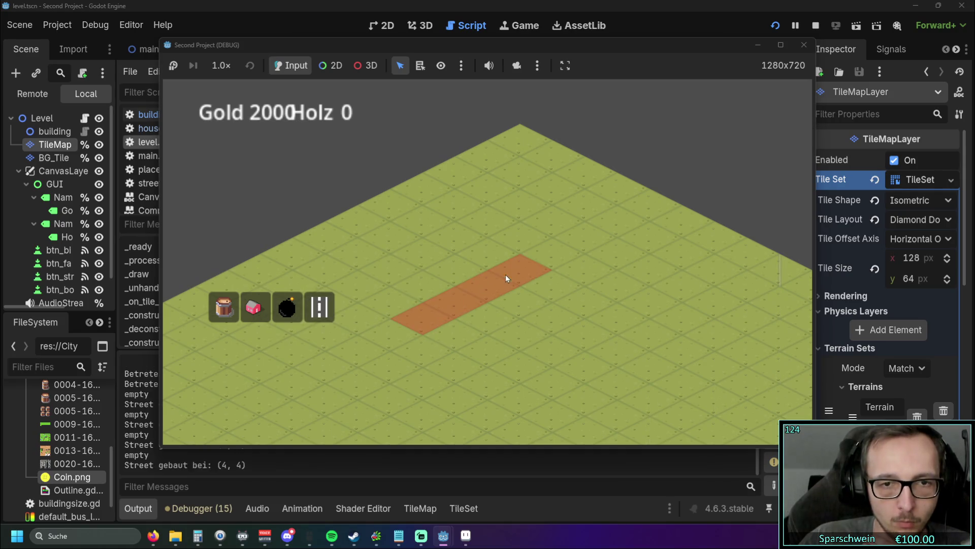
pyautogui.click(805, 50)
# Step: Replace line 338's sprite preload with tile_road_atlas.png from the Roads folder
pyautogui.scroll(-1, 92, 420)
pyautogui.scroll(5, 89, 420)
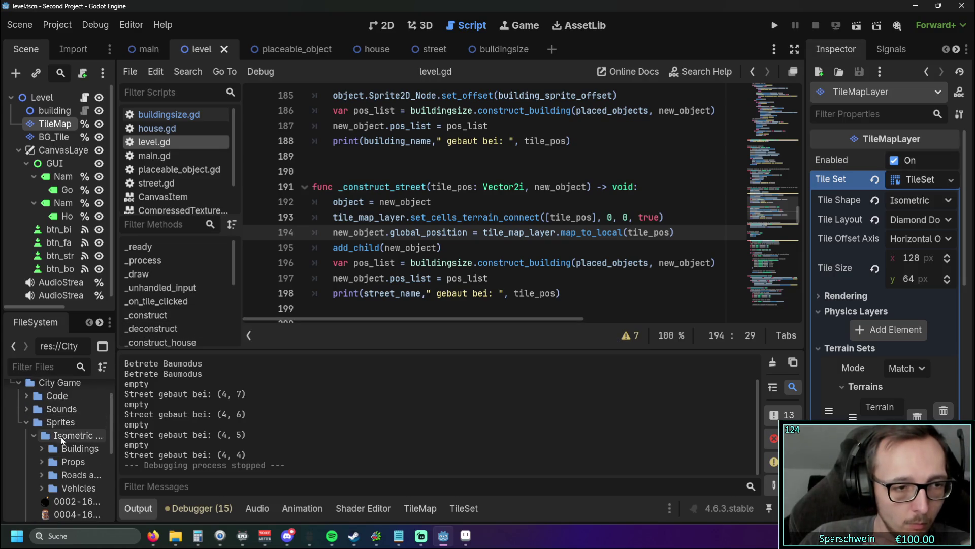
pyautogui.click(35, 437)
pyautogui.scroll(-5, 69, 438)
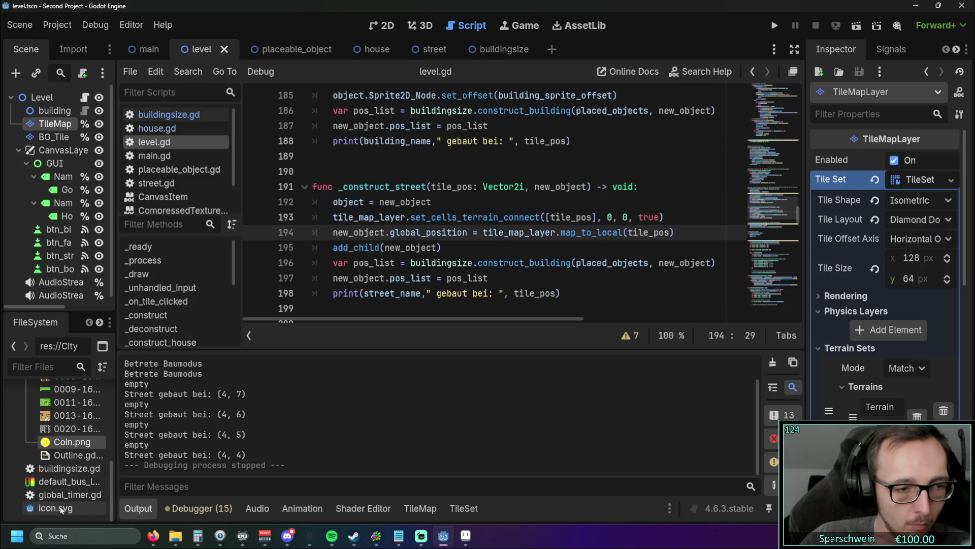
pyautogui.scroll(5, 74, 494)
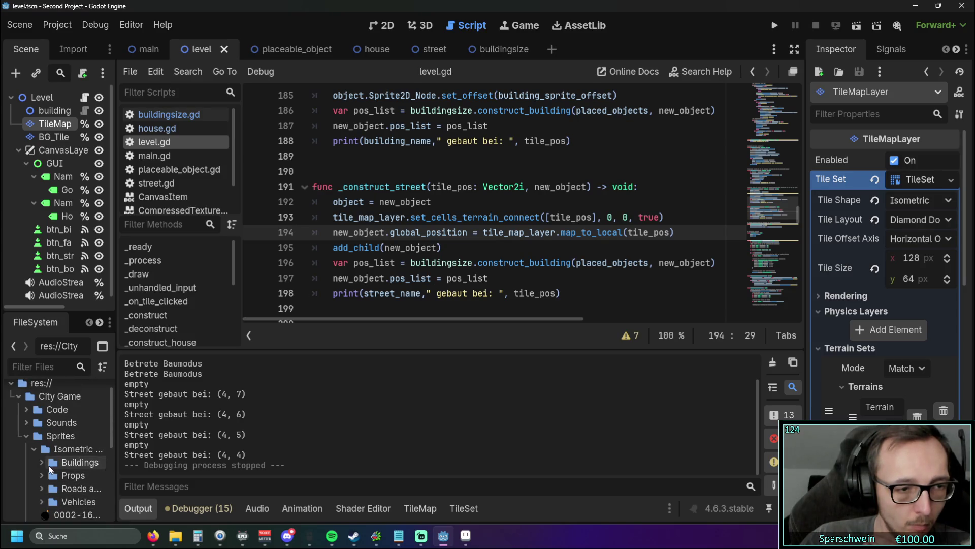
pyautogui.click(42, 487)
pyautogui.scroll(-5, 67, 446)
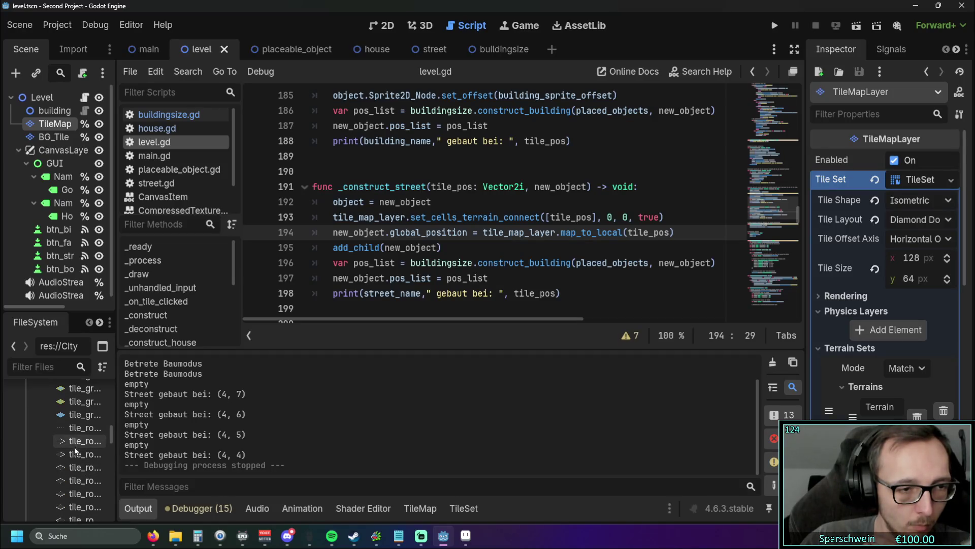
pyautogui.scroll(-20, 484, 266)
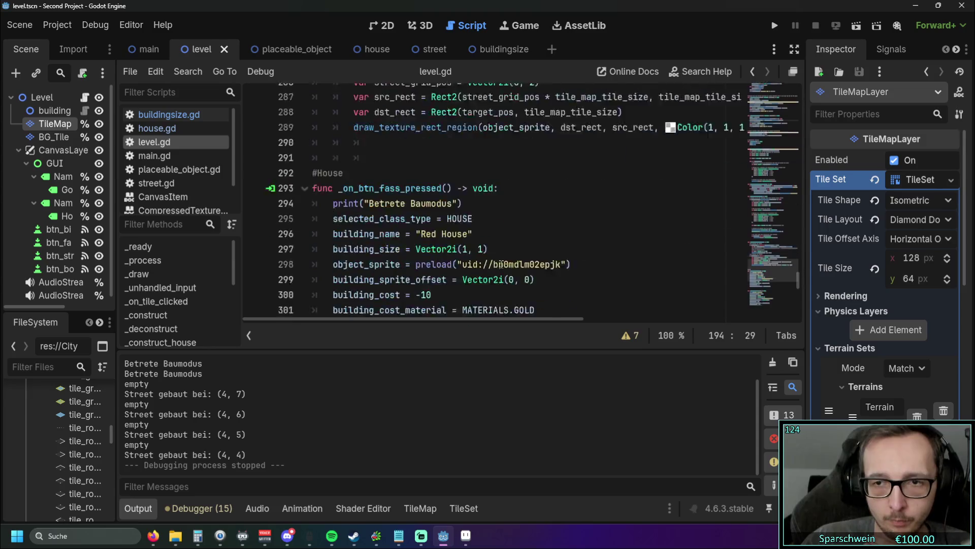
pyautogui.scroll(-2, 494, 265)
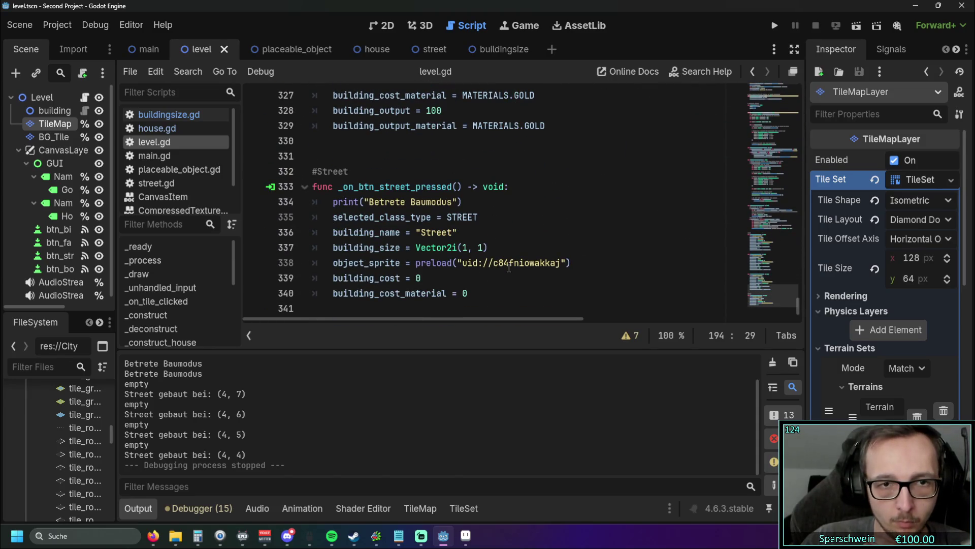
pyautogui.moveTo(570, 262); pyautogui.dragTo(416, 262)
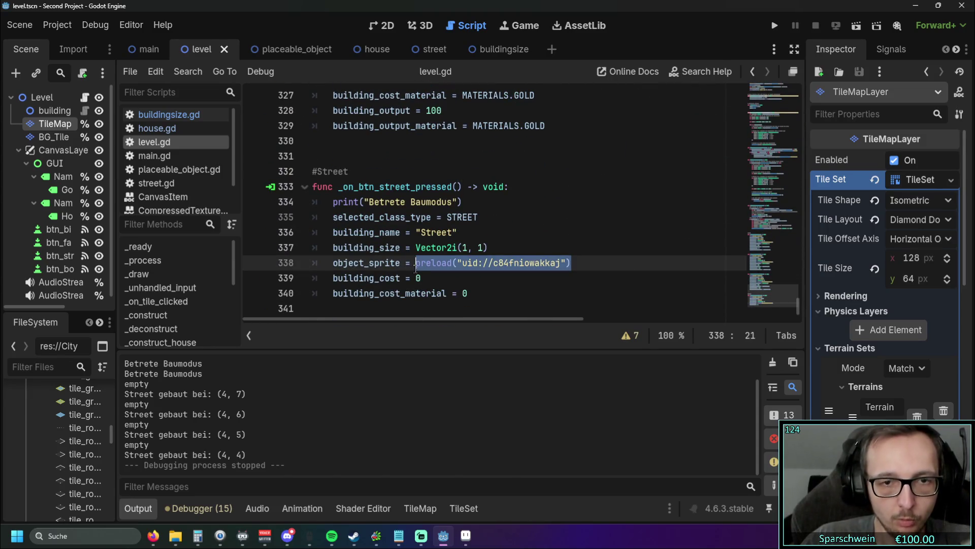
pyautogui.press('BackSpace')
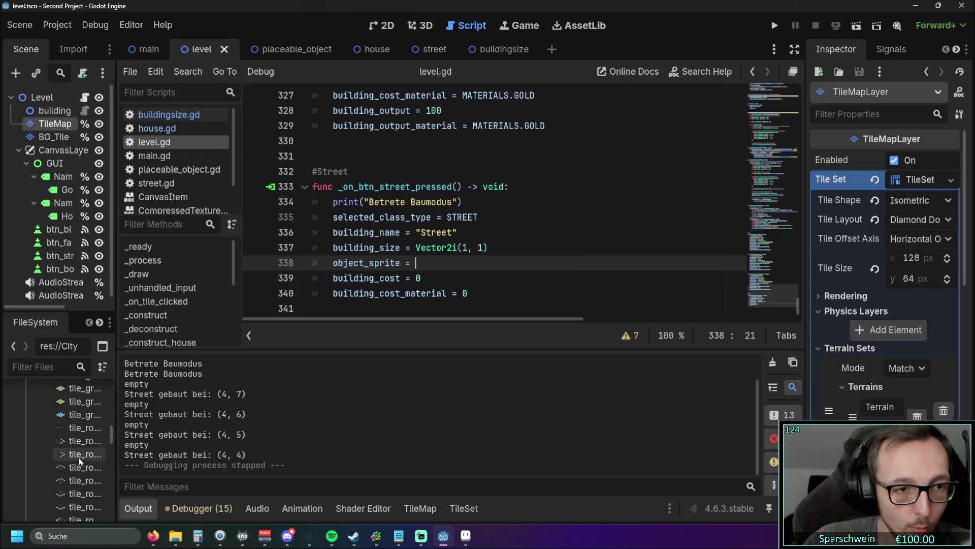
pyautogui.moveTo(79, 432)
pyautogui.mouseDown()
pyautogui.moveTo(457, 397)
pyautogui.moveTo(442, 265)
pyautogui.mouseUp()
pyautogui.click(510, 279)
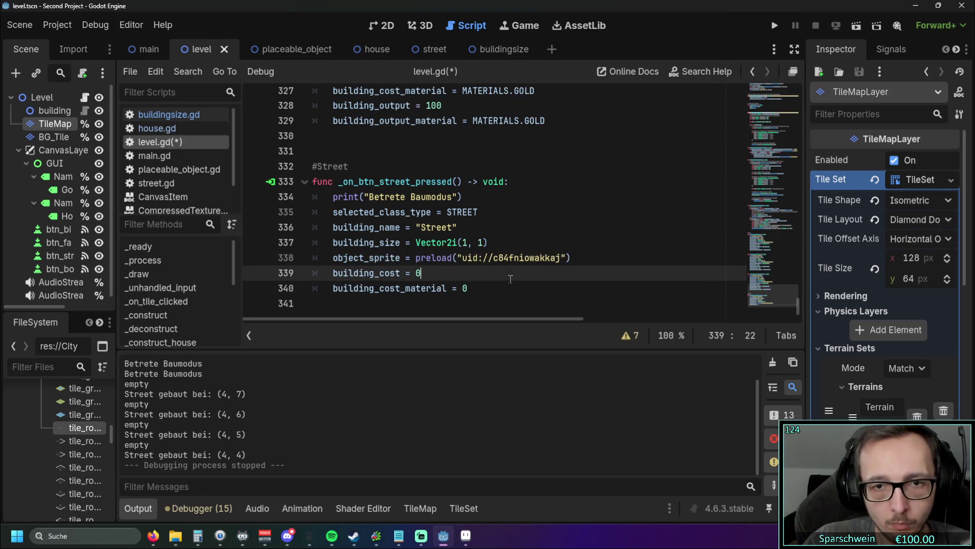
# Step: Rerun the game, lay a diagonal four-tile street with the new sprite, then close it
pyautogui.click(773, 25)
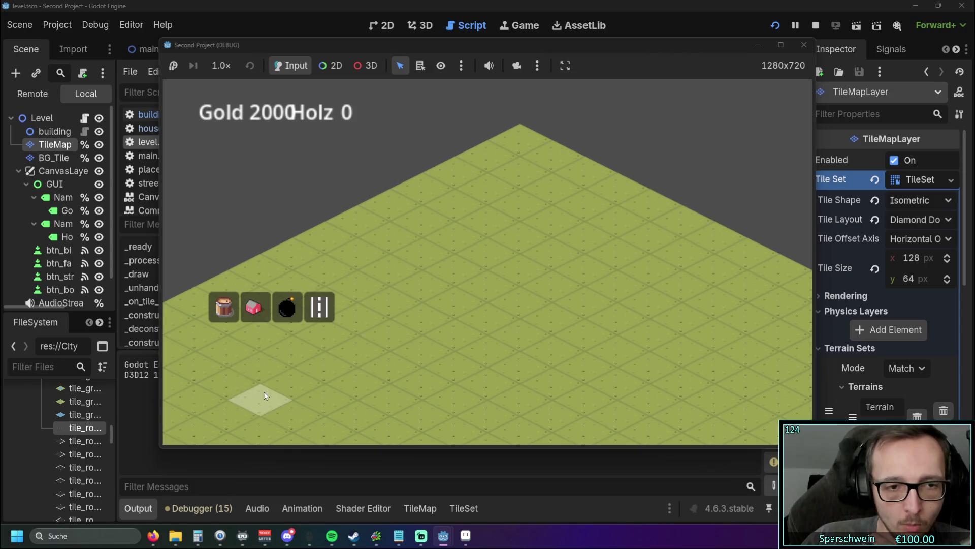
pyautogui.click(319, 306)
pyautogui.moveTo(389, 332); pyautogui.dragTo(485, 287)
pyautogui.click(804, 46)
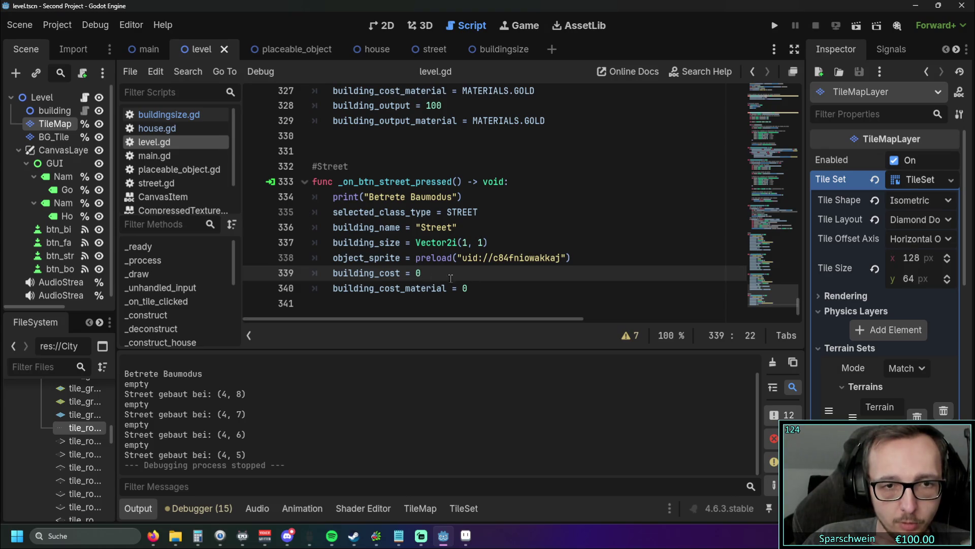
# Step: Scroll through level.gd to look over the street placement code
pyautogui.click(489, 288)
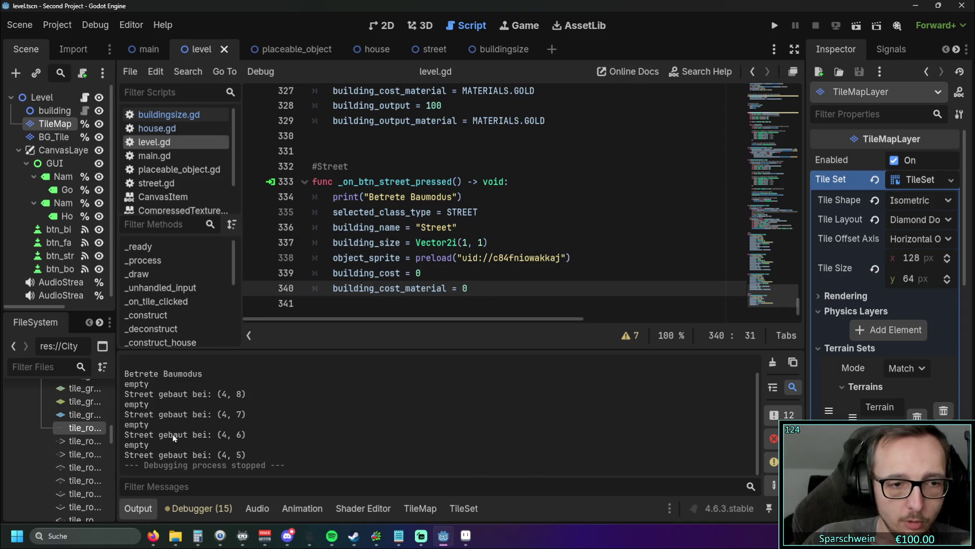
pyautogui.moveTo(474, 257)
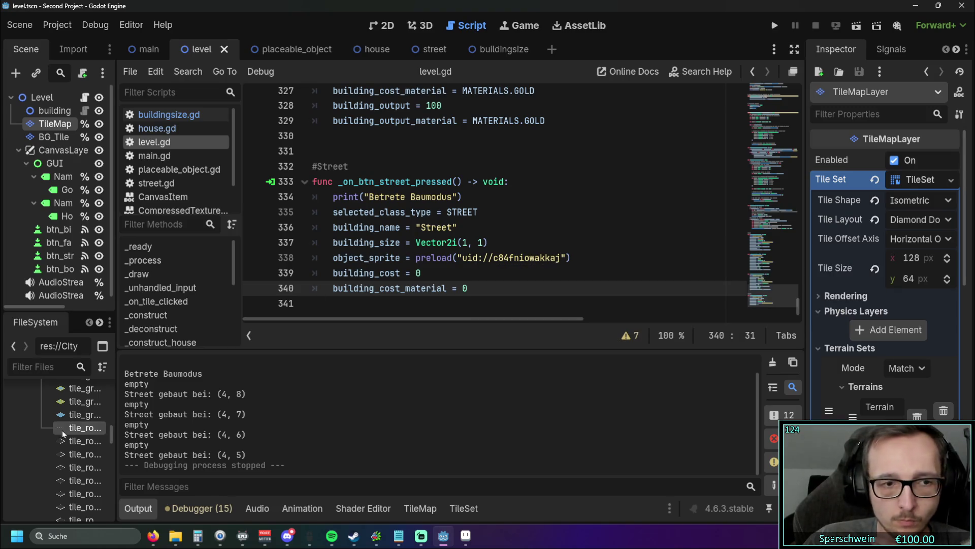
pyautogui.scroll(3, 62, 430)
pyautogui.scroll(10, 515, 246)
pyautogui.scroll(12, 515, 246)
pyautogui.scroll(5, 515, 247)
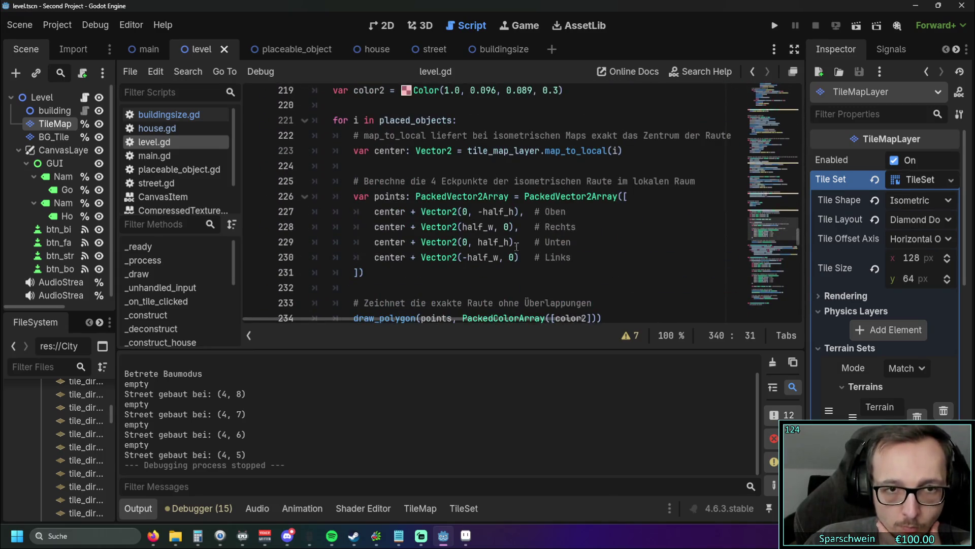
pyautogui.scroll(-3, 183, 315)
# Step: Go to _construct_street, read set_cells_terrain_connect's documentation, and select the true argument on line 193
pyautogui.click(191, 319)
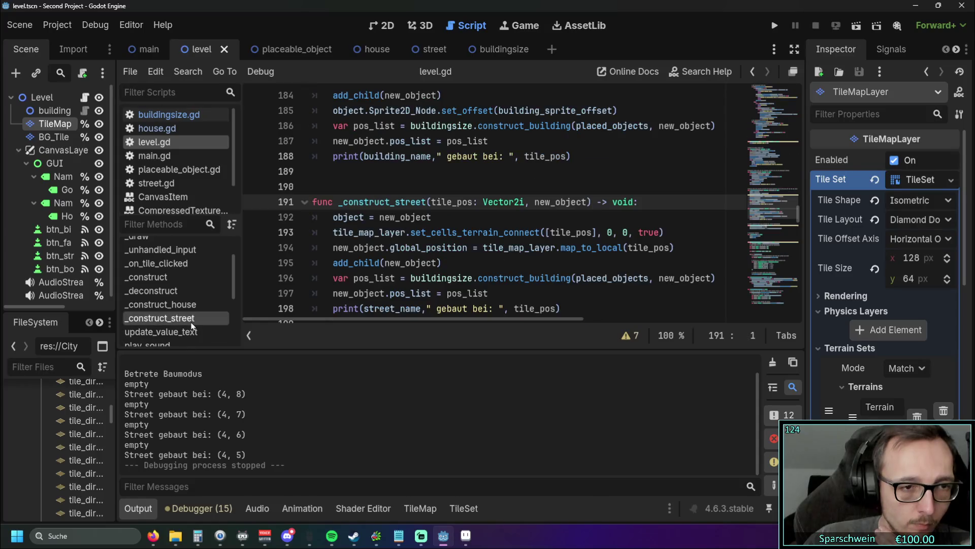
pyautogui.scroll(-1, 468, 279)
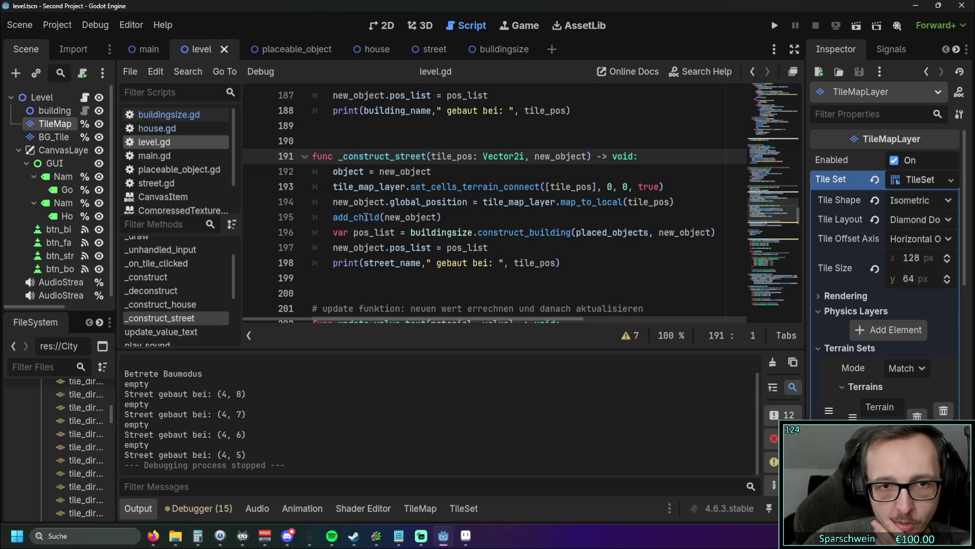
pyautogui.moveTo(366, 217)
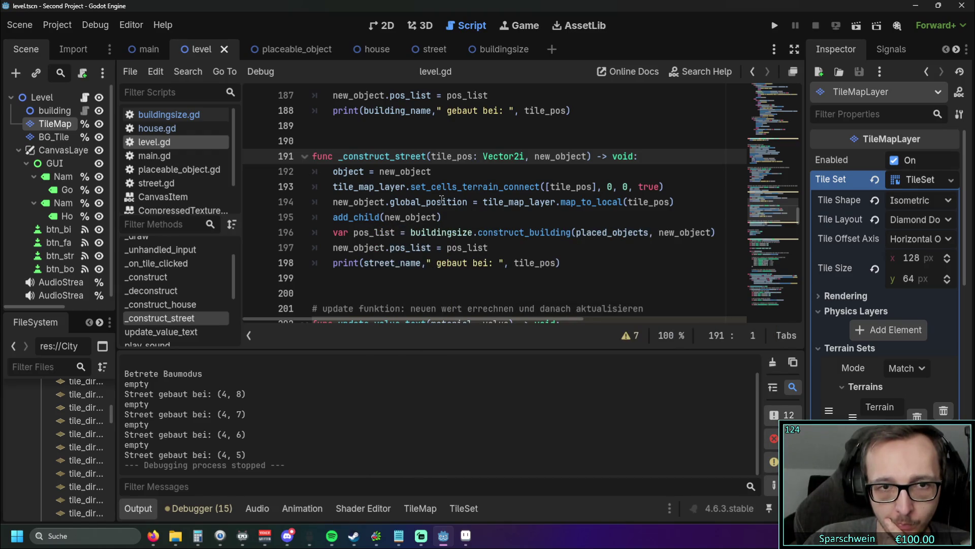
pyautogui.scroll(1, 488, 246)
pyautogui.scroll(-1, 518, 266)
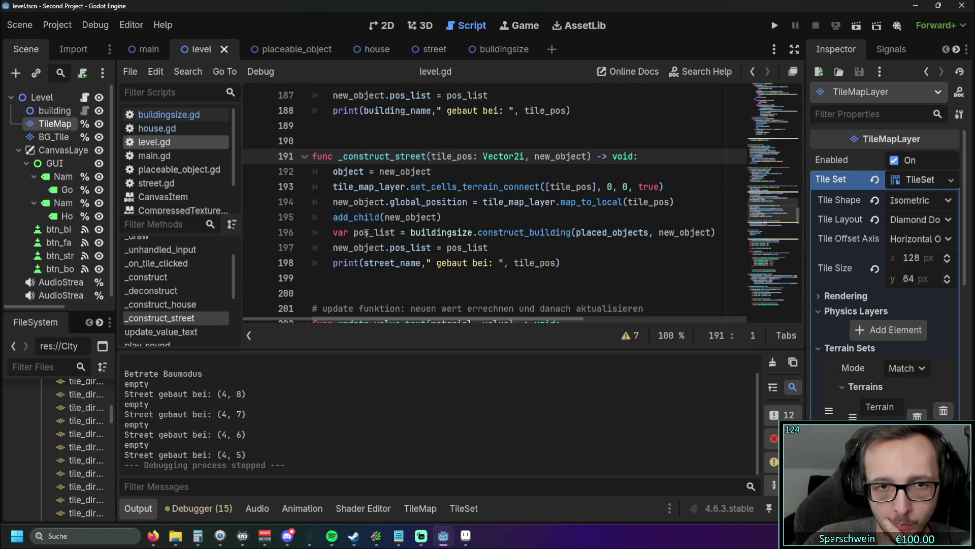
pyautogui.moveTo(438, 232)
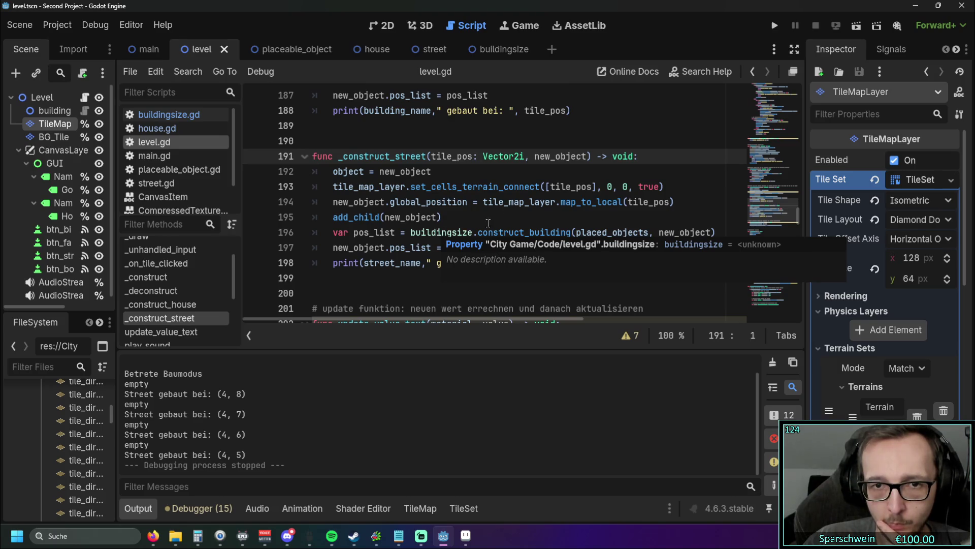
pyautogui.moveTo(527, 235)
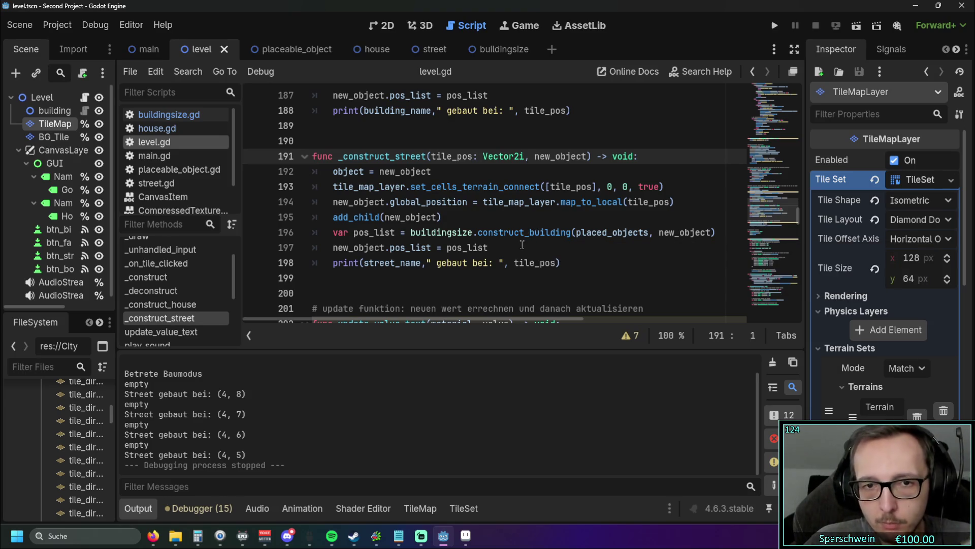
pyautogui.scroll(1, 579, 229)
pyautogui.scroll(-1, 566, 213)
pyautogui.moveTo(516, 188)
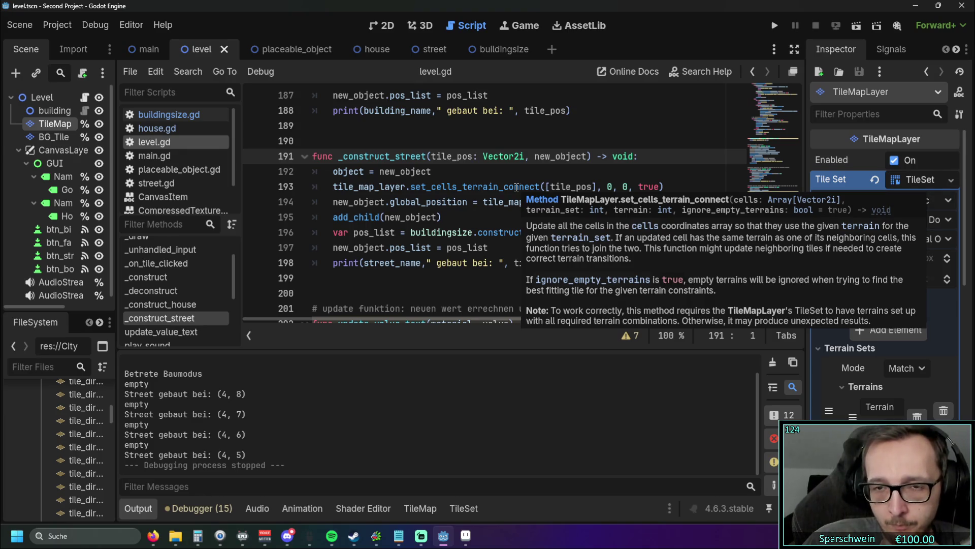
pyautogui.moveTo(661, 186); pyautogui.dragTo(629, 187)
# Step: Delete the true argument and change the first 0 to 20 on line 193
pyautogui.press('BackSpace')
pyautogui.click(676, 247)
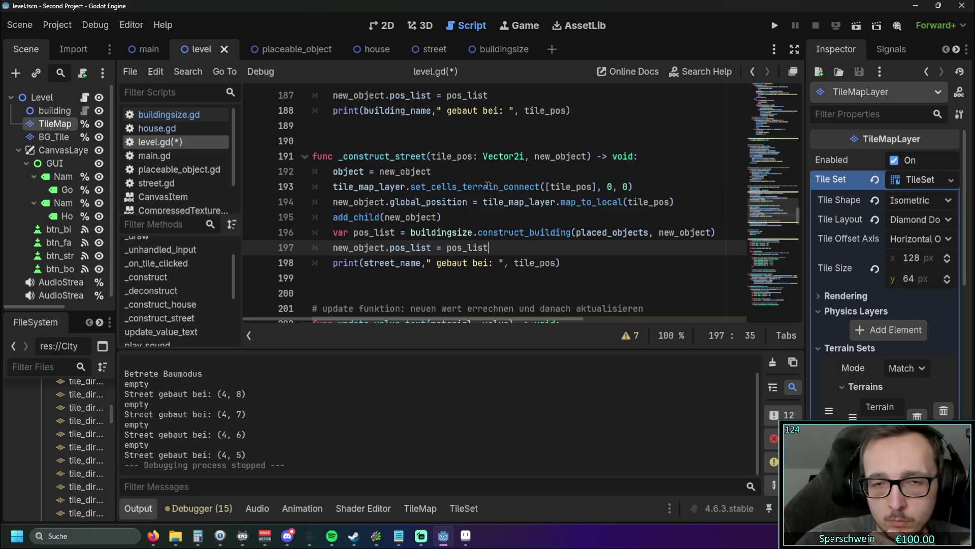
pyautogui.moveTo(488, 186)
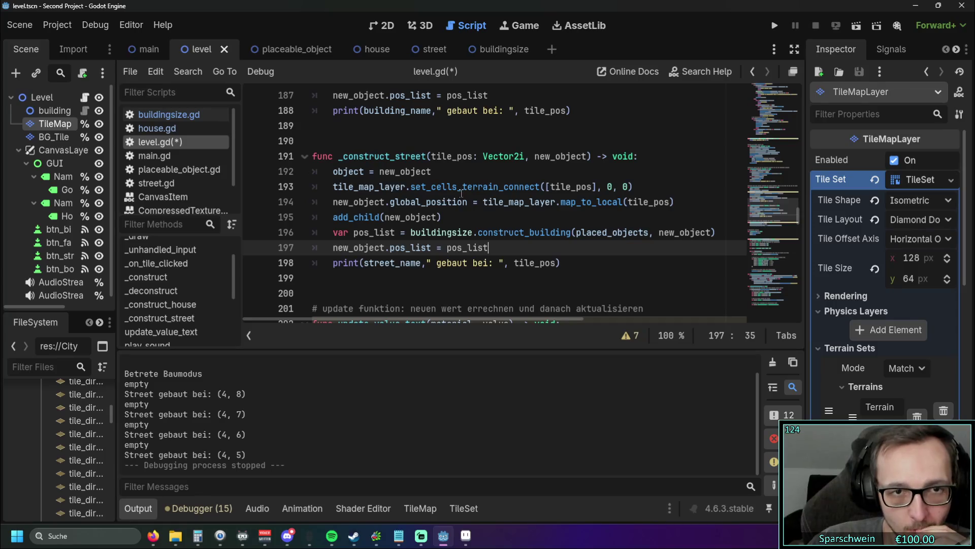
pyautogui.moveTo(525, 182)
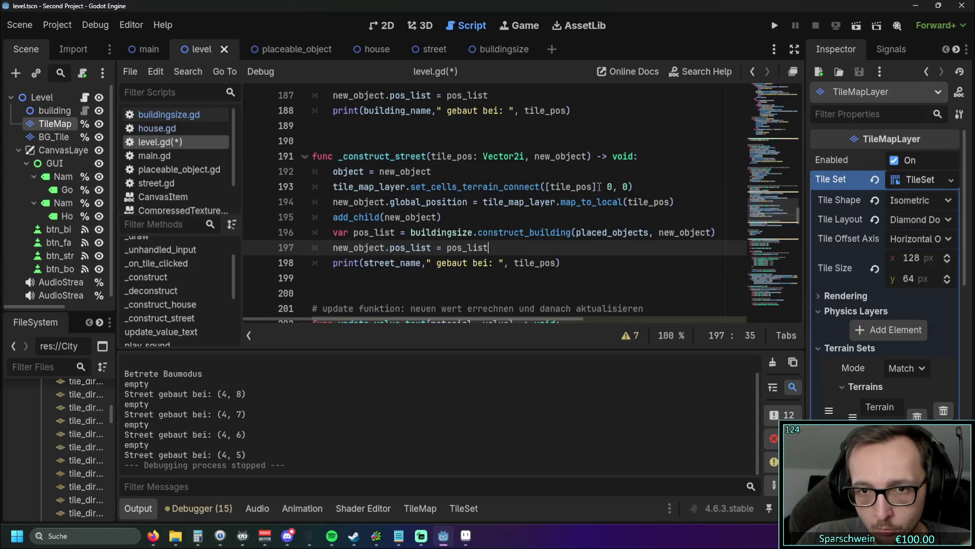
pyautogui.click(612, 187)
pyautogui.press('BackSpace')
pyautogui.write('20')
# Step: Relaunch the game and drag a street strip across the map
pyautogui.click(774, 25)
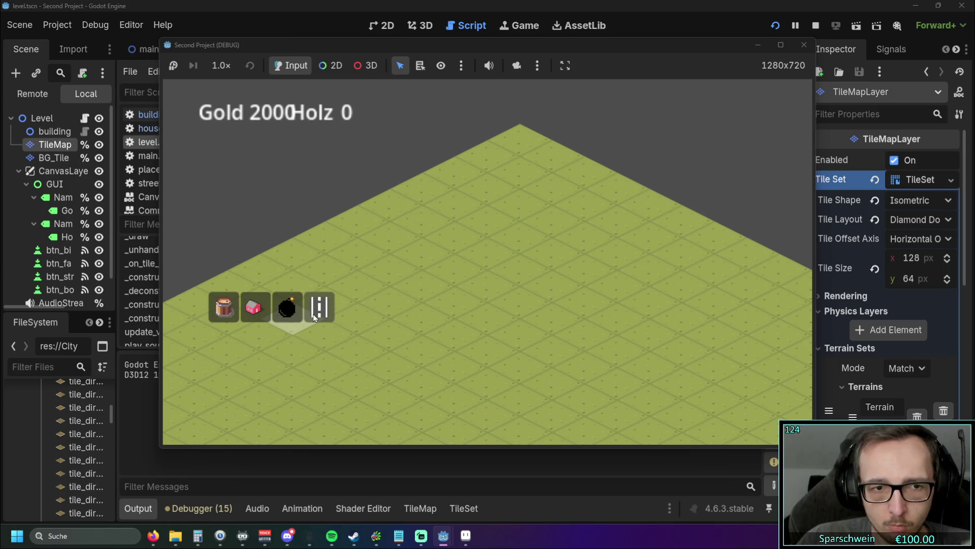
pyautogui.click(319, 307)
pyautogui.moveTo(414, 320); pyautogui.dragTo(526, 269)
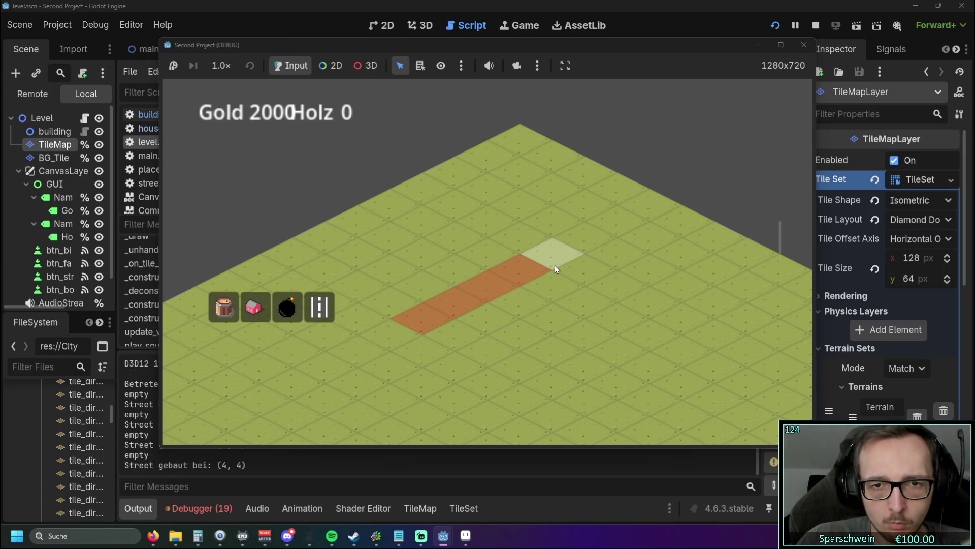